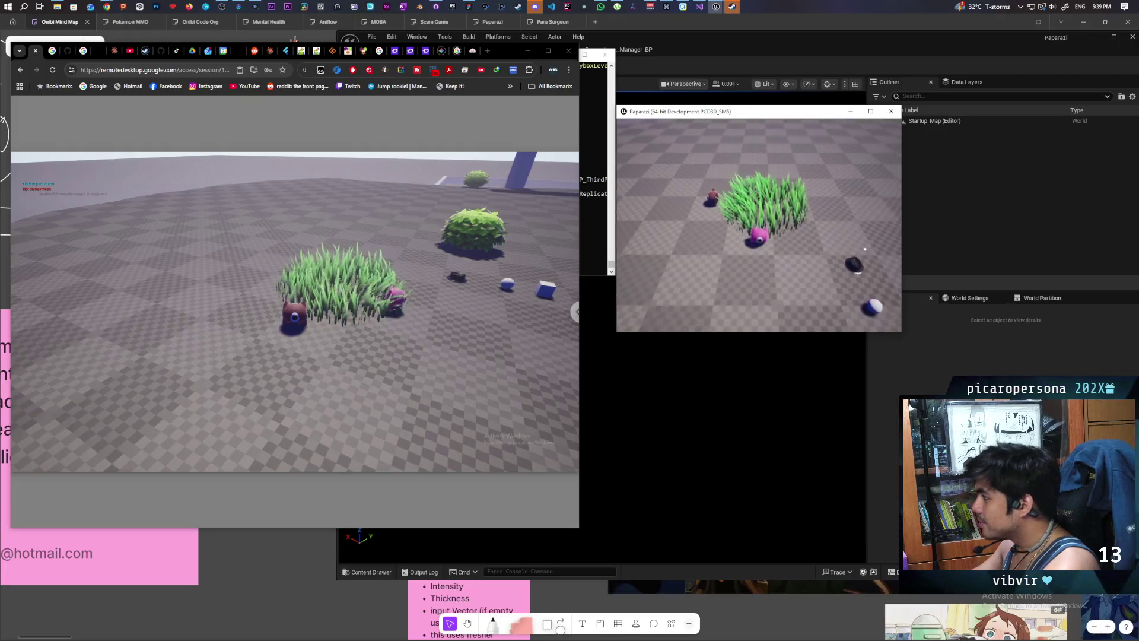
# Step: Walk the pink pawn back and forth through the grass in the local Paparazi window
pyautogui.press('s')
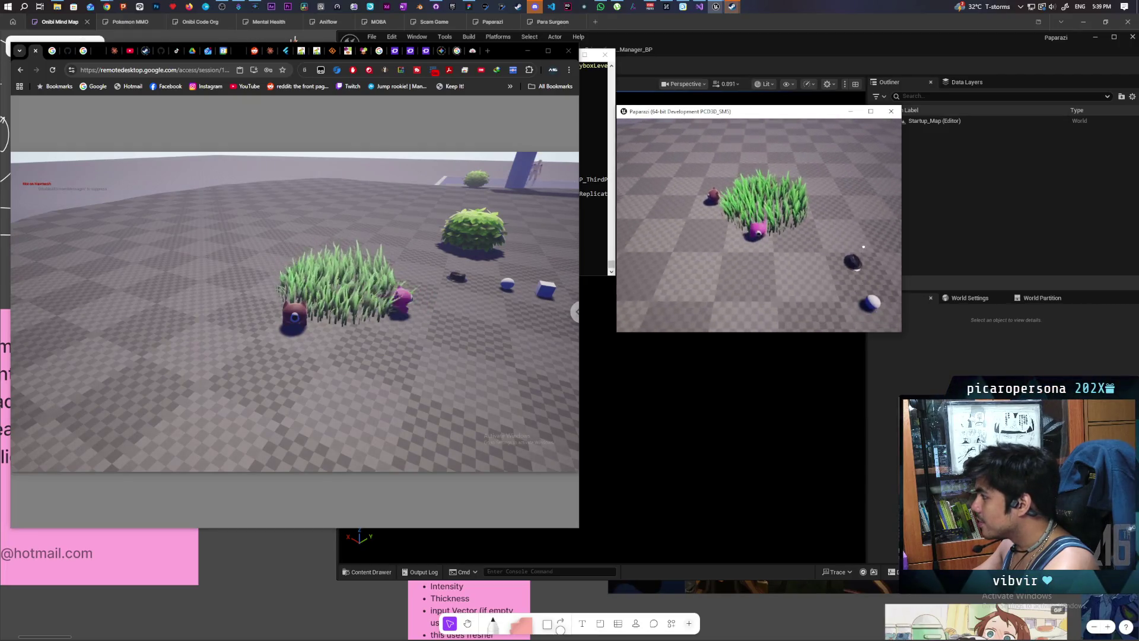
pyautogui.press('s')
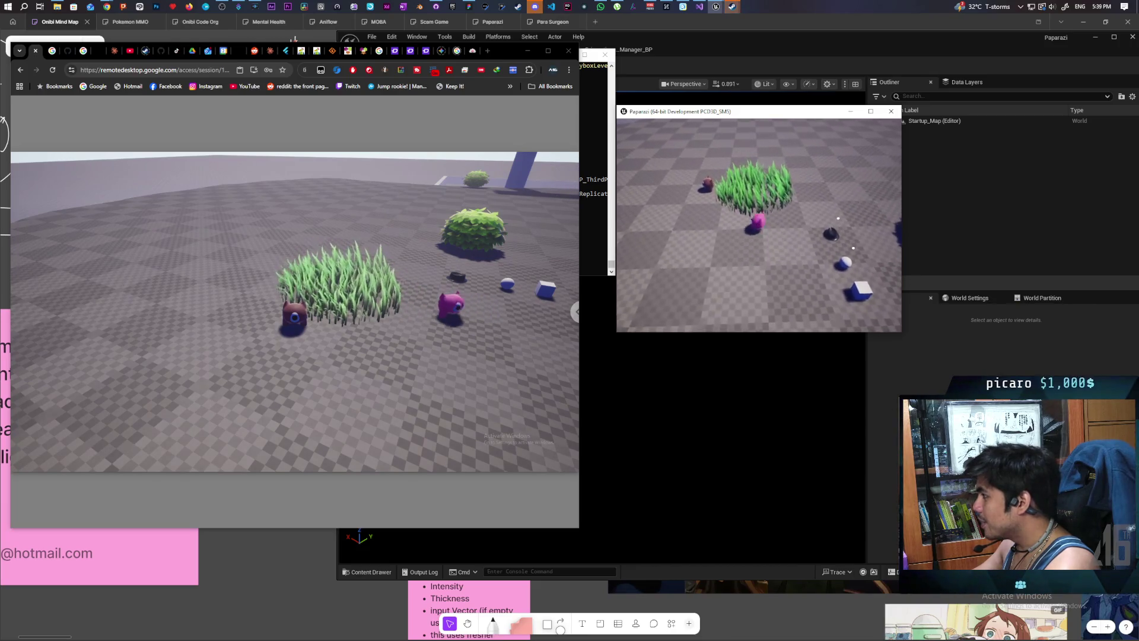
pyautogui.press('w')
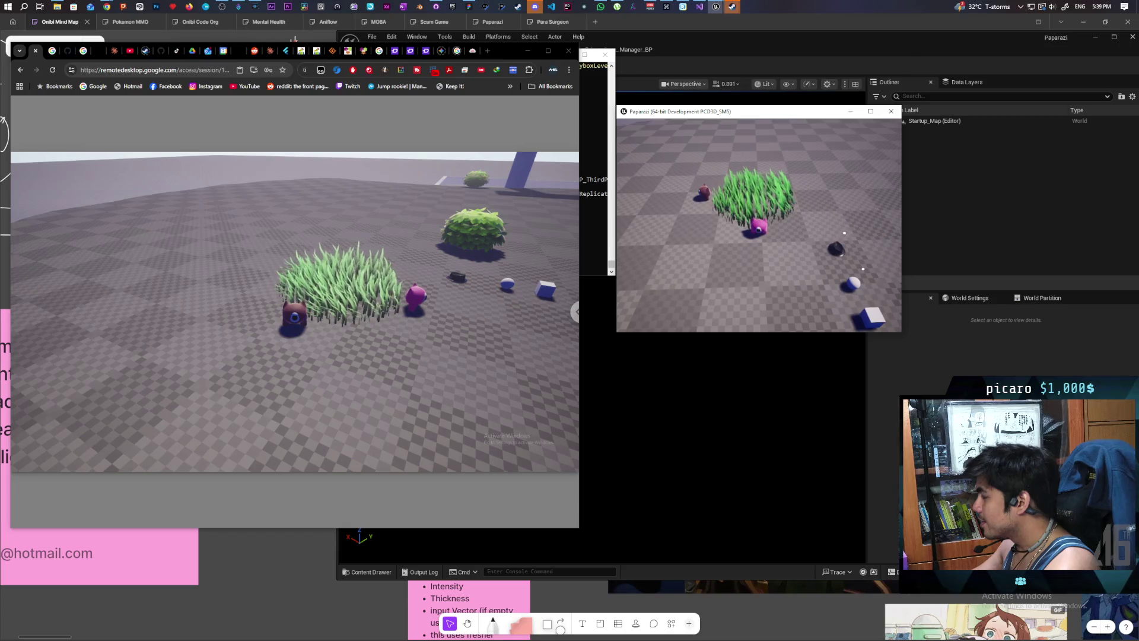
pyautogui.press('w')
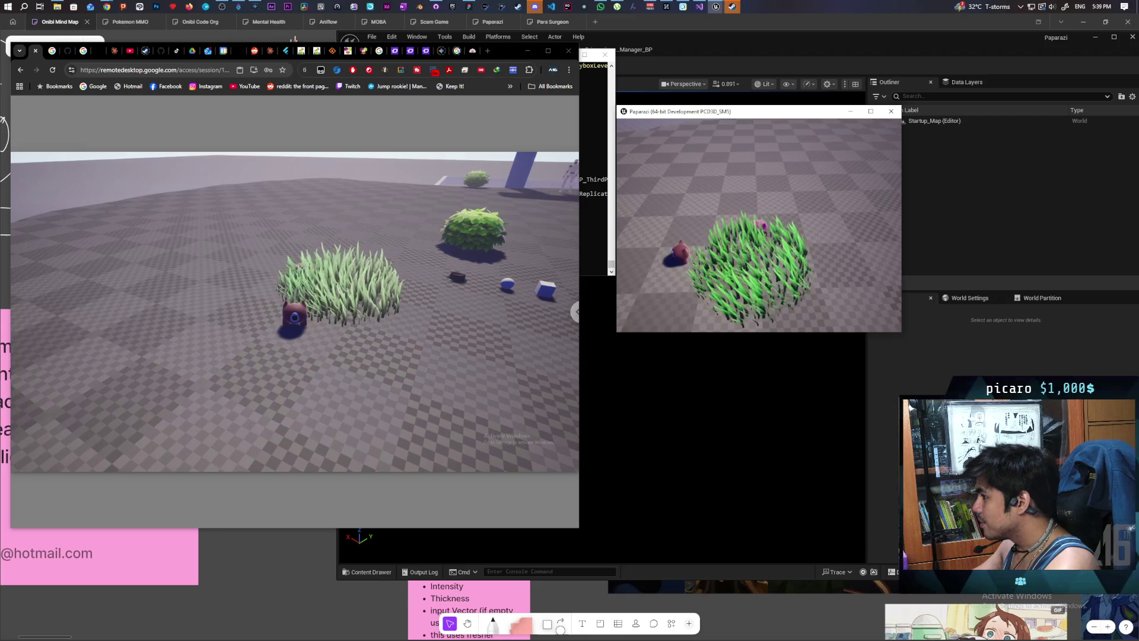
pyautogui.press('s')
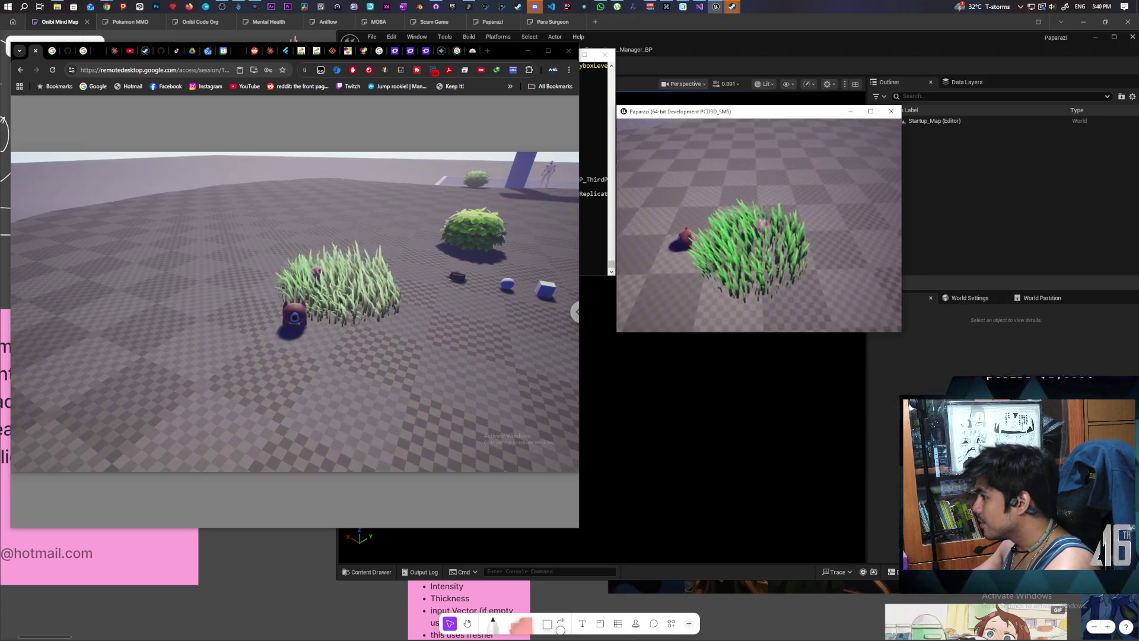
pyautogui.press('w')
pyautogui.press('w')
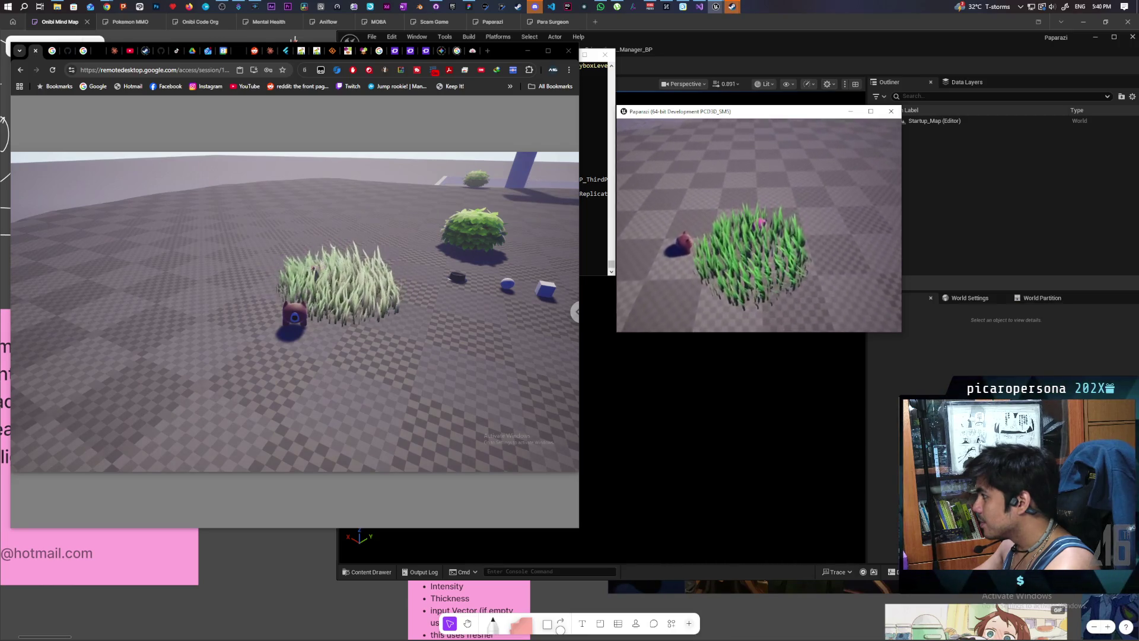
pyautogui.press('w')
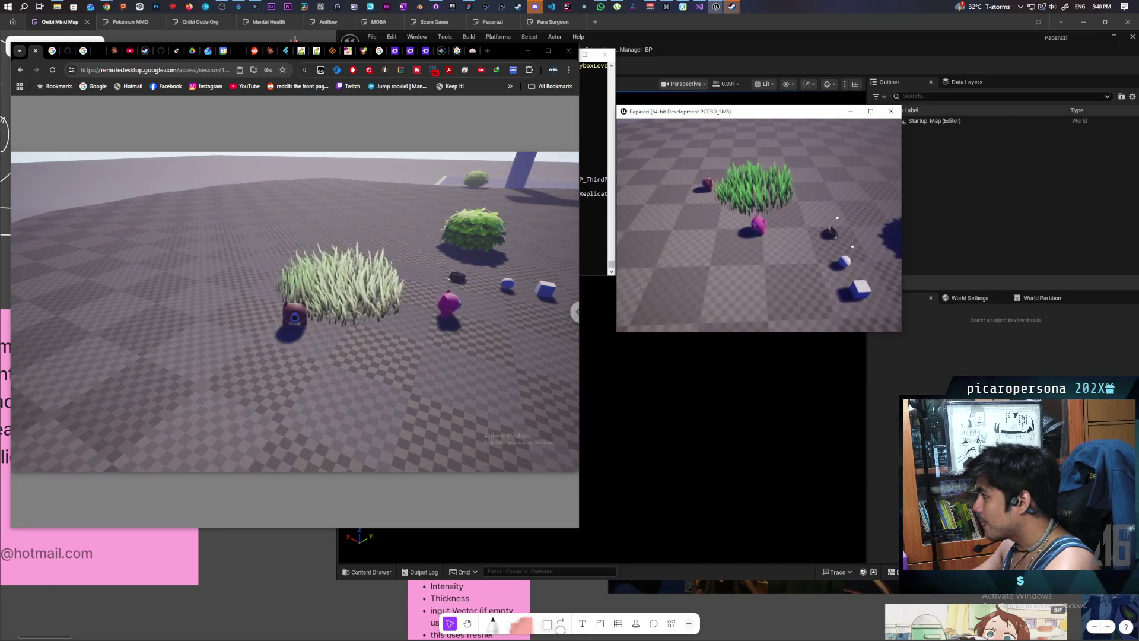
pyautogui.press('w')
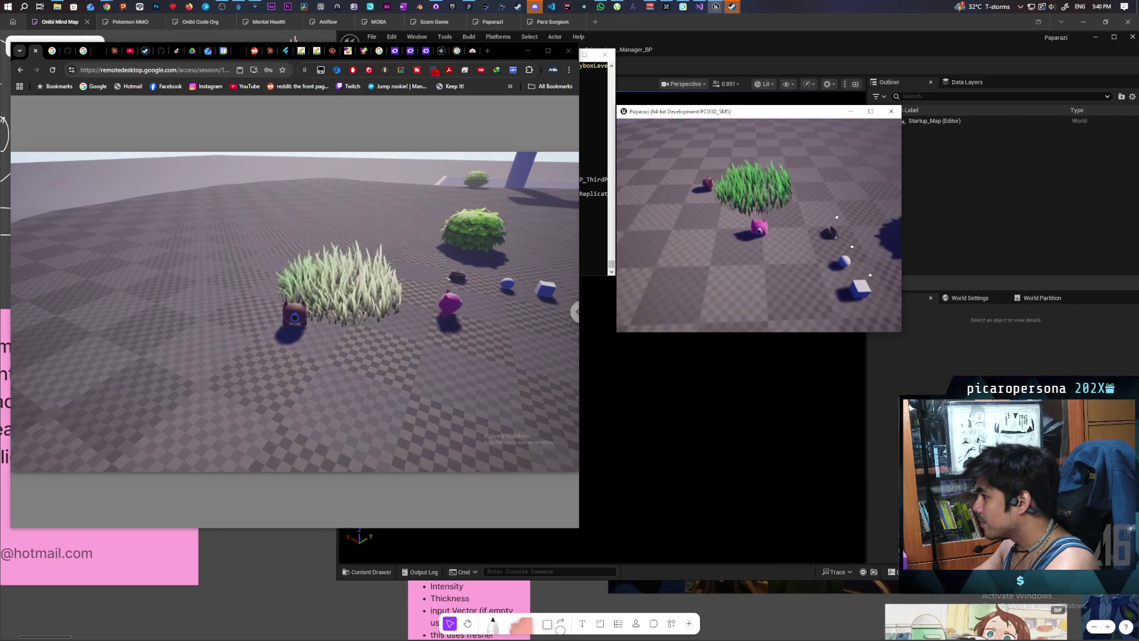
pyautogui.press('w')
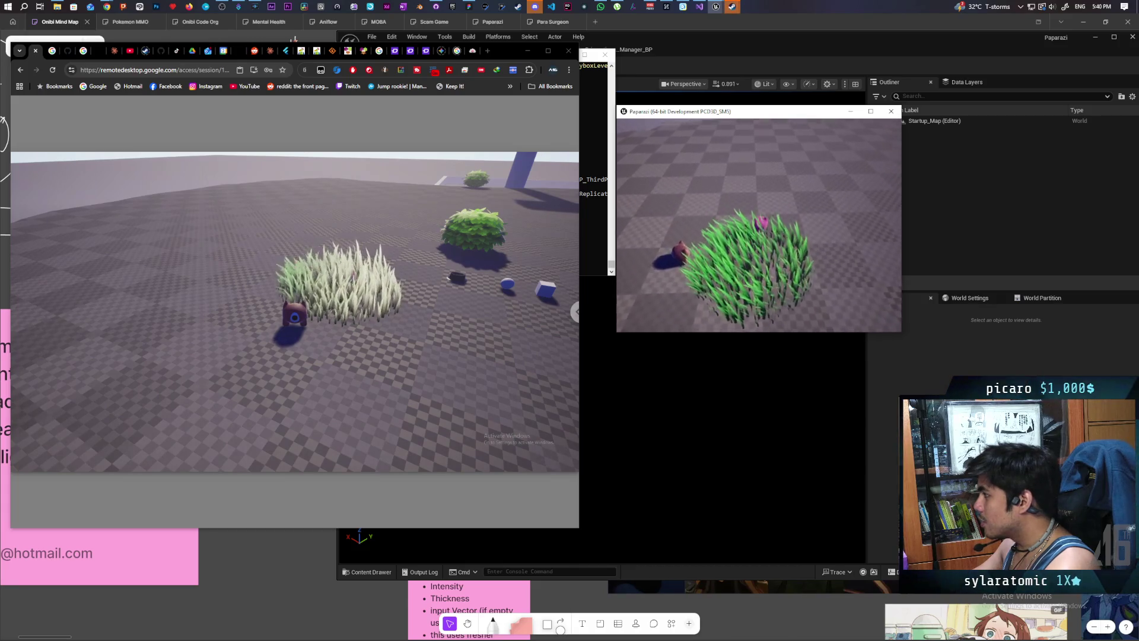
# Step: In the remote player's client, move the pawn toward the sphere and cube
pyautogui.click(446, 311)
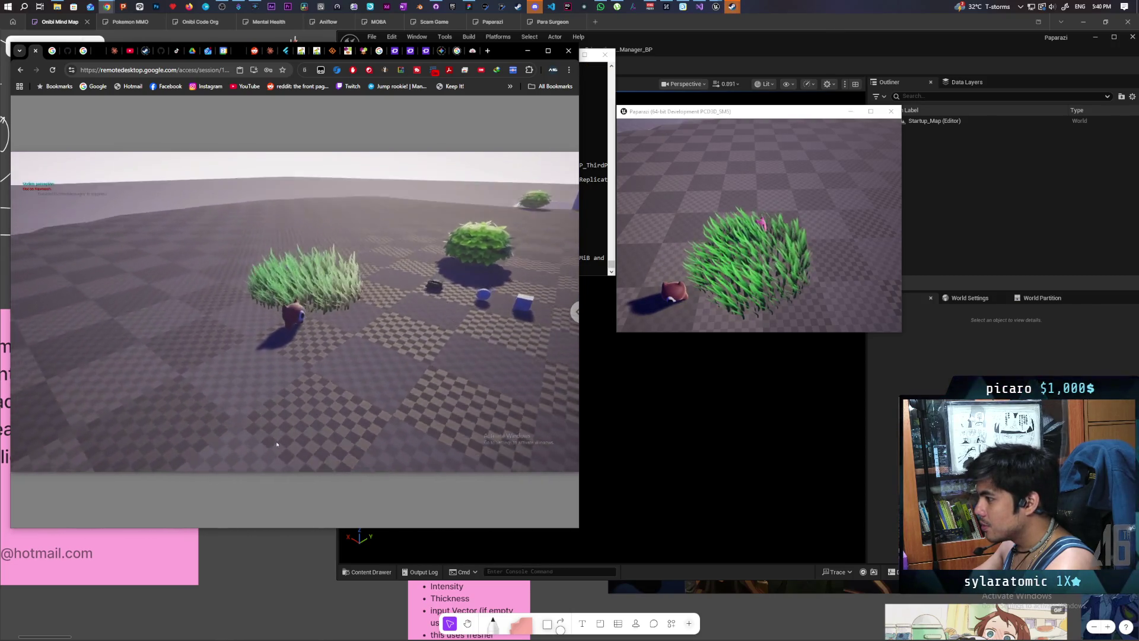
pyautogui.press('w')
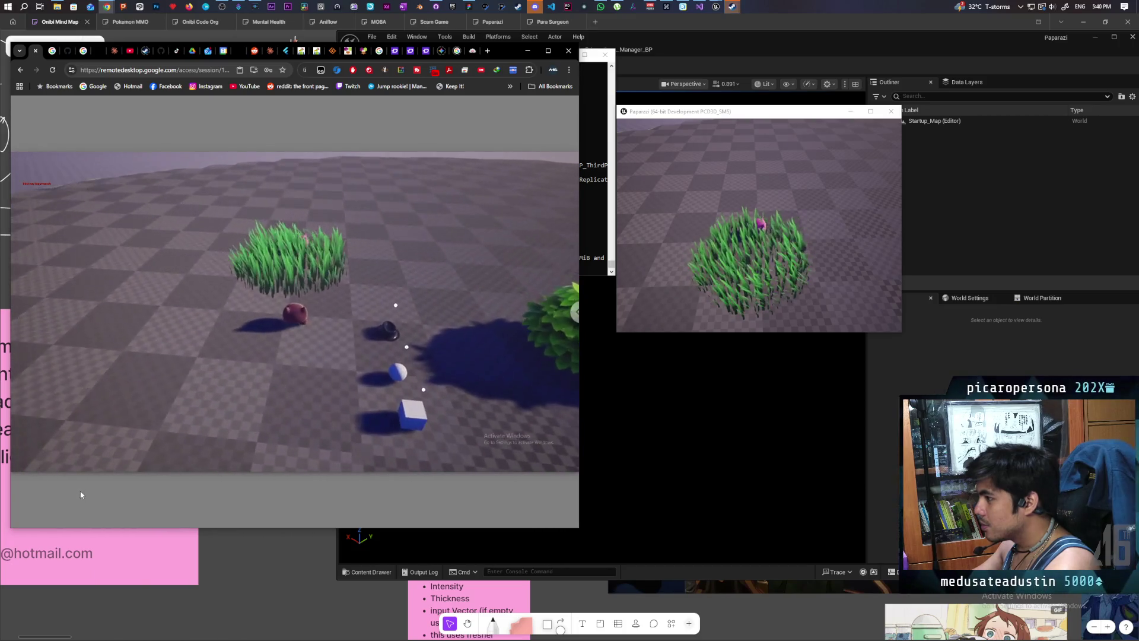
pyautogui.hotkey('alt', 'Tab')
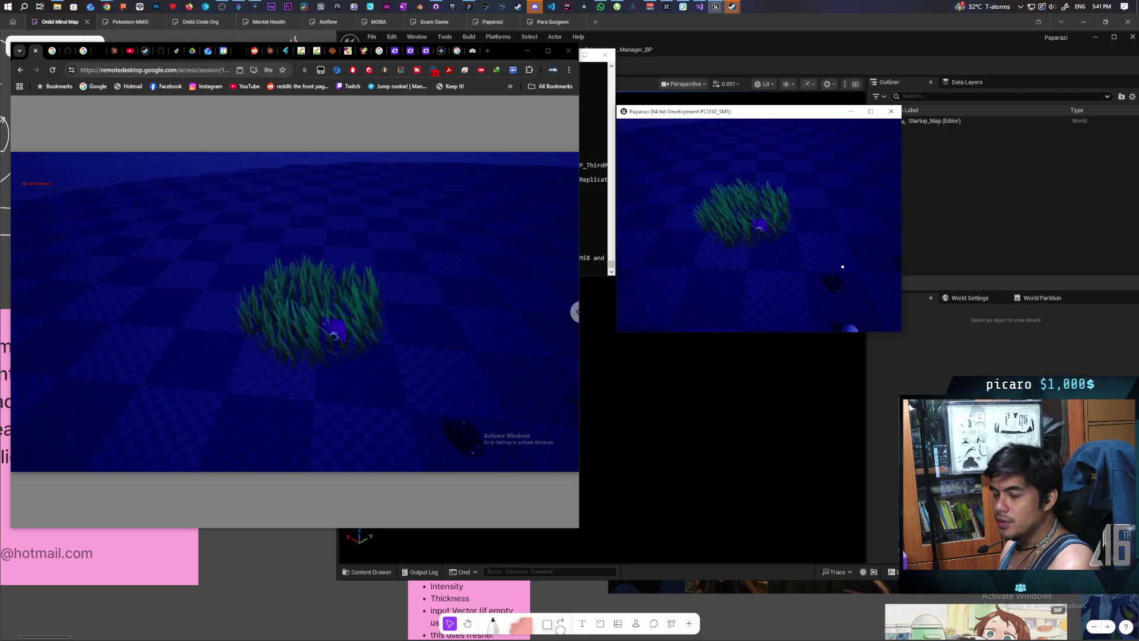
# Step: Pause the local game with Escape and bring the Unreal Editor to the front
pyautogui.press('Escape')
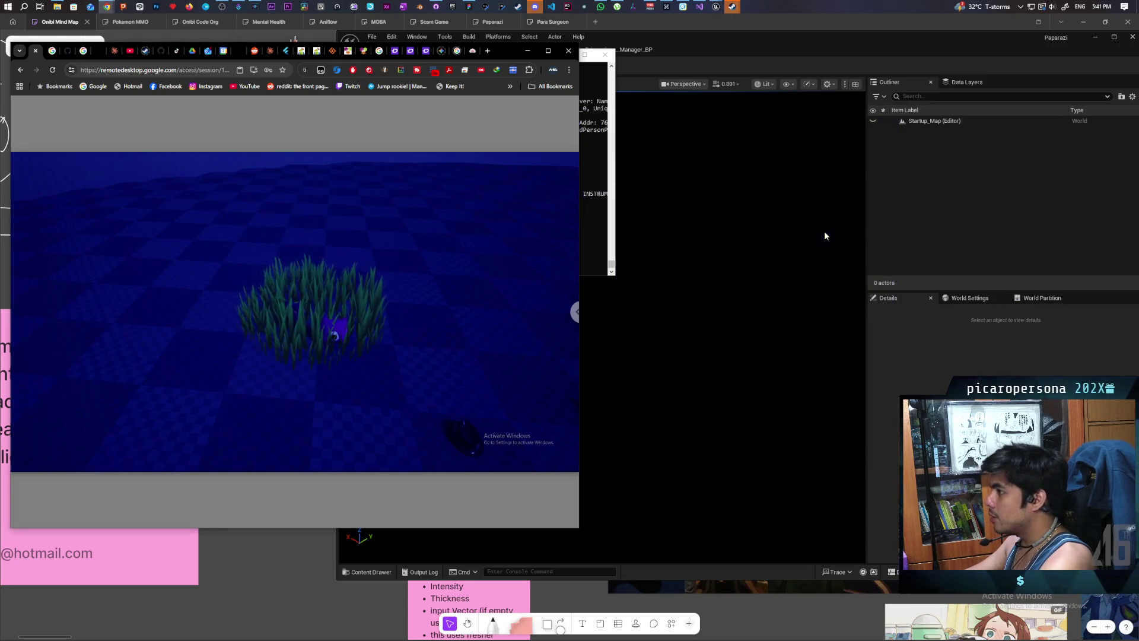
pyautogui.click(716, 101)
# Step: Select the Niagara component in Prismatiscape_Manager_BP, zoom out the EventGraph and move the editor right
pyautogui.click(626, 51)
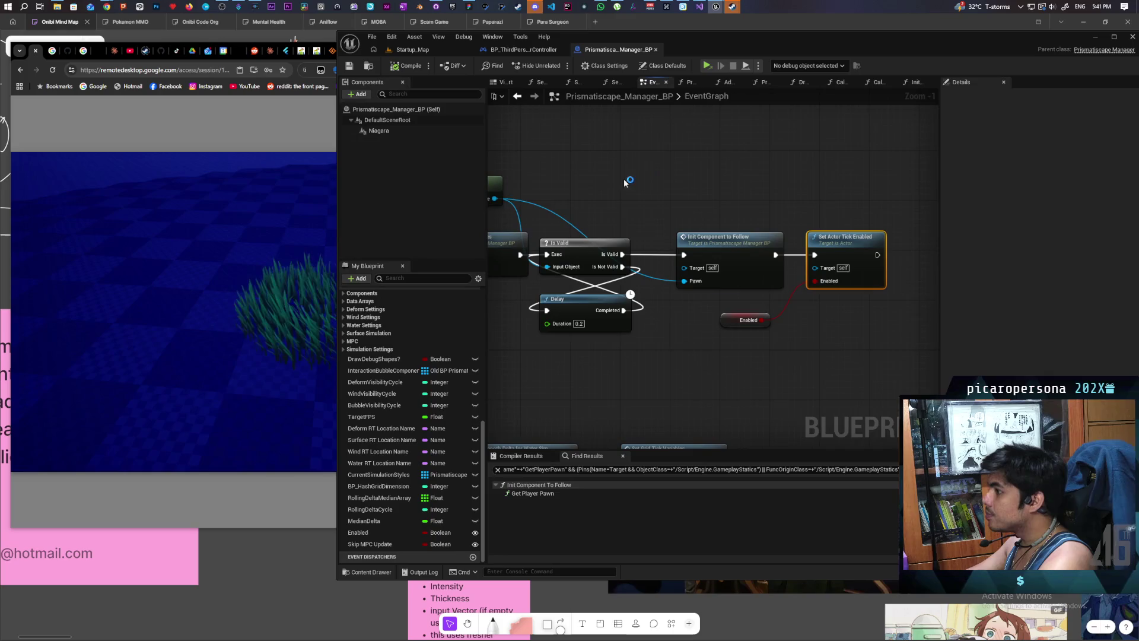
pyautogui.click(374, 130)
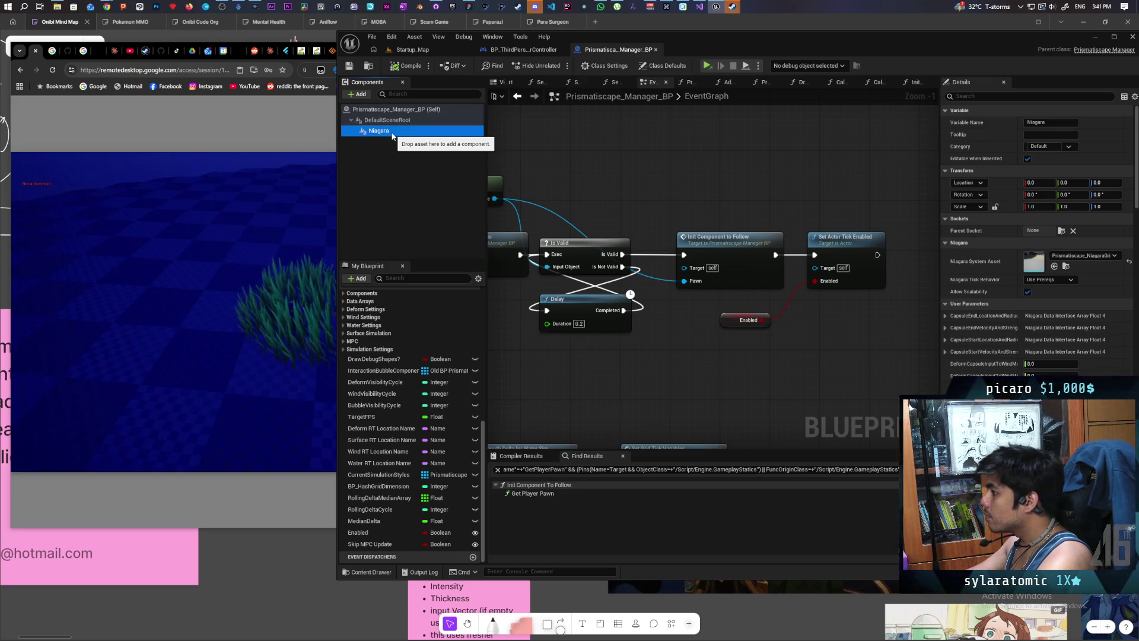
pyautogui.scroll(-2, 636, 170)
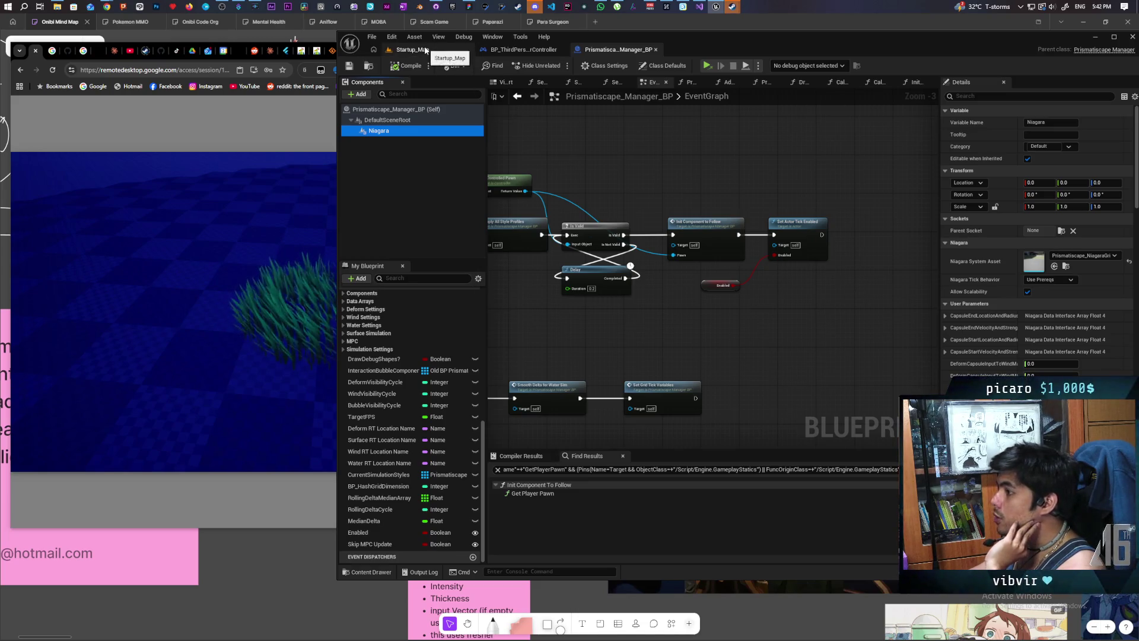
pyautogui.moveTo(719, 40); pyautogui.dragTo(803, 47)
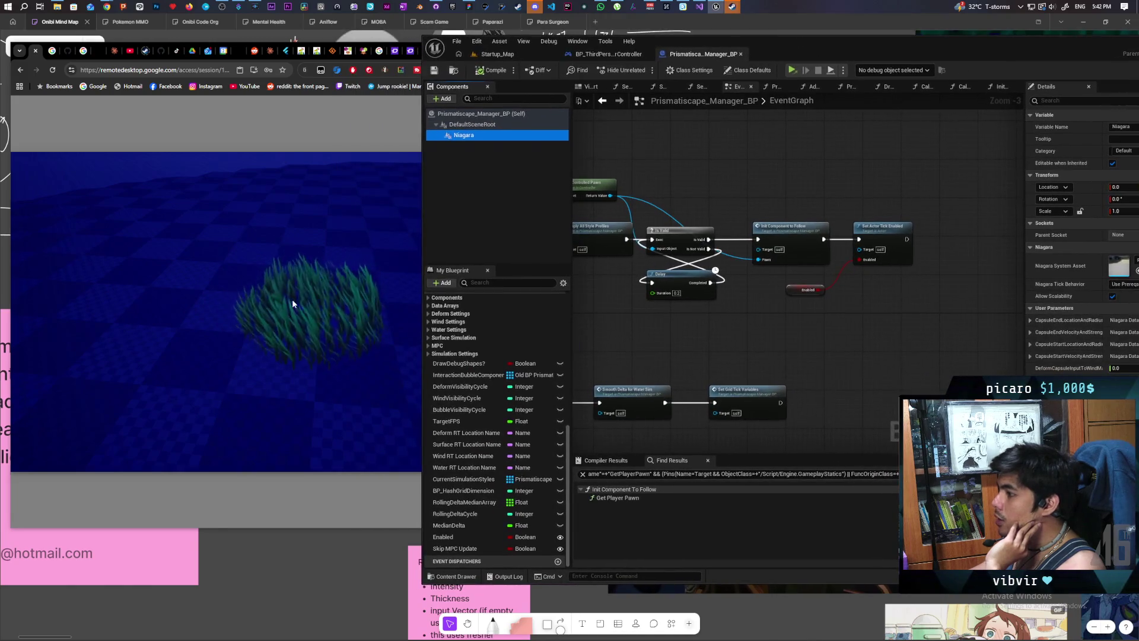
# Step: Move the remote camera toward and away from the grass, then return to the blueprint editor
pyautogui.click(292, 299)
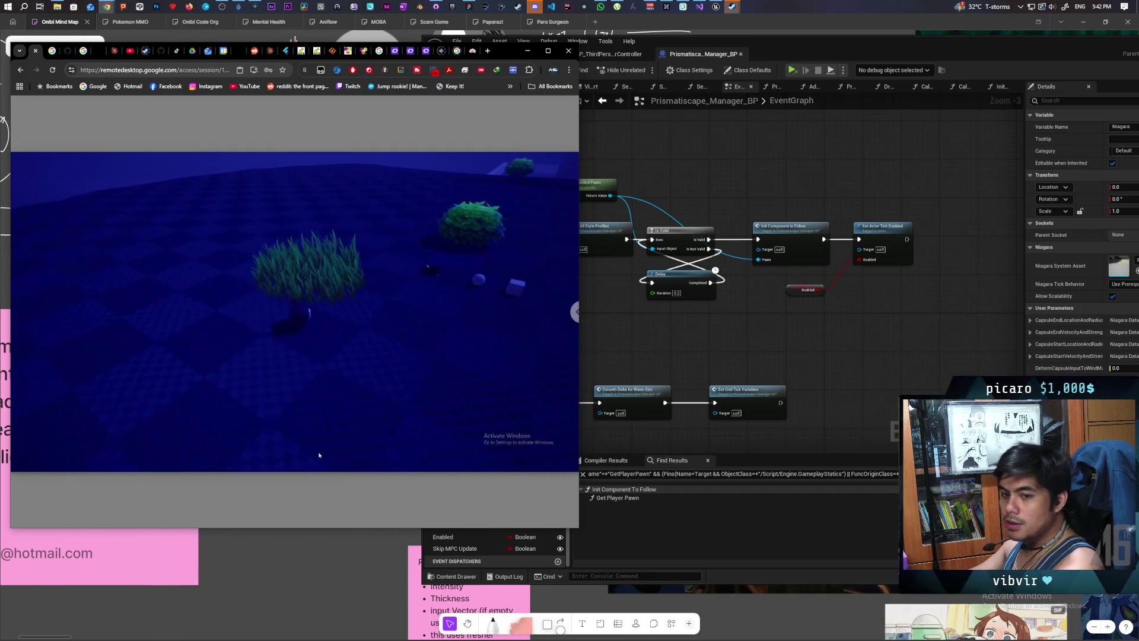
pyautogui.press('w')
pyautogui.press('s')
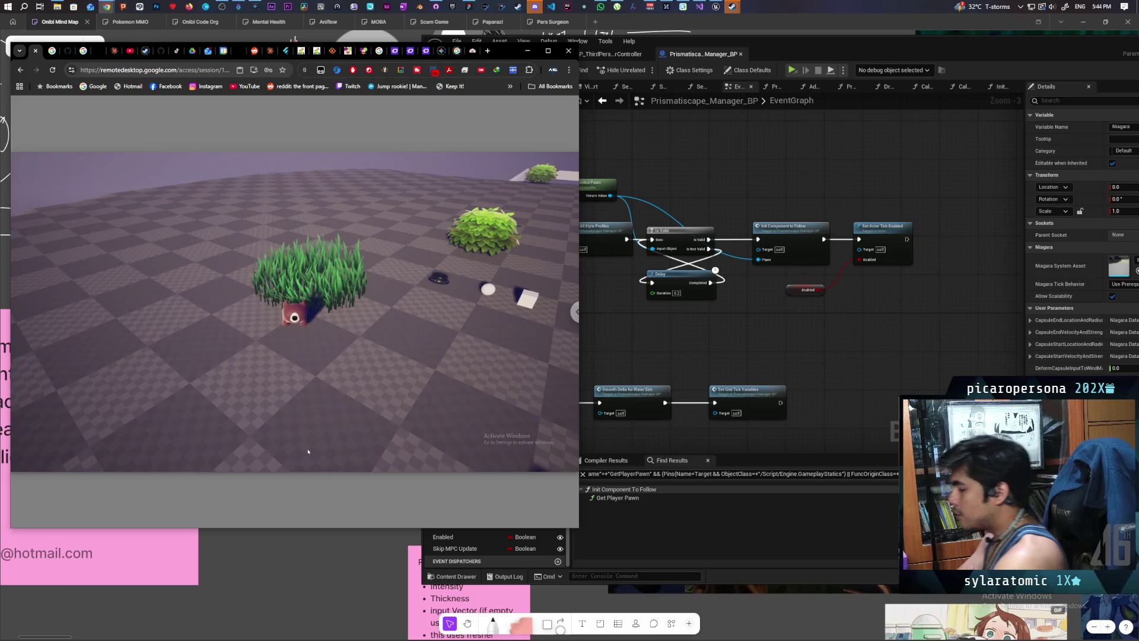
pyautogui.click(724, 329)
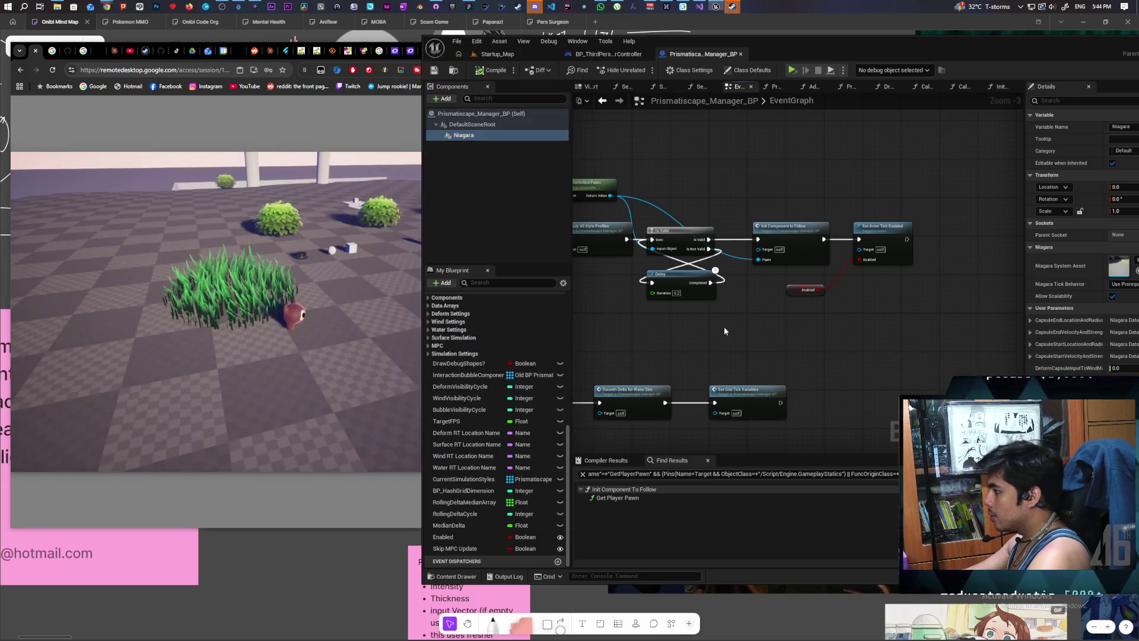
pyautogui.scroll(-4, 832, 294)
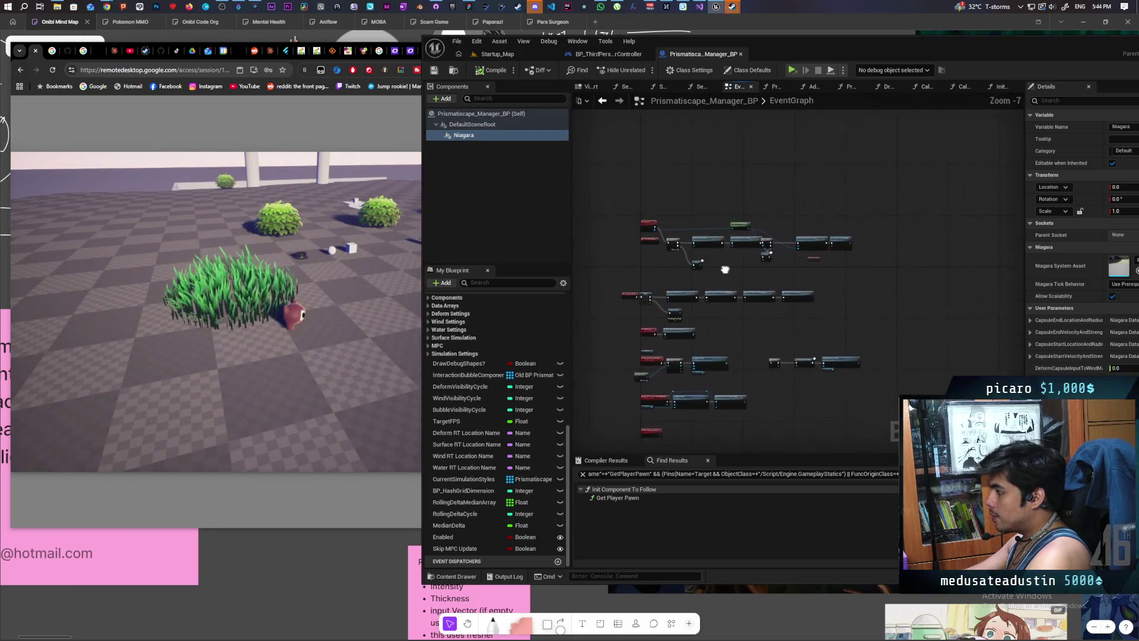
pyautogui.moveTo(724, 272); pyautogui.dragTo(732, 260)
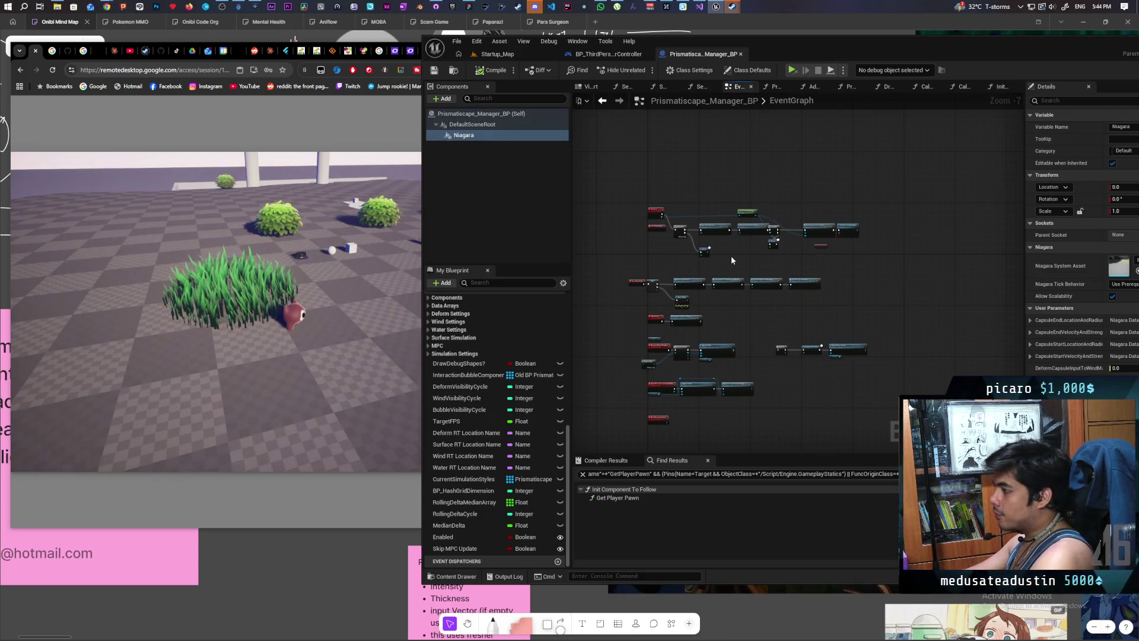
pyautogui.scroll(3, 732, 259)
pyautogui.moveTo(760, 258)
pyautogui.mouseDown()
pyautogui.moveTo(699, 326)
pyautogui.moveTo(786, 342)
pyautogui.mouseUp()
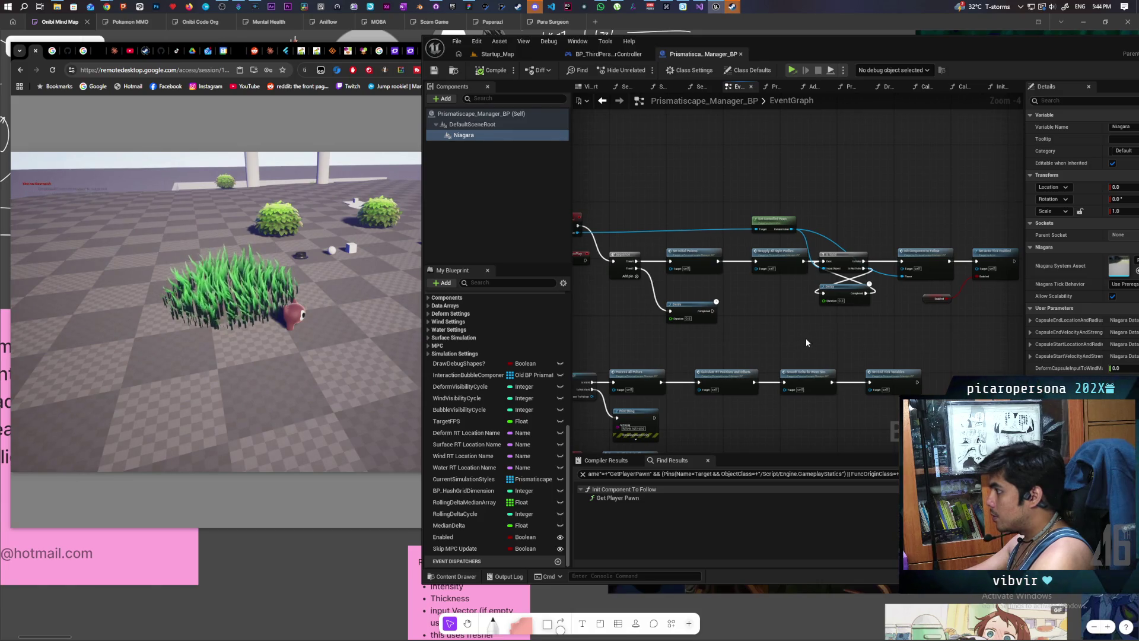
pyautogui.moveTo(818, 344); pyautogui.dragTo(824, 340)
pyautogui.scroll(3, 824, 339)
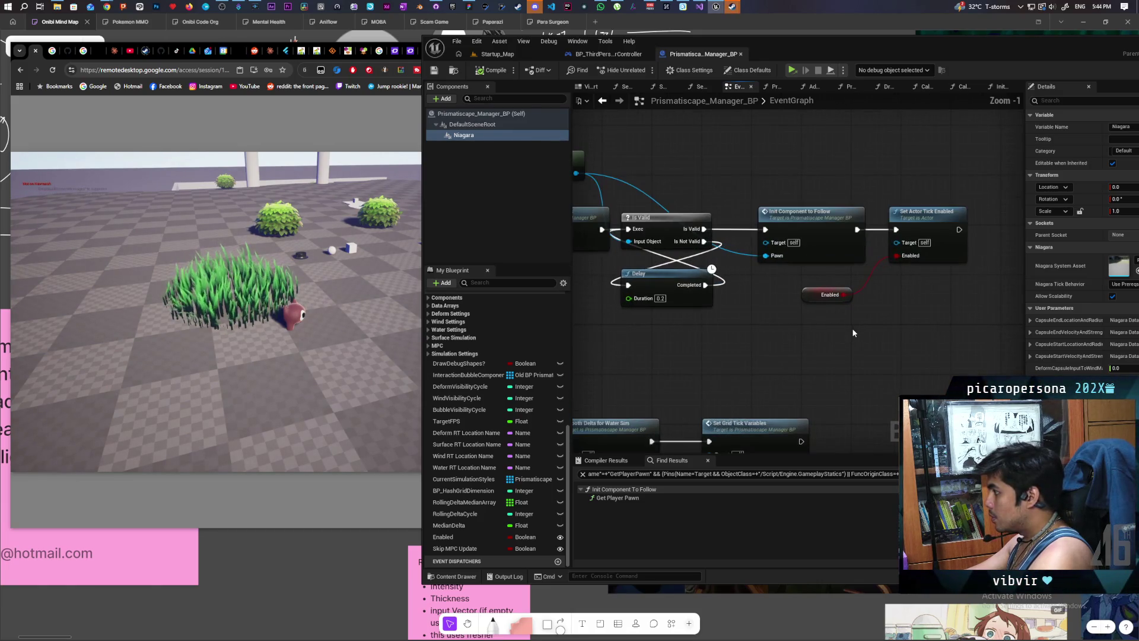
pyautogui.click(818, 296)
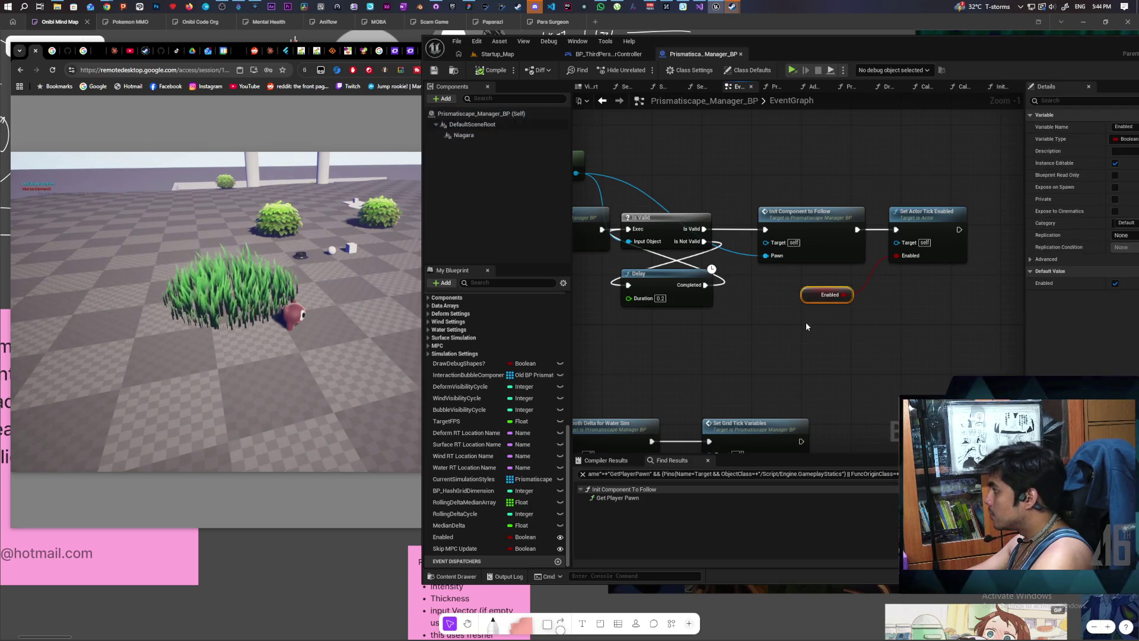
pyautogui.scroll(-3, 866, 324)
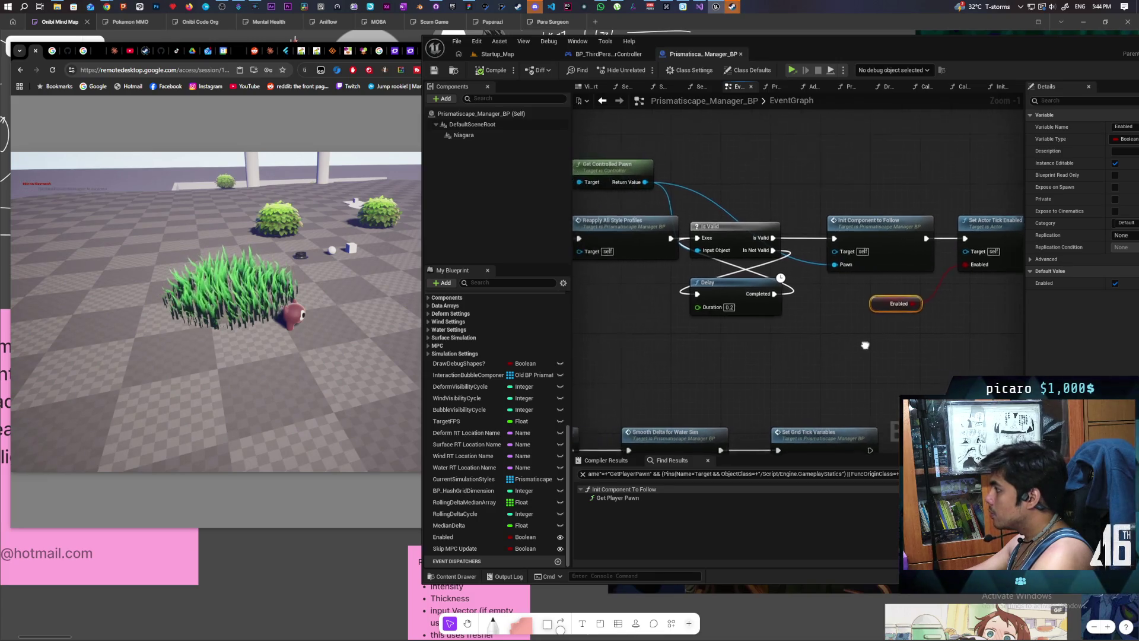
pyautogui.scroll(-3, 828, 329)
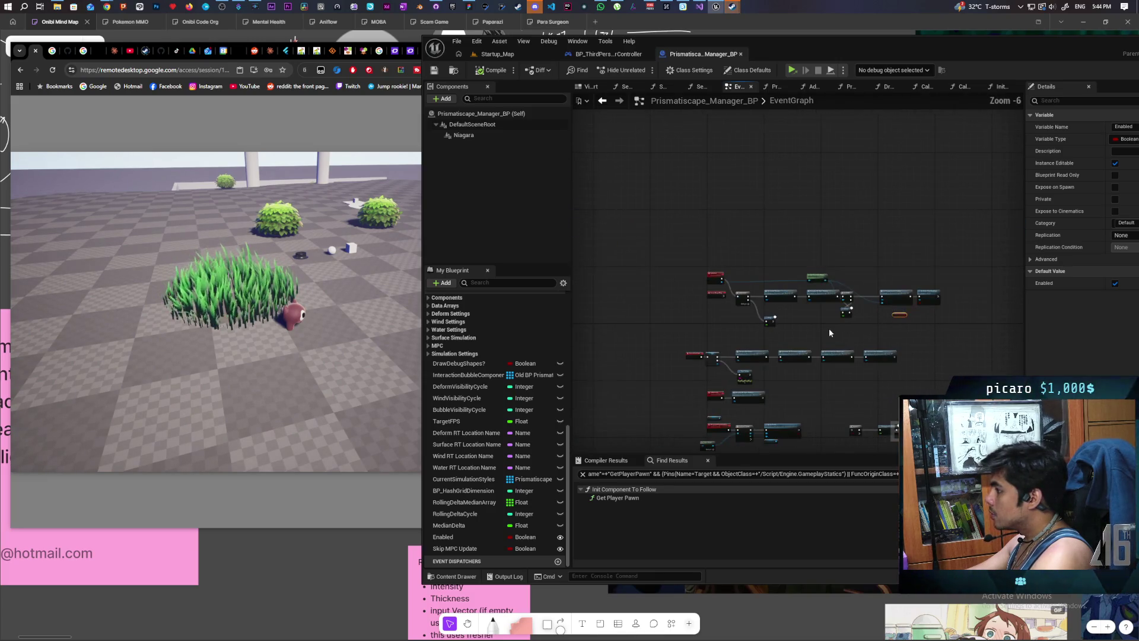
pyautogui.scroll(3, 845, 331)
pyautogui.scroll(2, 866, 329)
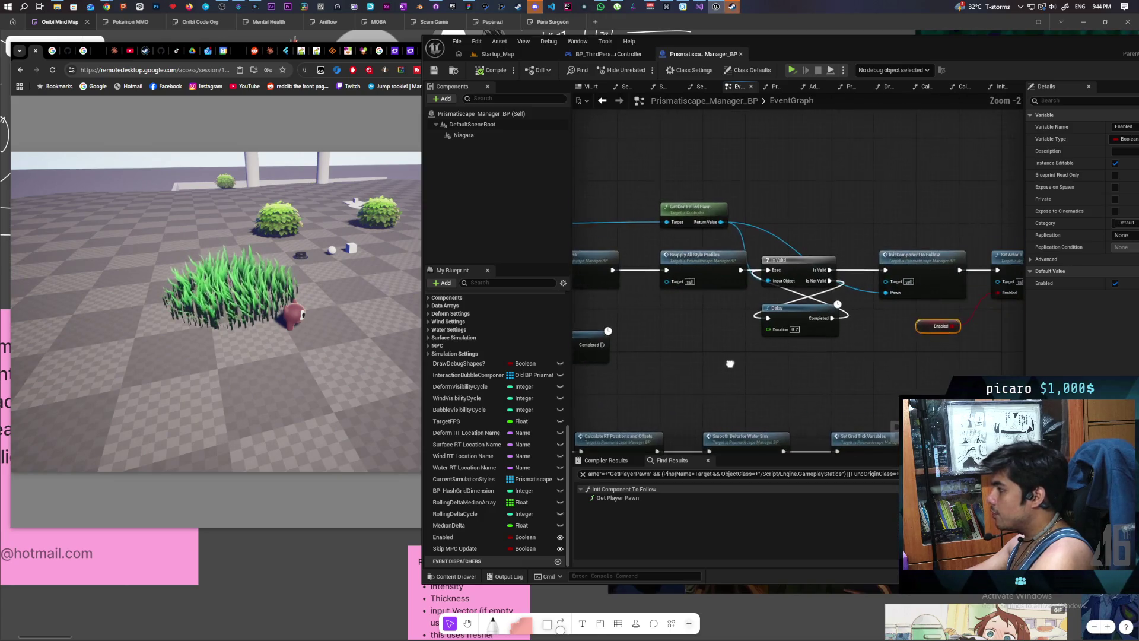
pyautogui.moveTo(814, 220)
pyautogui.mouseDown()
pyautogui.moveTo(855, 344)
pyautogui.moveTo(789, 222)
pyautogui.moveTo(877, 326)
pyautogui.moveTo(884, 367)
pyautogui.moveTo(828, 334)
pyautogui.moveTo(871, 319)
pyautogui.moveTo(886, 366)
pyautogui.mouseUp()
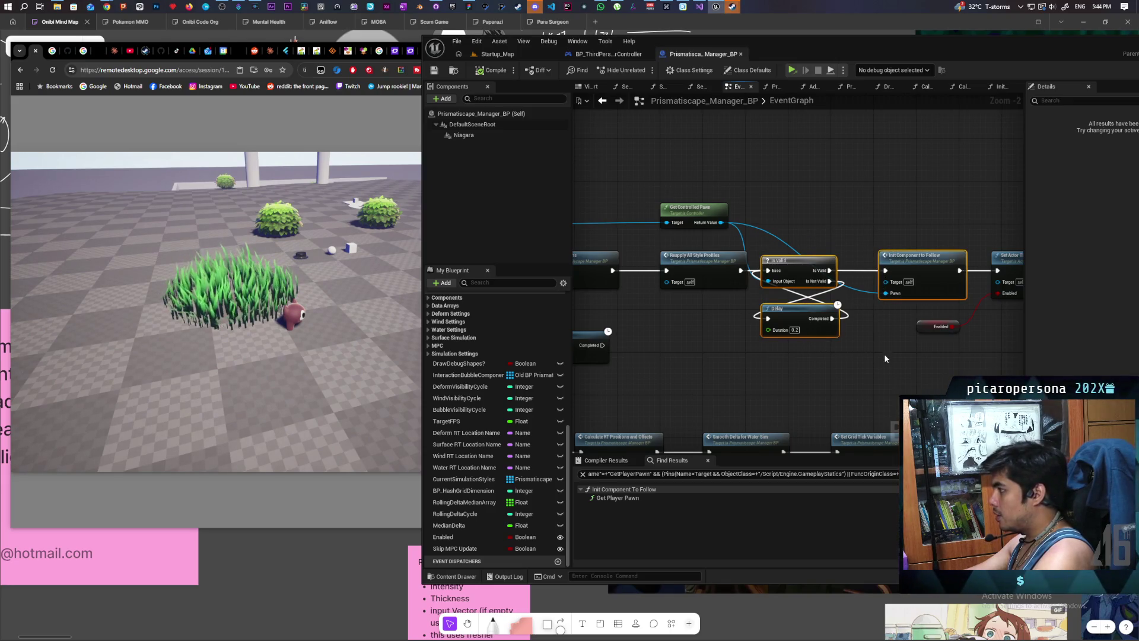
pyautogui.click(903, 266)
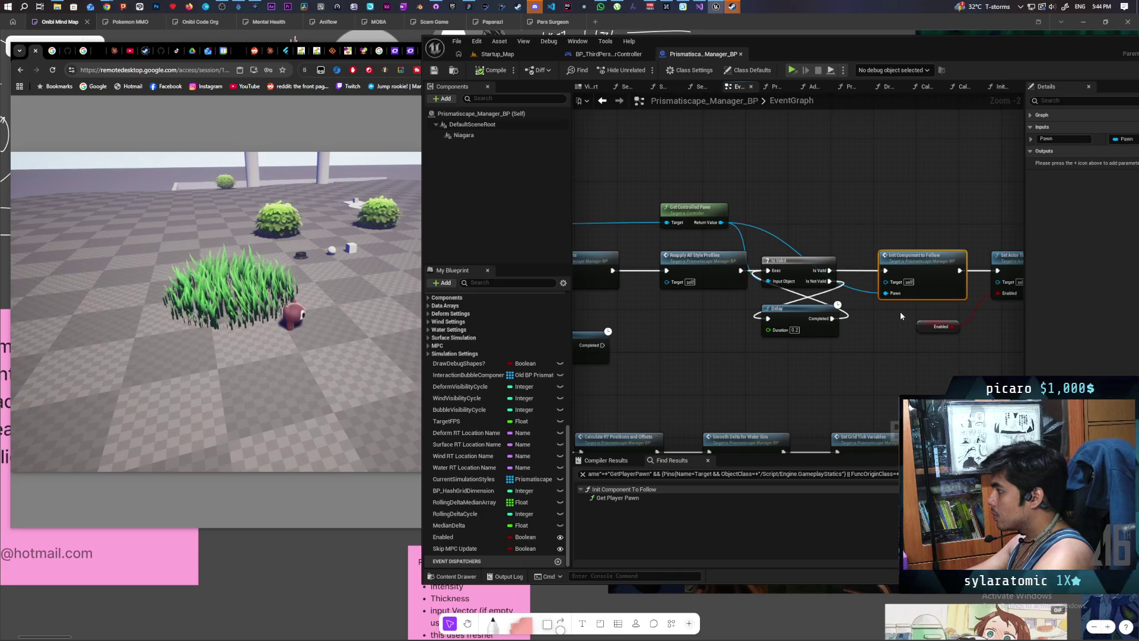
pyautogui.moveTo(802, 232)
pyautogui.mouseDown()
pyautogui.moveTo(814, 350)
pyautogui.moveTo(700, 360)
pyautogui.moveTo(979, 319)
pyautogui.mouseUp()
pyautogui.click(853, 358)
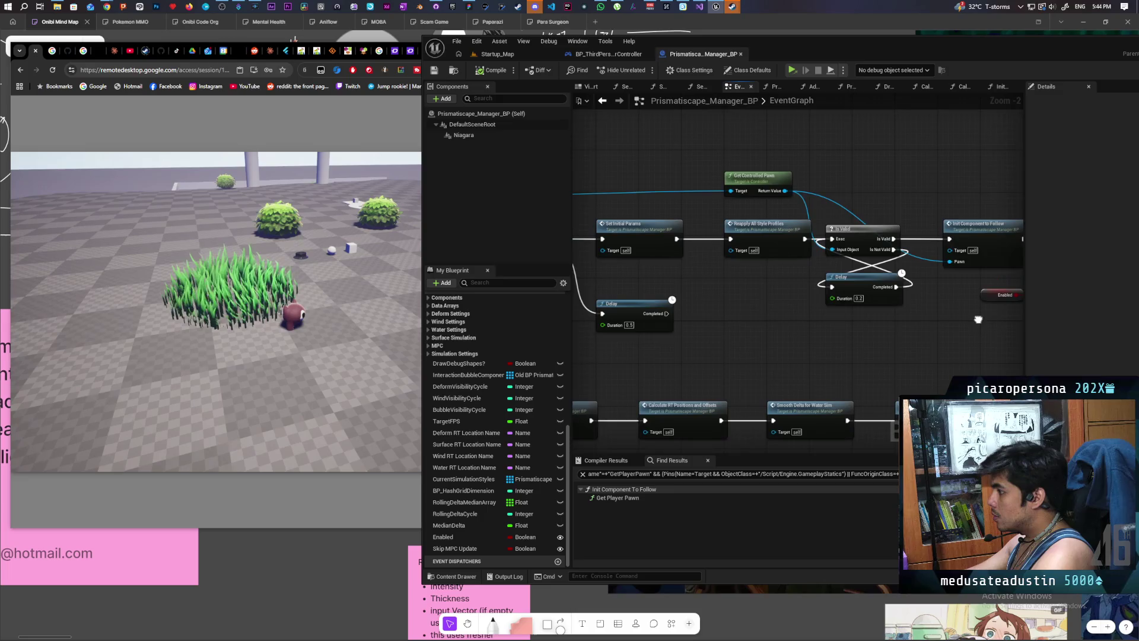
pyautogui.moveTo(784, 340); pyautogui.dragTo(939, 353)
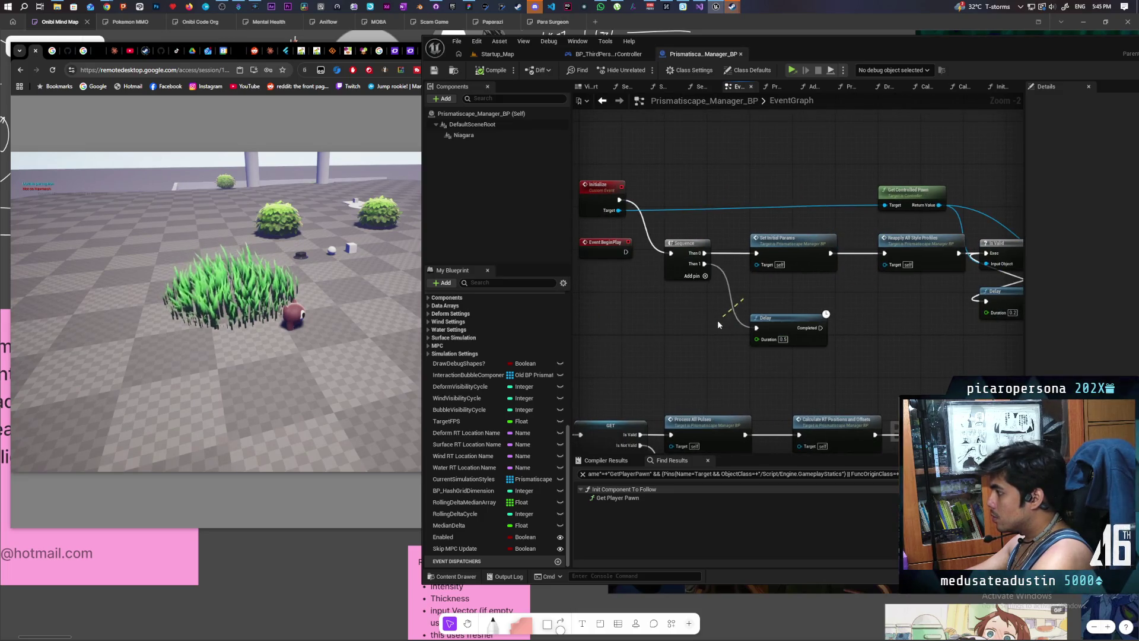
# Step: Wire the 0.5-second Delay between Init Component To Follow and Set Actor Tick Enabled
pyautogui.moveTo(823, 340)
pyautogui.mouseDown()
pyautogui.moveTo(1008, 284)
pyautogui.moveTo(959, 212)
pyautogui.moveTo(837, 246)
pyautogui.mouseUp()
pyautogui.moveTo(761, 287); pyautogui.dragTo(772, 232)
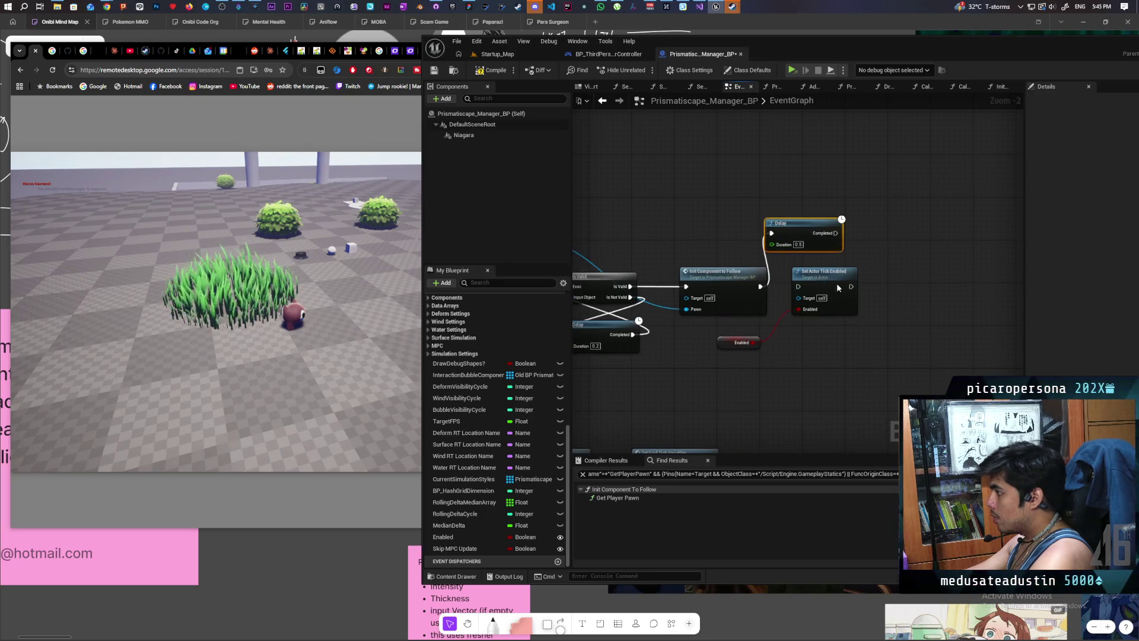
pyautogui.moveTo(829, 287); pyautogui.dragTo(883, 287)
pyautogui.moveTo(836, 232); pyautogui.dragTo(852, 286)
# Step: Pan along the post-tick node chain, then switch to the Startup_Map level editor
pyautogui.scroll(-3, 794, 323)
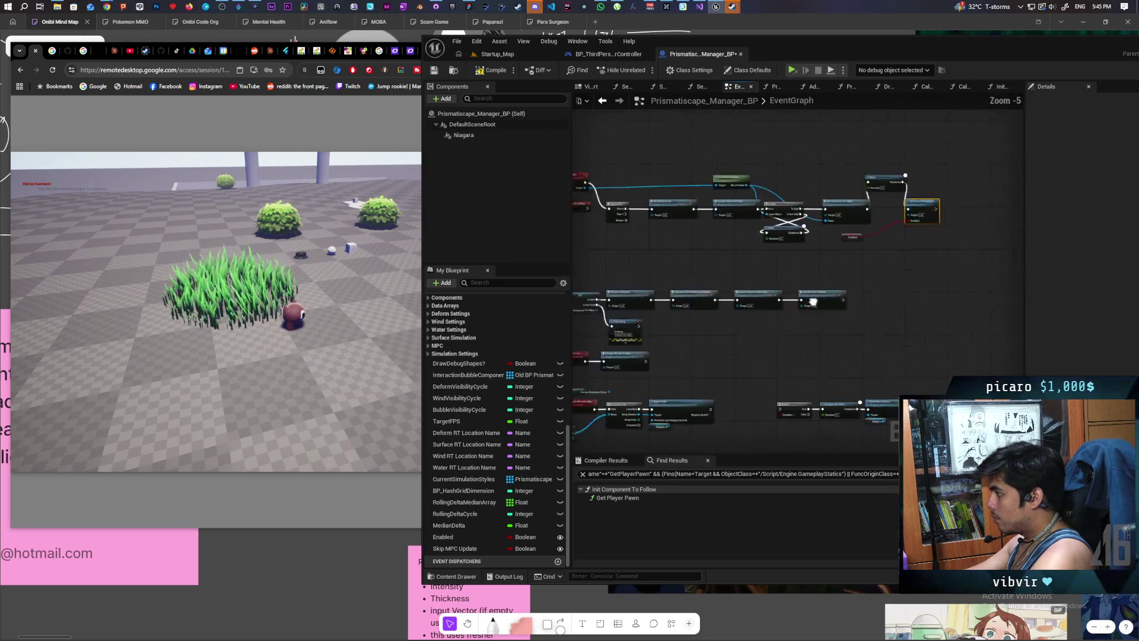
pyautogui.scroll(2, 794, 323)
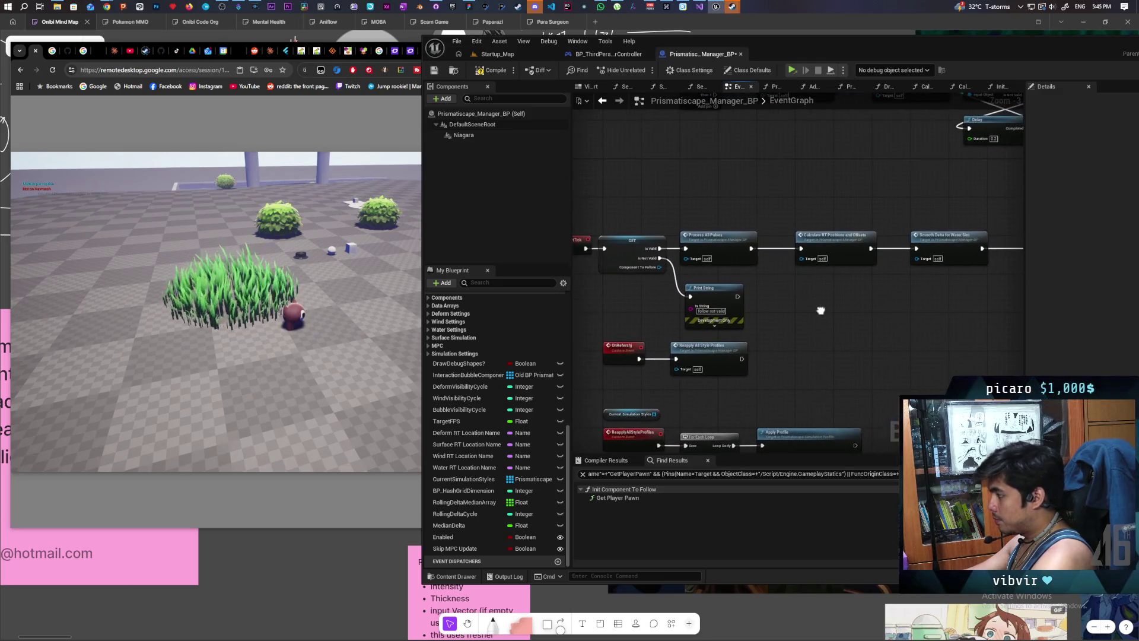
pyautogui.moveTo(821, 310); pyautogui.dragTo(814, 318)
pyautogui.moveTo(780, 153)
pyautogui.mouseDown()
pyautogui.moveTo(727, 164)
pyautogui.moveTo(729, 193)
pyautogui.moveTo(687, 204)
pyautogui.moveTo(791, 195)
pyautogui.moveTo(771, 206)
pyautogui.mouseUp()
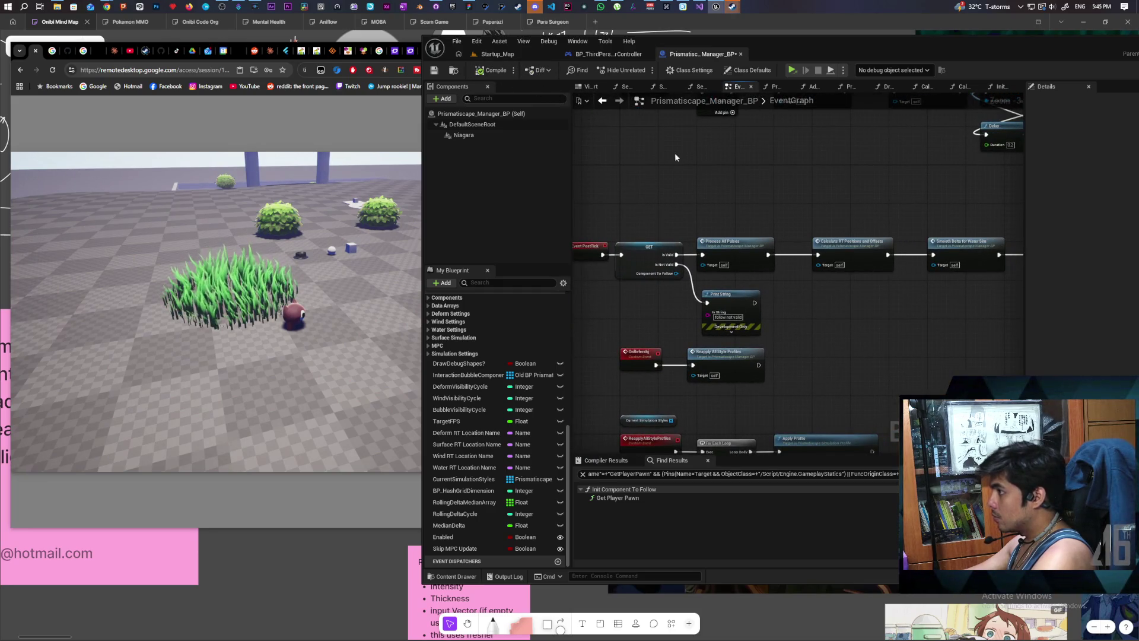
pyautogui.click(514, 55)
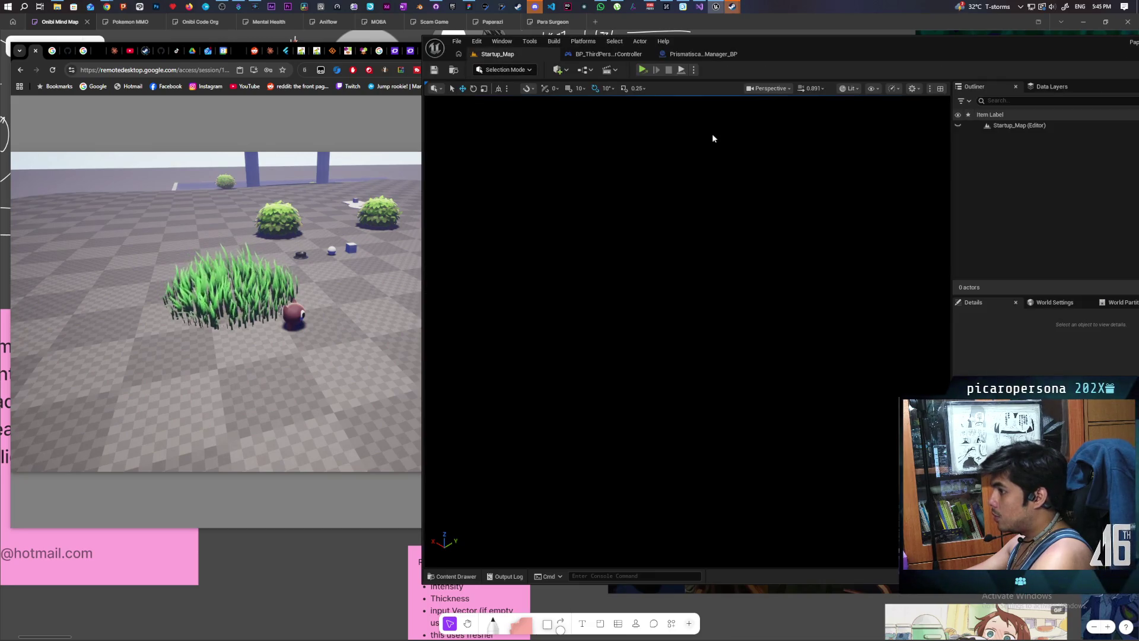
# Step: Pause the remote game, return it to the main menu, and begin hosting a new session
pyautogui.click(253, 147)
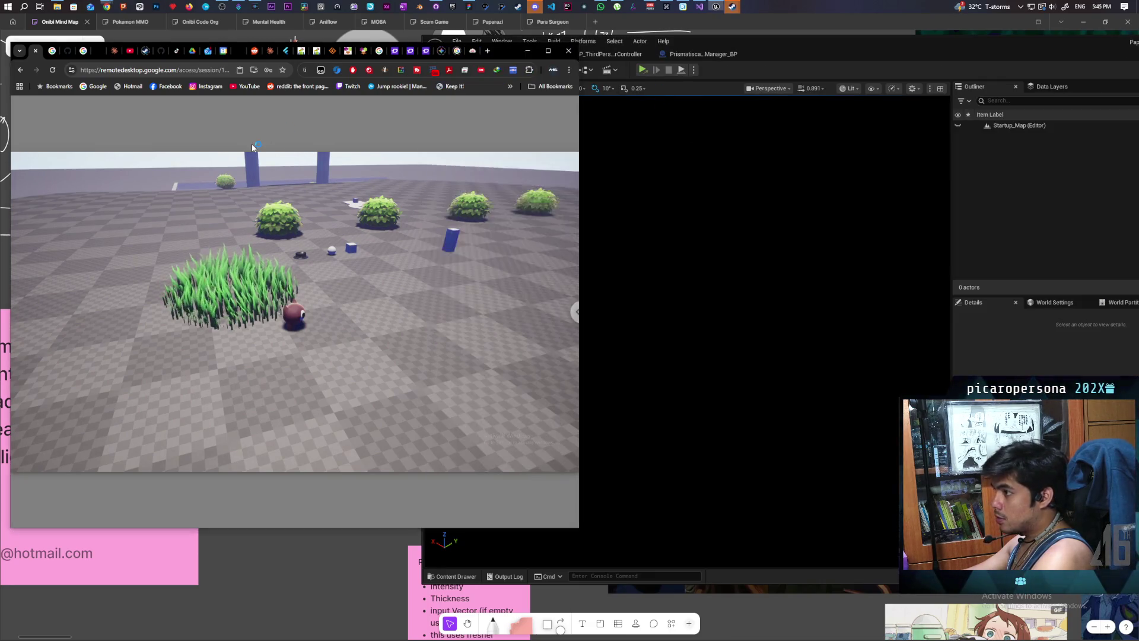
pyautogui.click(271, 363)
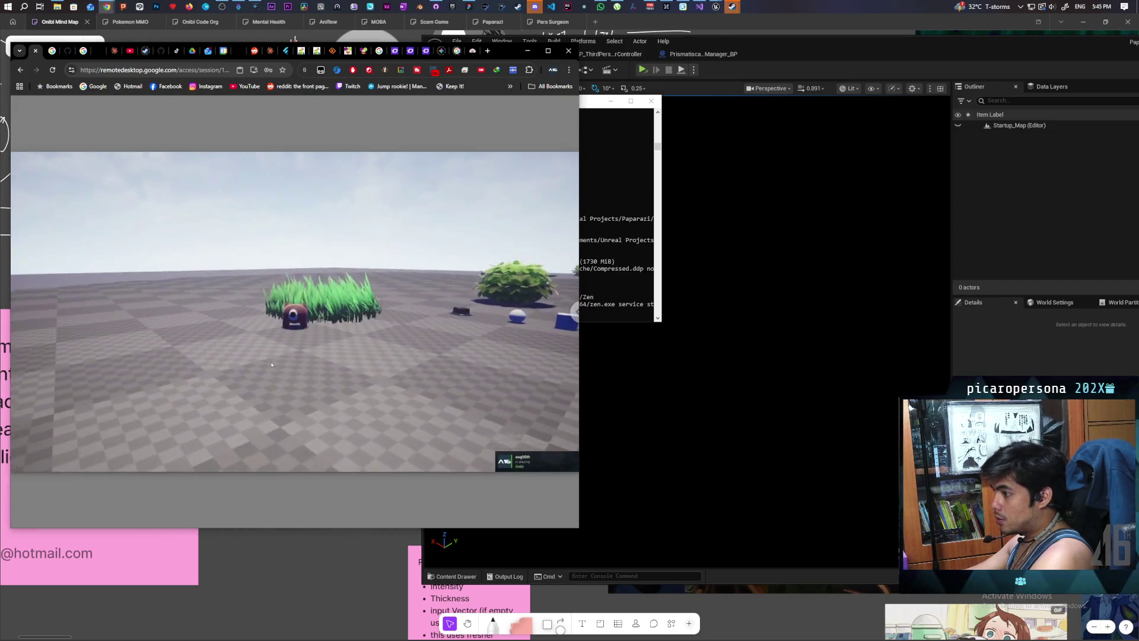
pyautogui.press('Escape')
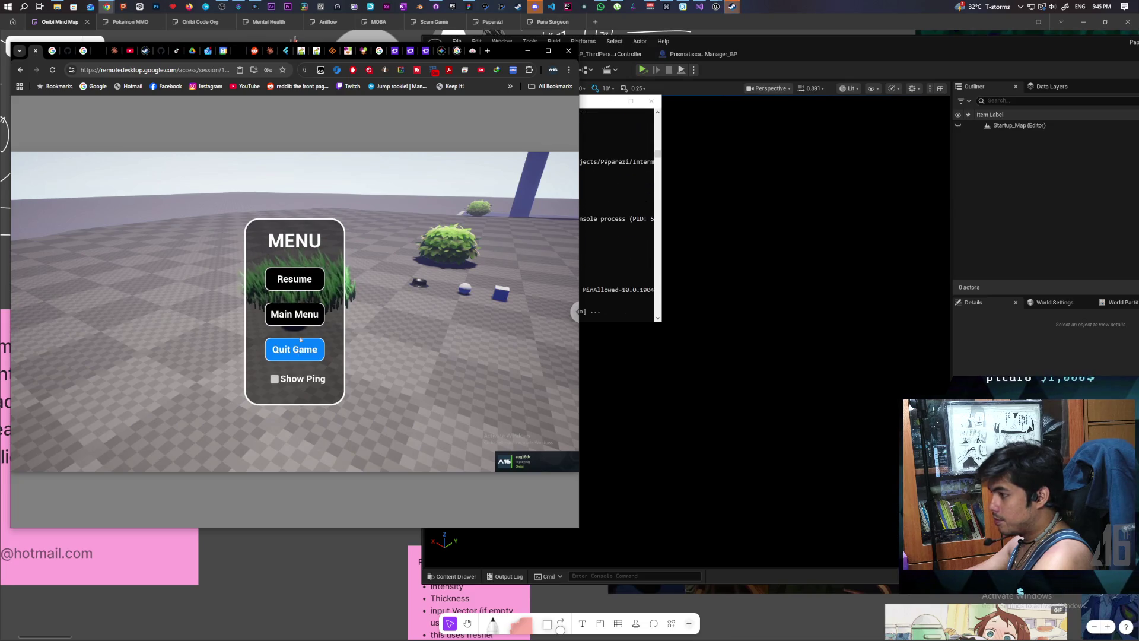
pyautogui.click(295, 313)
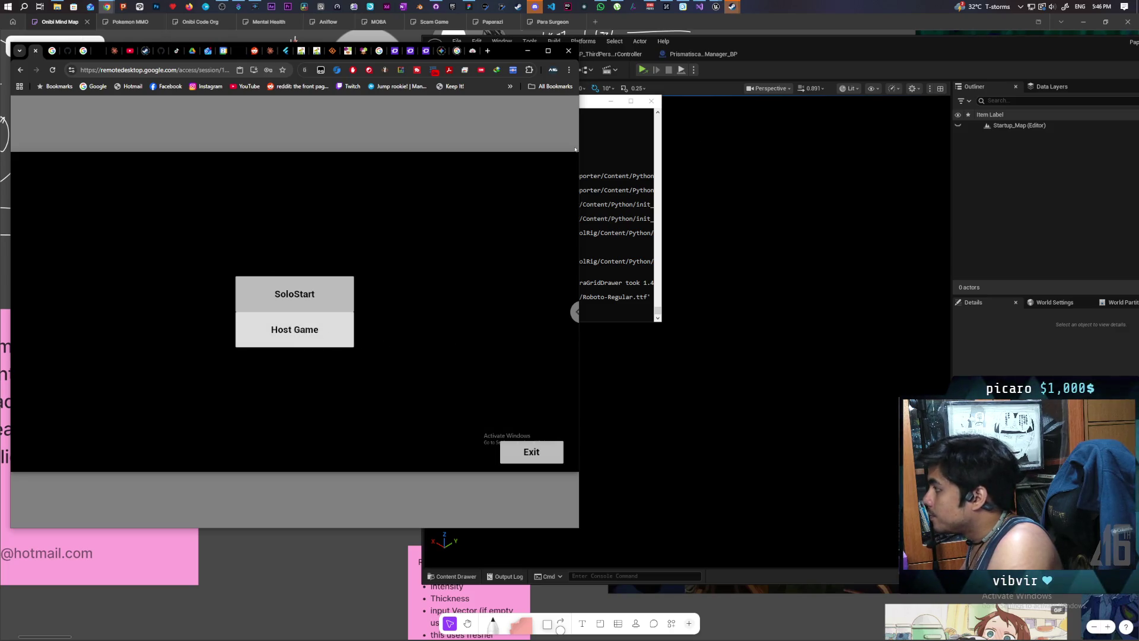
pyautogui.moveTo(715, 7)
pyautogui.click(772, 48)
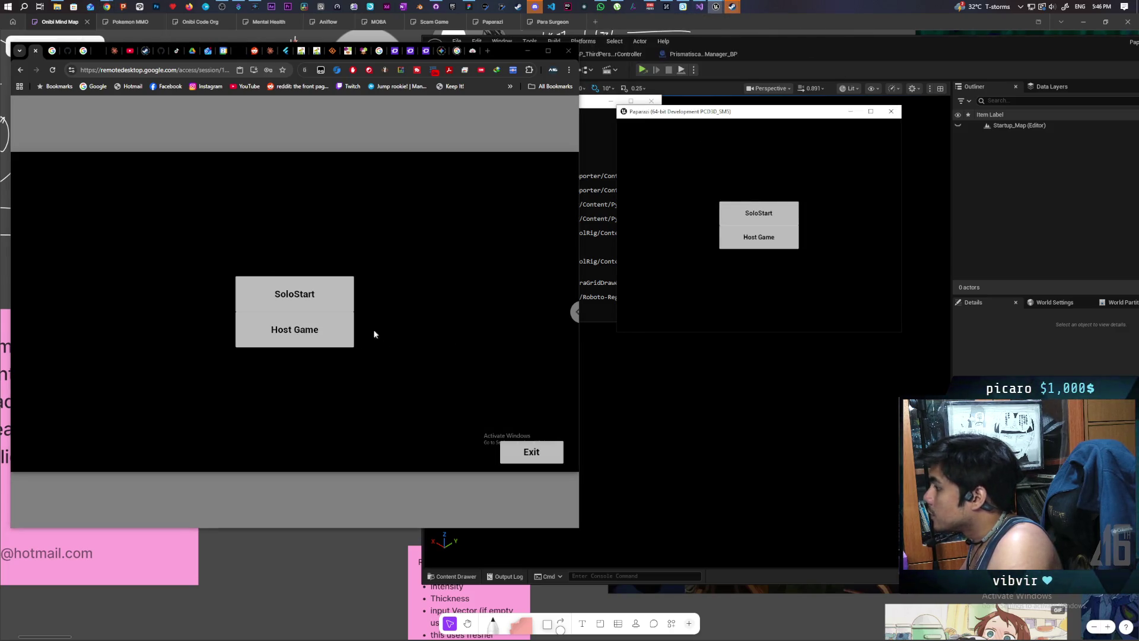
# Step: Accept the lobby invite in the local window, ready both players, and start the match
pyautogui.click(297, 330)
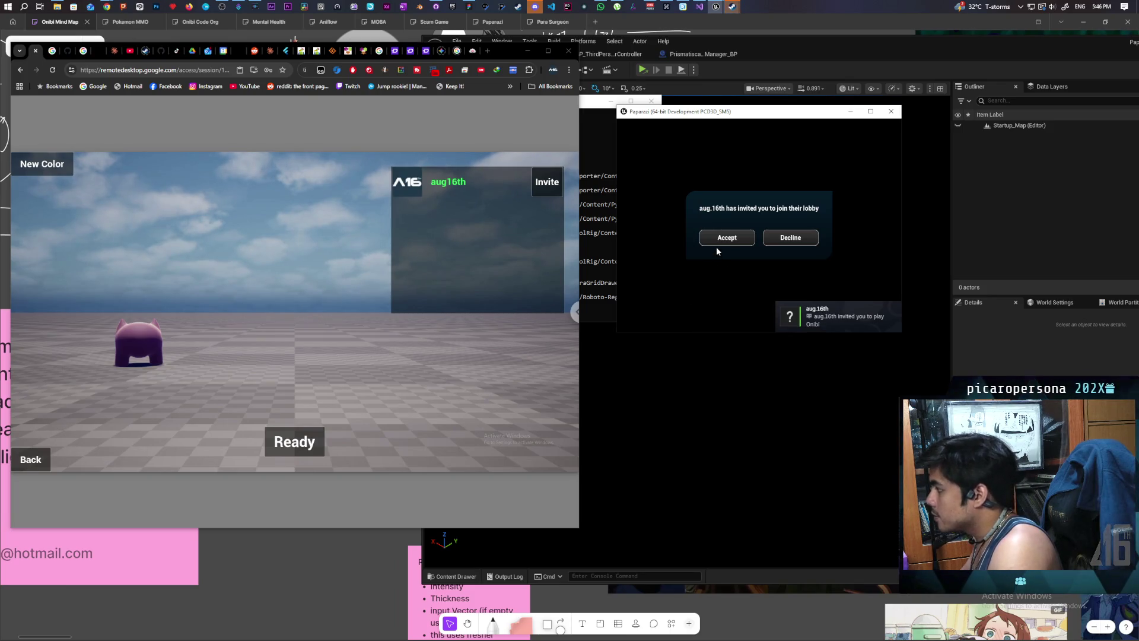
pyautogui.click(731, 240)
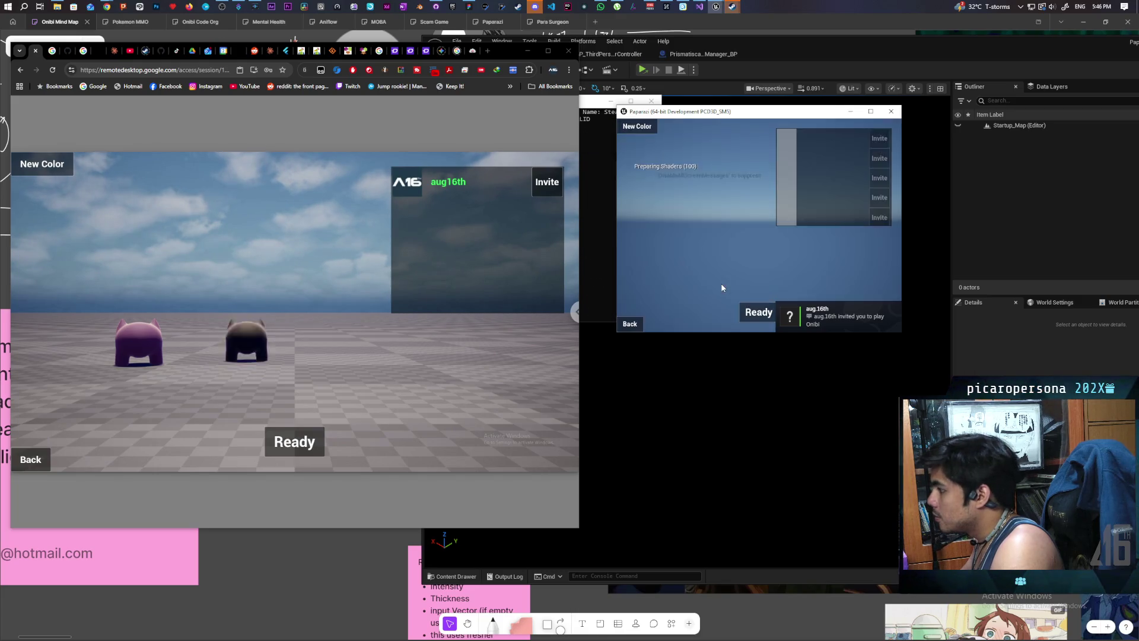
pyautogui.click(759, 312)
pyautogui.click(294, 441)
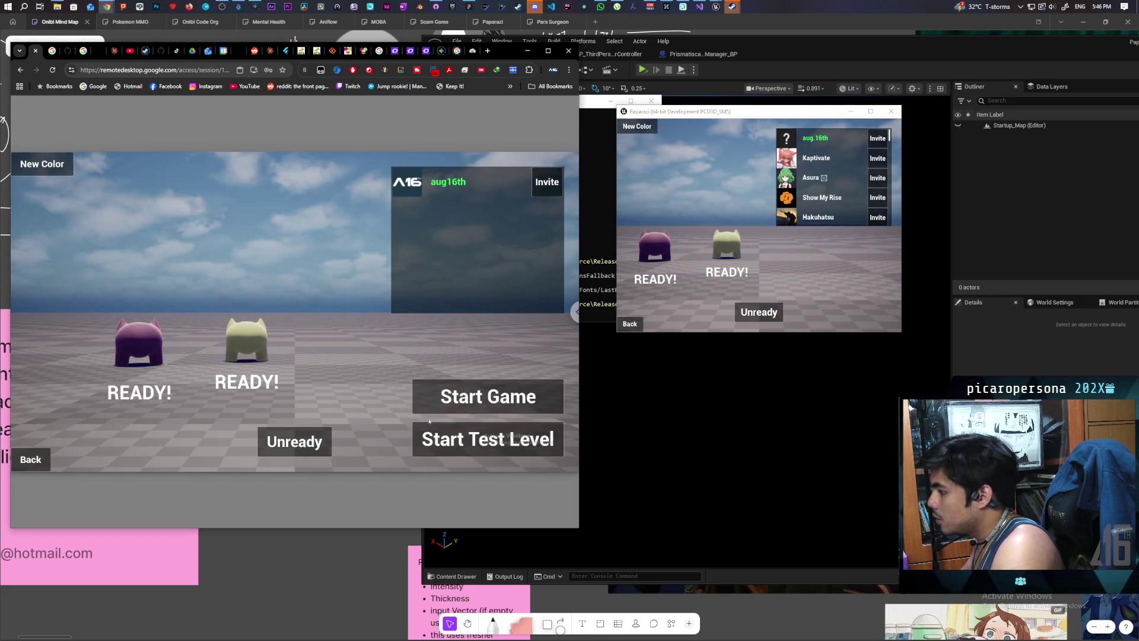
pyautogui.click(488, 396)
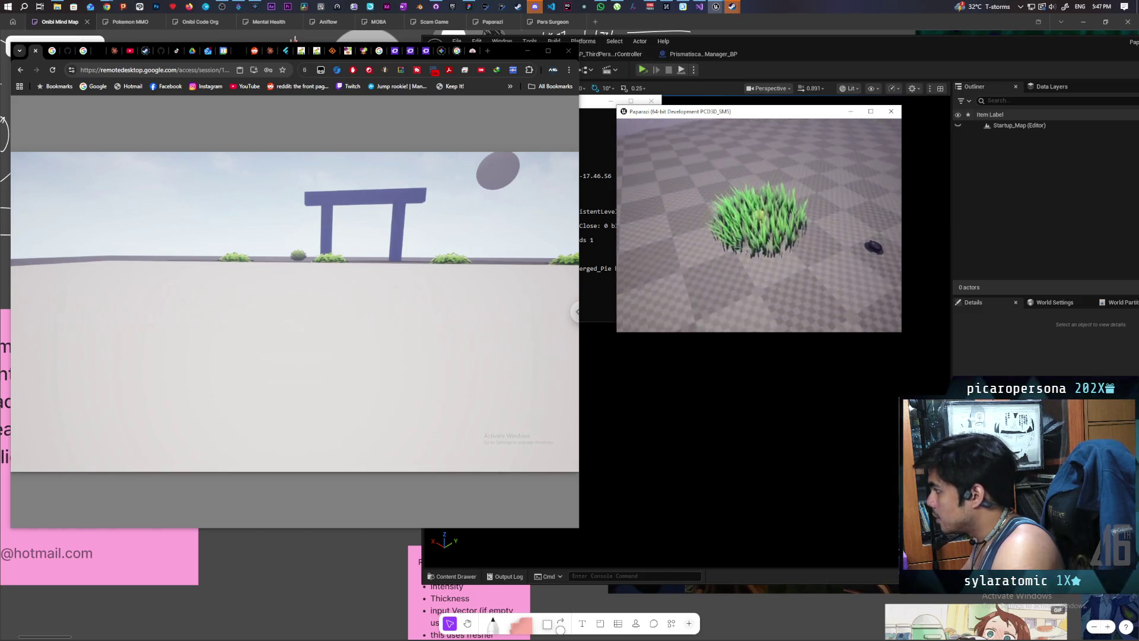
# Step: Walk the purple character forward, back, left and right by the grass in the local window
pyautogui.click(380, 340)
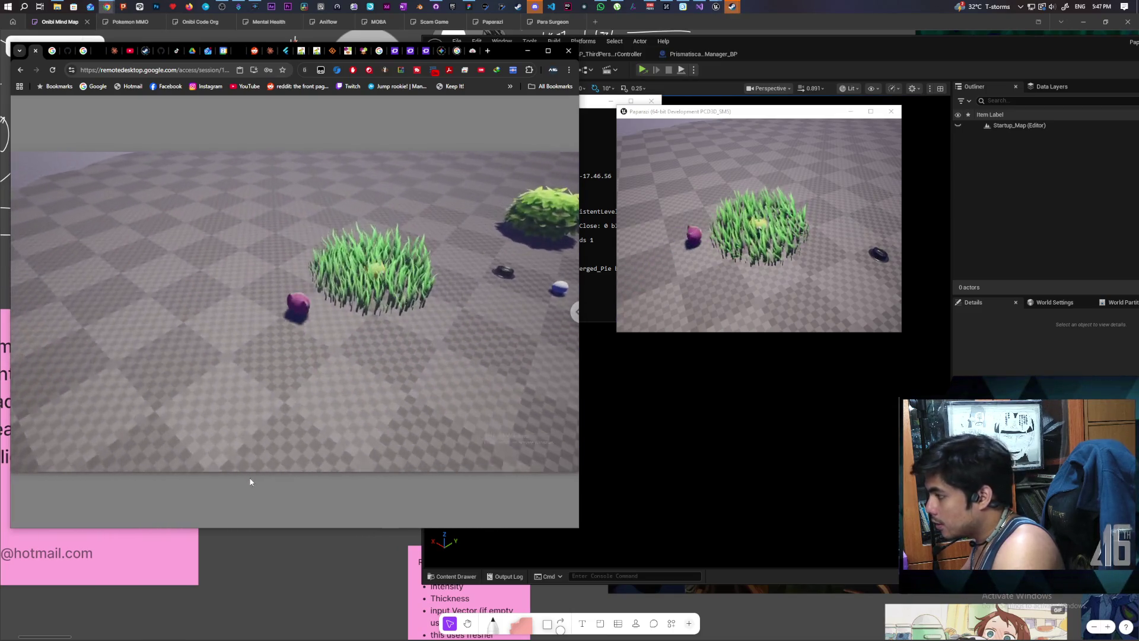
pyautogui.hotkey('alt', 'Tab')
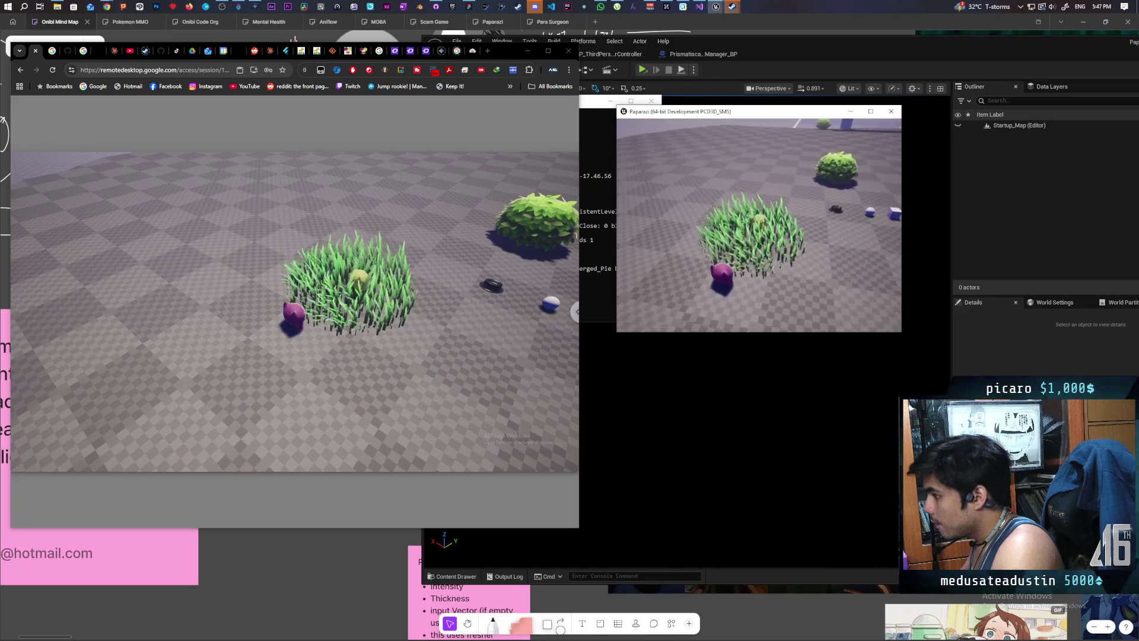
pyautogui.press('s')
pyautogui.press('w')
pyautogui.press('s')
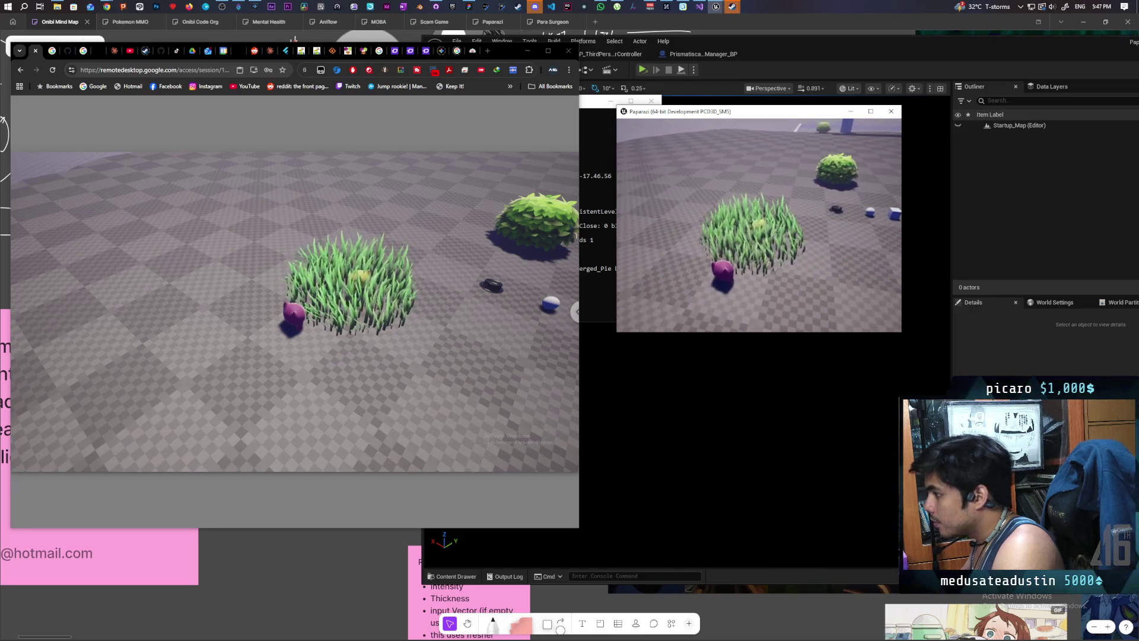
pyautogui.press('s')
pyautogui.press('d')
pyautogui.press('a')
# Step: Quit the local game from the pause menu and return to the Prismatiscape_Manager_BP graph
pyautogui.press('Escape')
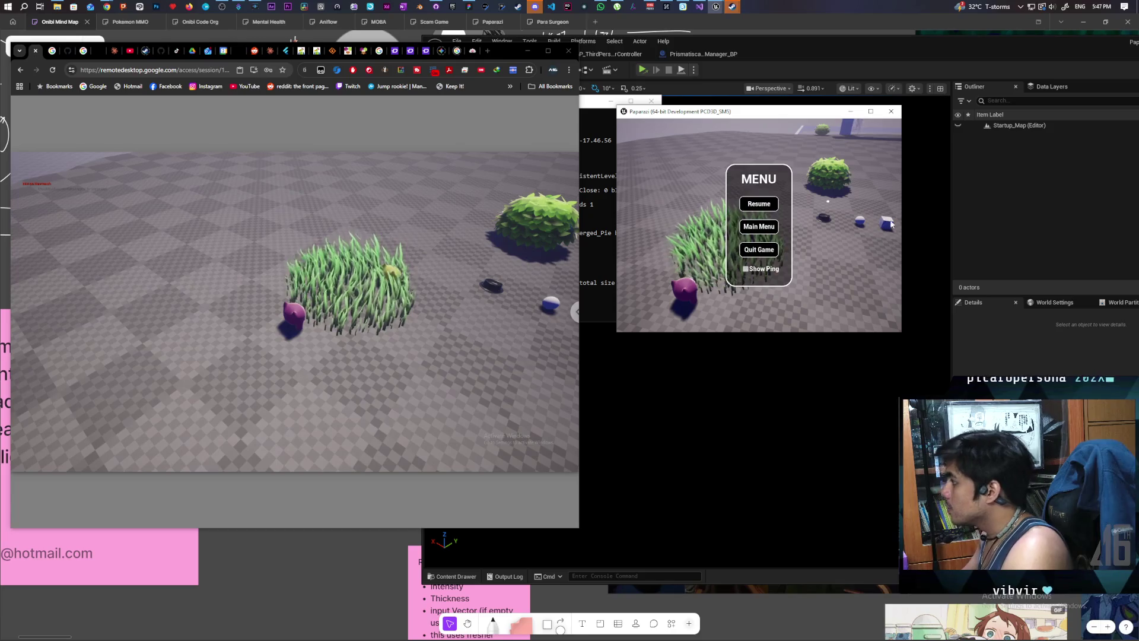
pyautogui.click(759, 249)
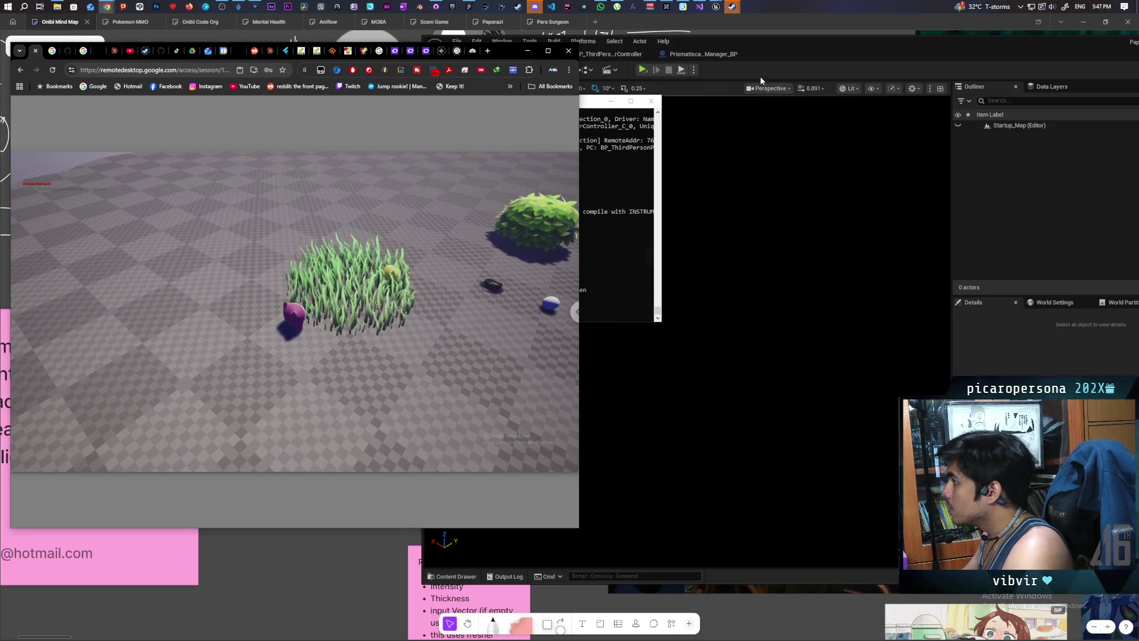
pyautogui.click(703, 54)
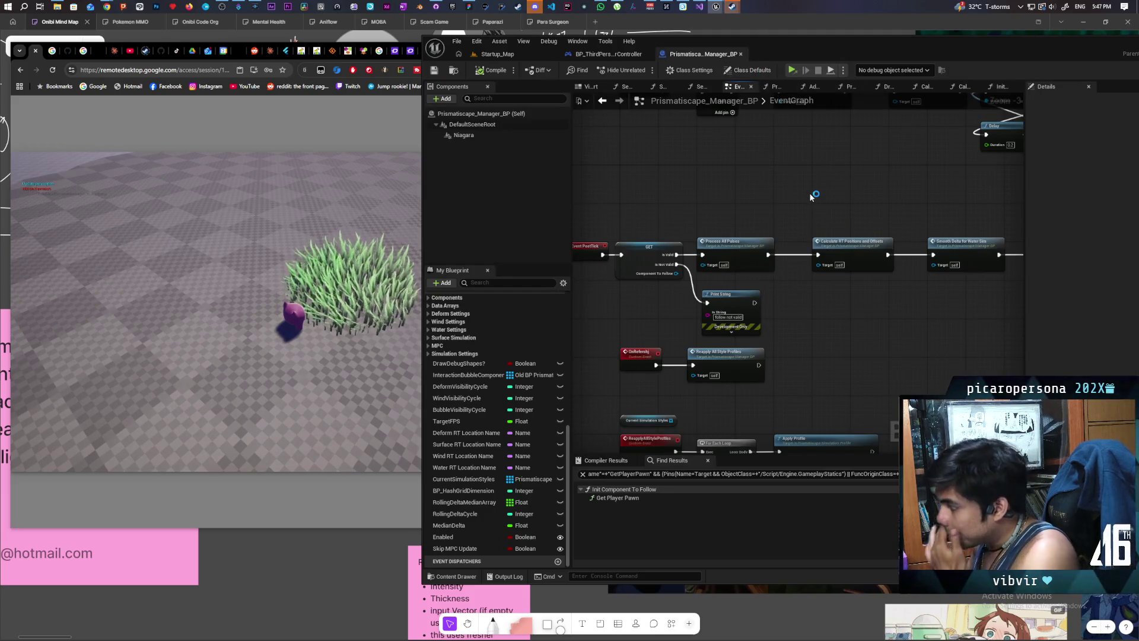
# Step: In Init Component To Follow, paste a Print String on the Is Not Valid branch and compile
pyautogui.scroll(-2, 811, 196)
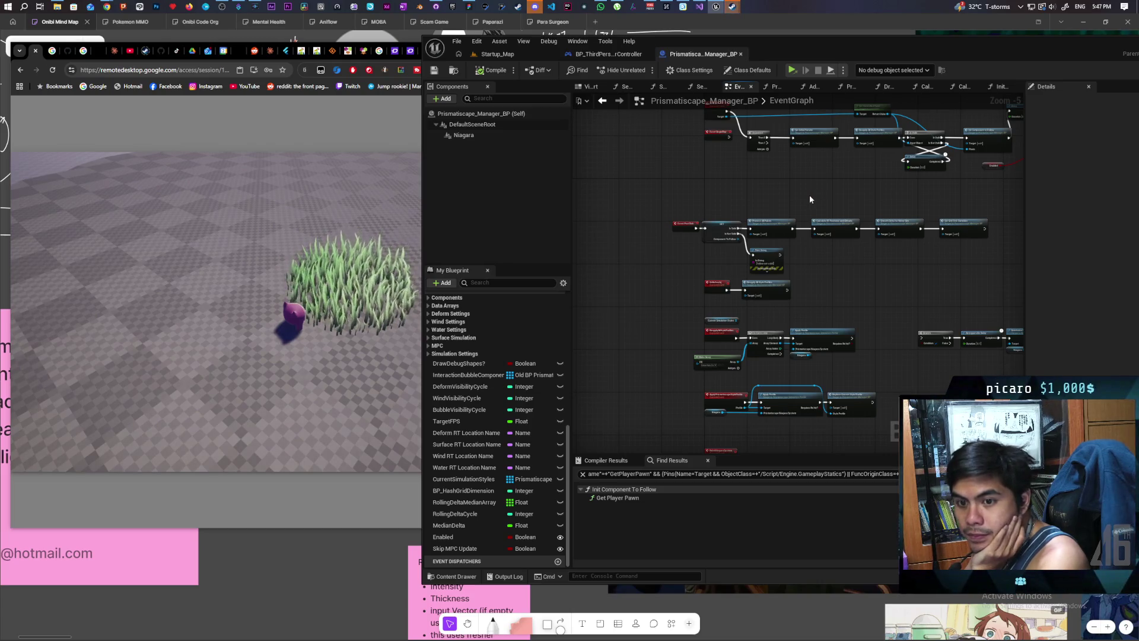
pyautogui.scroll(2, 807, 254)
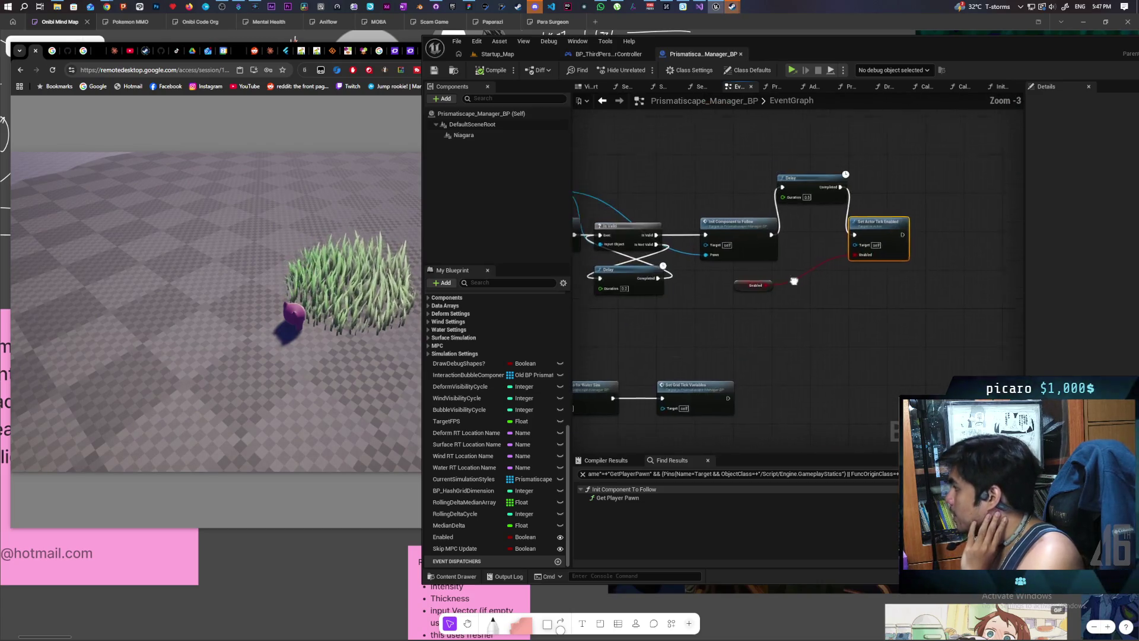
pyautogui.scroll(1, 790, 278)
pyautogui.scroll(1, 789, 256)
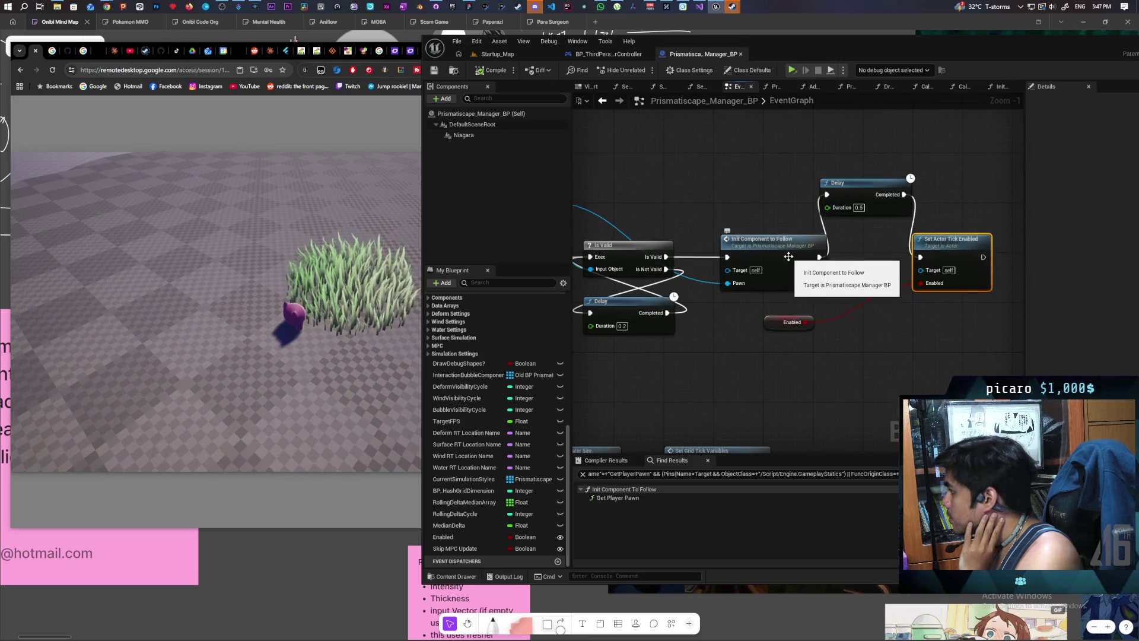
pyautogui.doubleClick(789, 256)
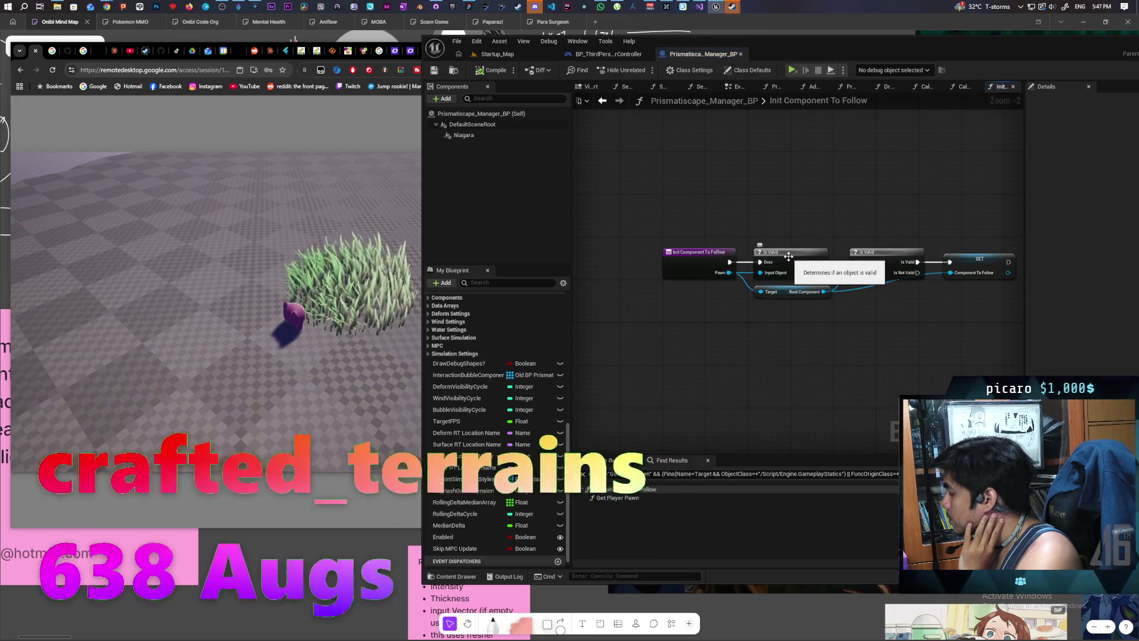
pyautogui.moveTo(905, 229); pyautogui.dragTo(796, 223)
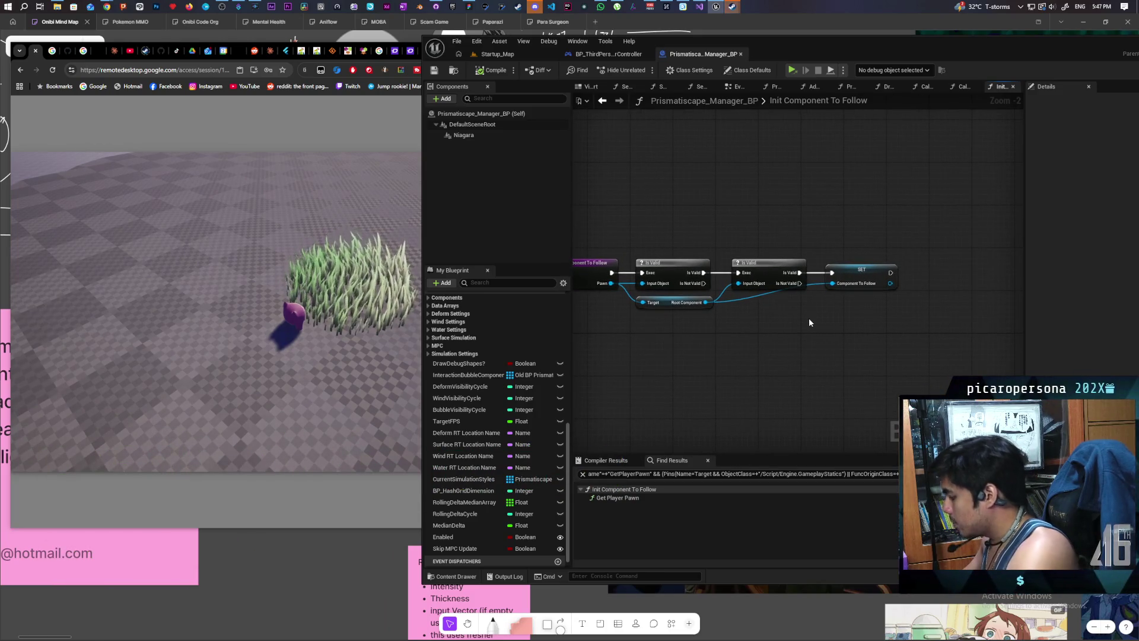
pyautogui.hotkey('ctrl', 'v')
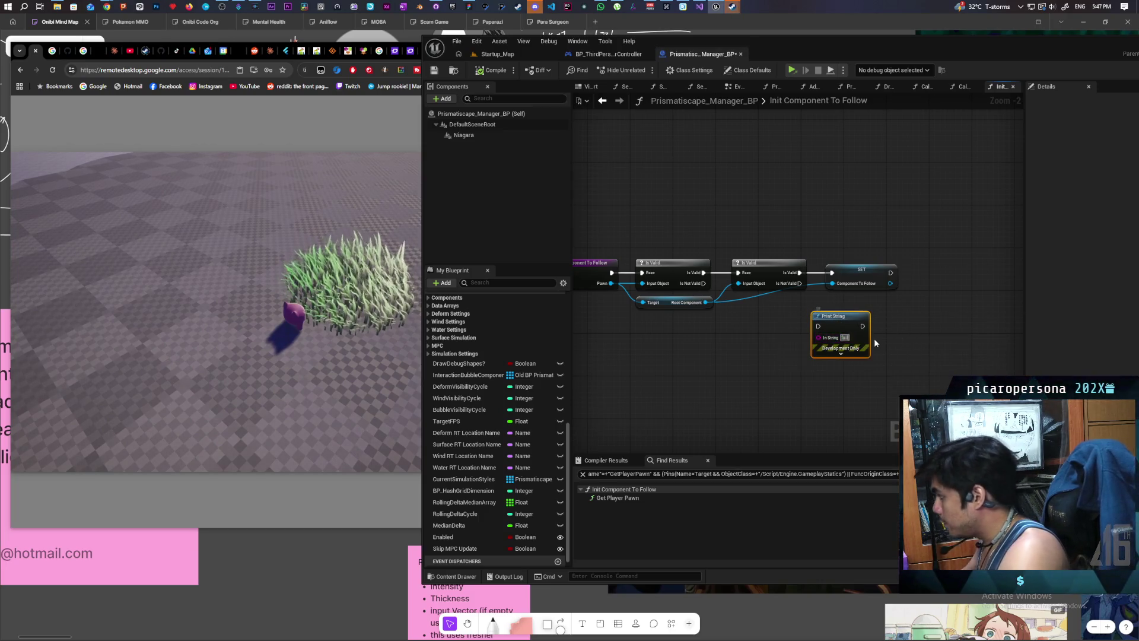
pyautogui.click(736, 323)
pyautogui.moveTo(704, 286); pyautogui.dragTo(819, 325)
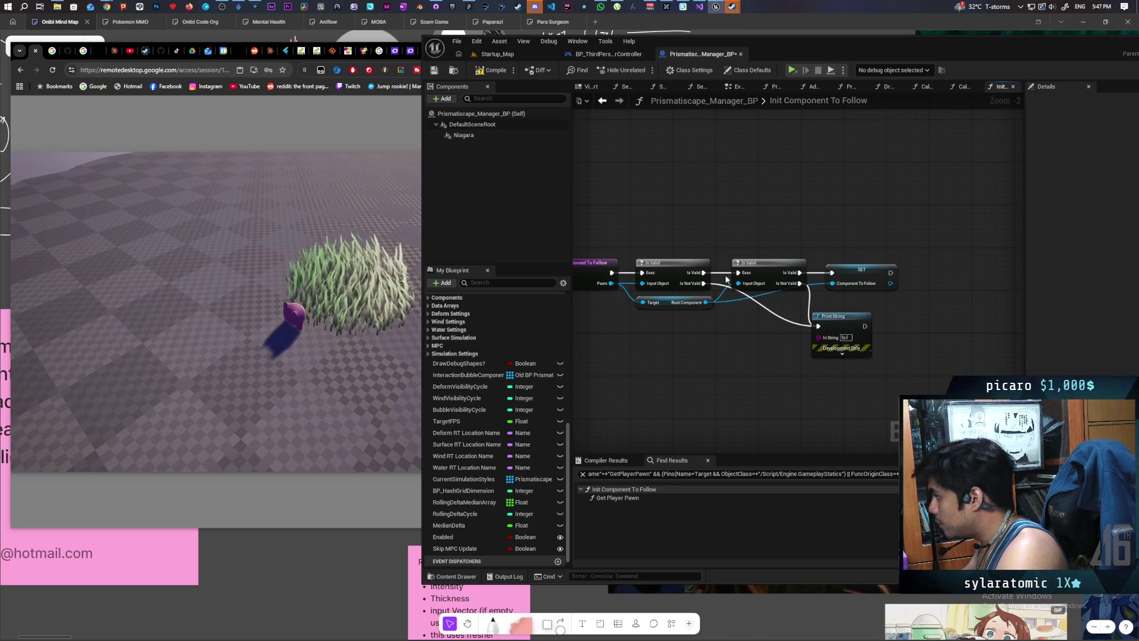
pyautogui.click(494, 76)
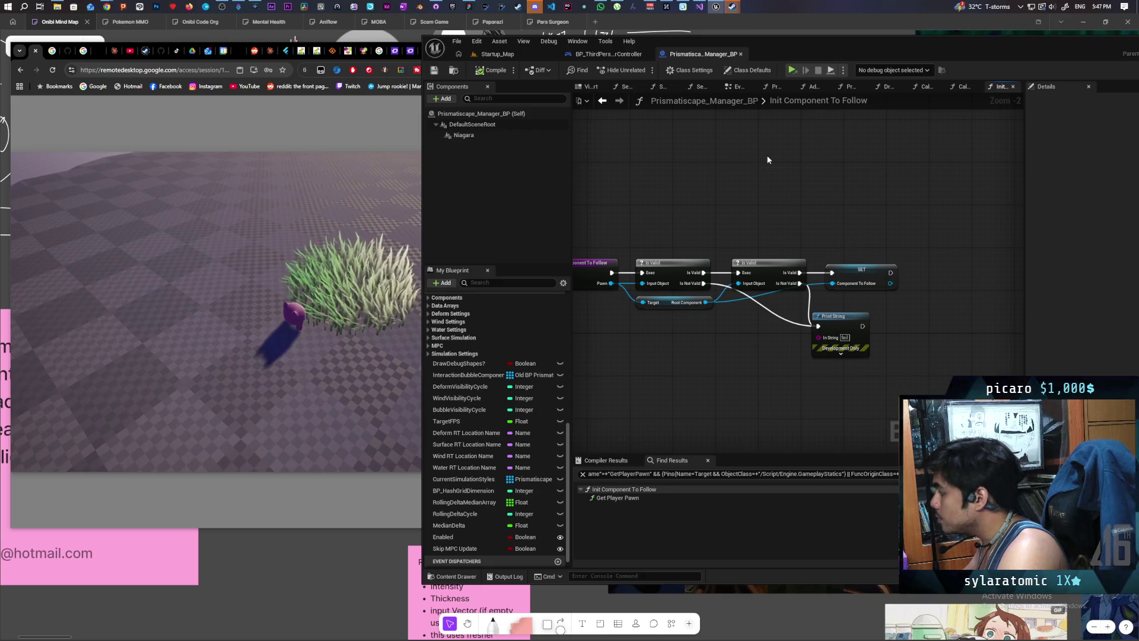
# Step: Inspect the Component To Follow SET node, then select the Print String node in the EventGraph
pyautogui.click(864, 274)
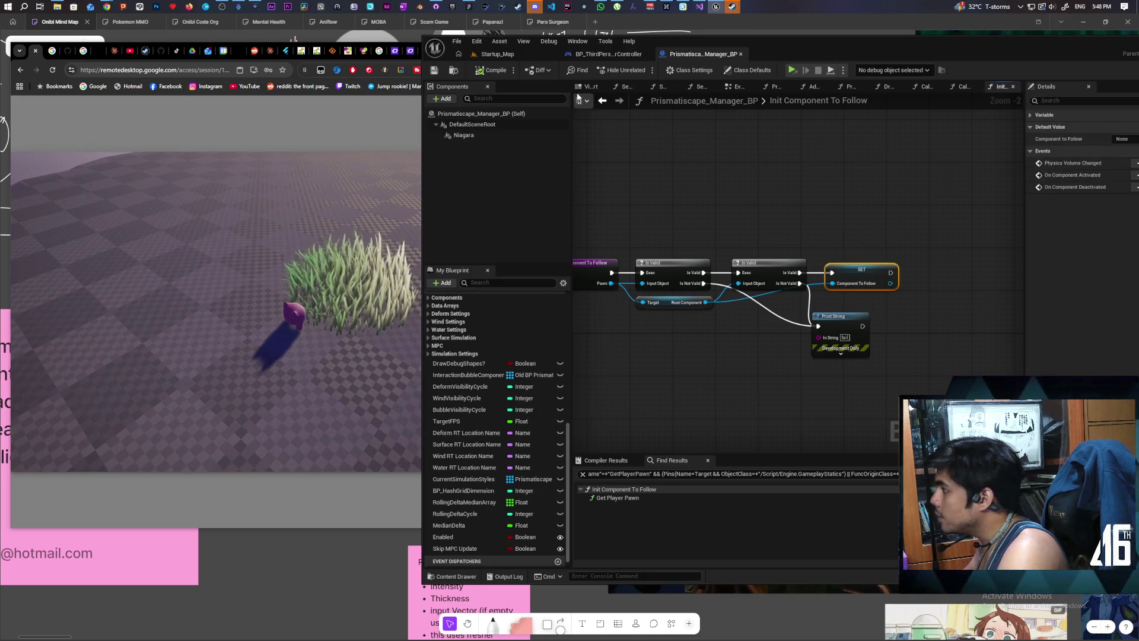
pyautogui.click(604, 102)
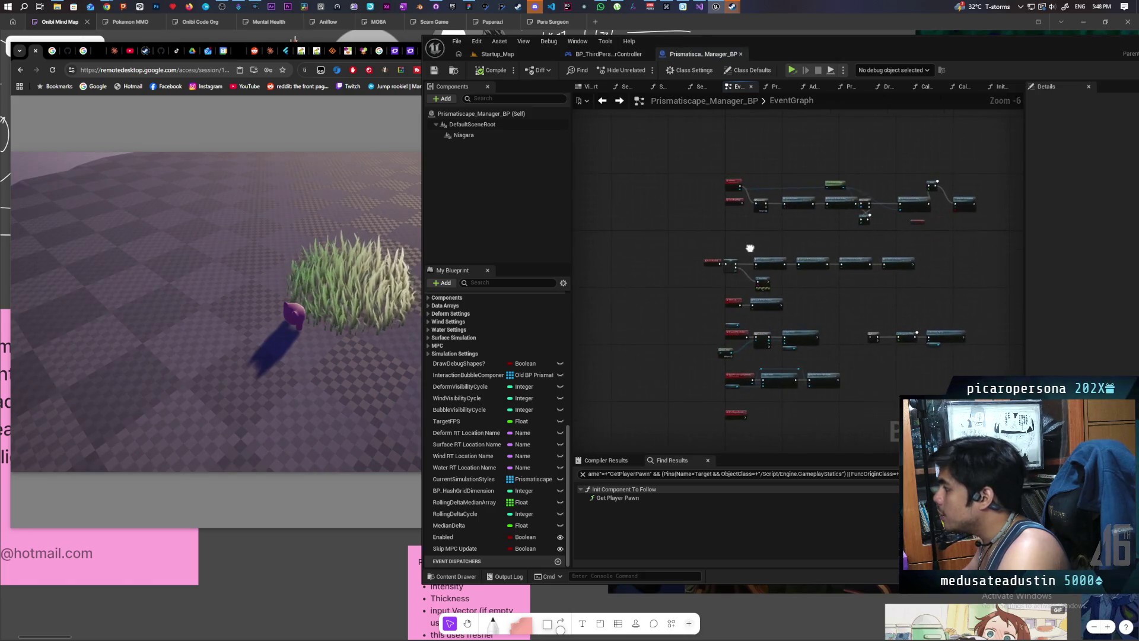
pyautogui.scroll(3, 719, 214)
pyautogui.moveTo(690, 338)
pyautogui.mouseDown()
pyautogui.moveTo(693, 358)
pyautogui.moveTo(858, 381)
pyautogui.mouseUp()
pyautogui.scroll(-3, 905, 366)
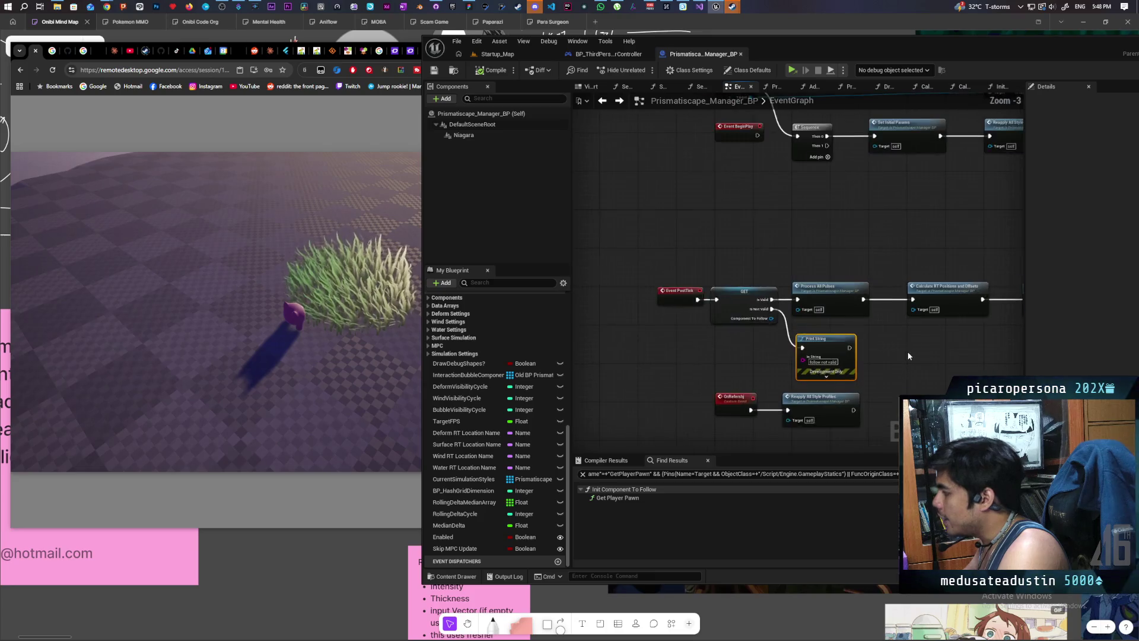
pyautogui.moveTo(820, 344); pyautogui.dragTo(812, 332)
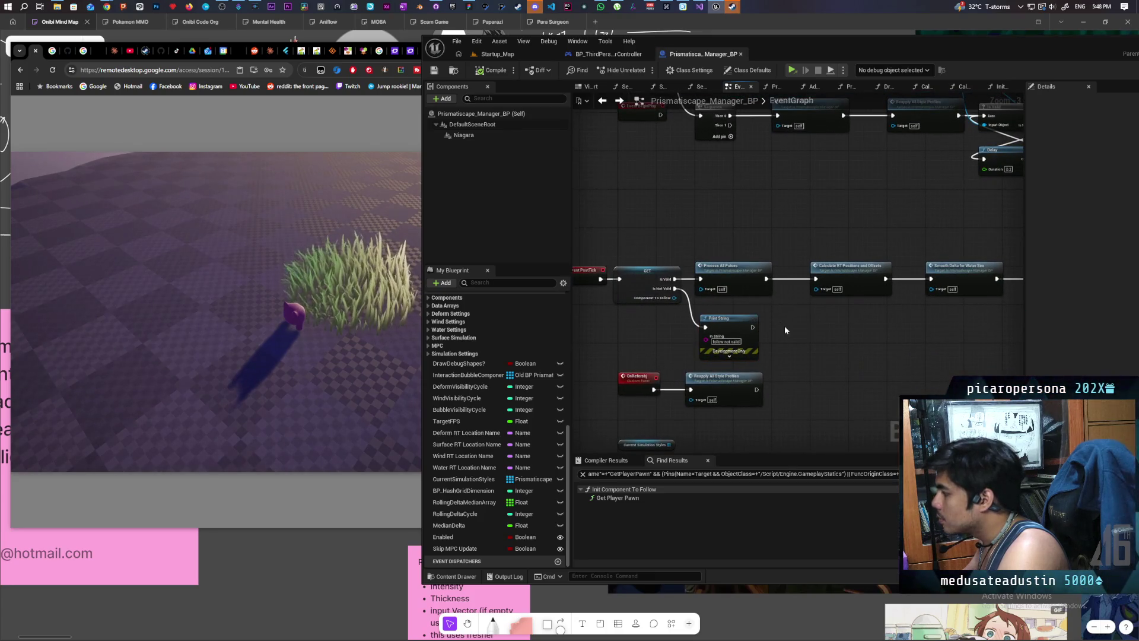
pyautogui.moveTo(635, 343); pyautogui.dragTo(635, 342)
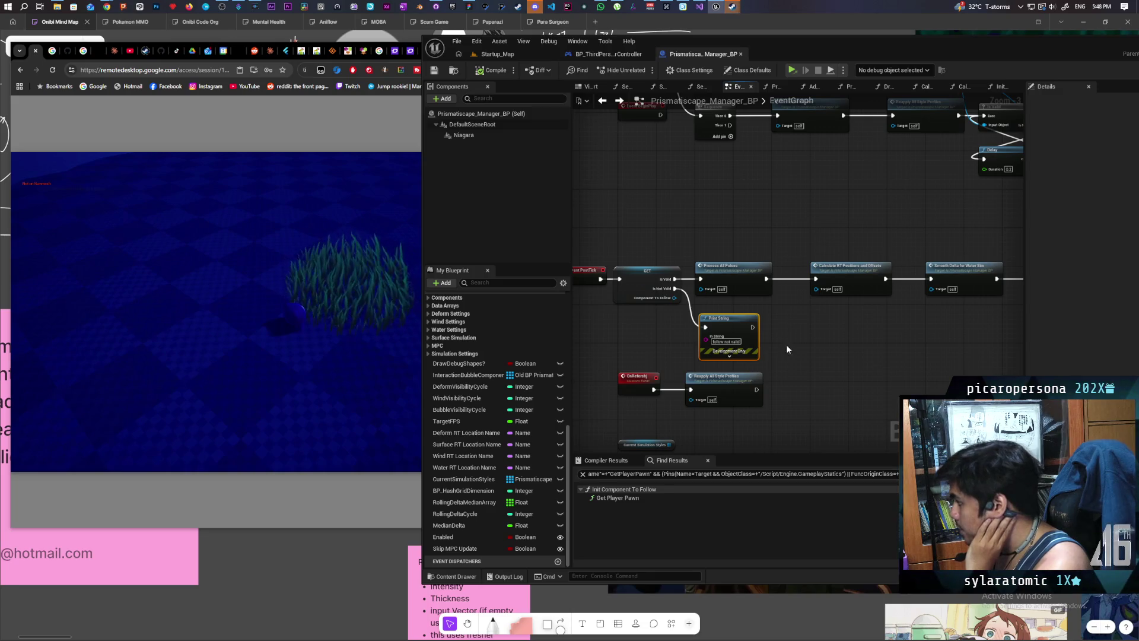
# Step: Pan the event graph down to the Reapply All Style Profiles and Apply Profile nodes
pyautogui.moveTo(803, 394)
pyautogui.mouseDown()
pyautogui.moveTo(768, 219)
pyautogui.moveTo(786, 175)
pyautogui.mouseUp()
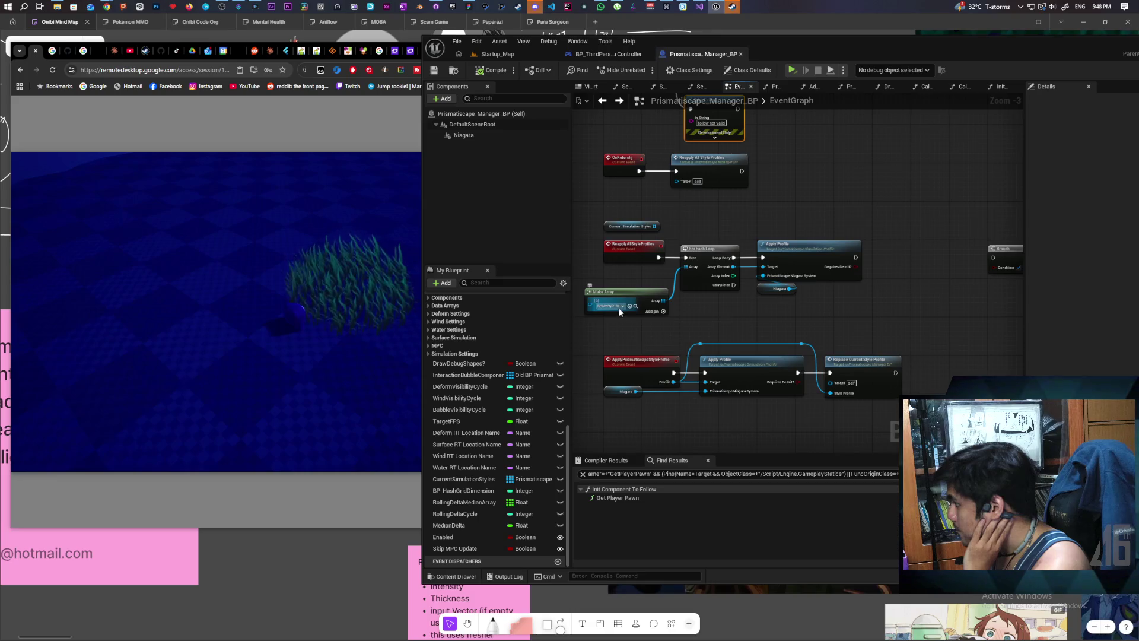
pyautogui.moveTo(887, 293)
pyautogui.mouseDown()
pyautogui.moveTo(908, 297)
pyautogui.moveTo(826, 308)
pyautogui.moveTo(874, 308)
pyautogui.mouseUp()
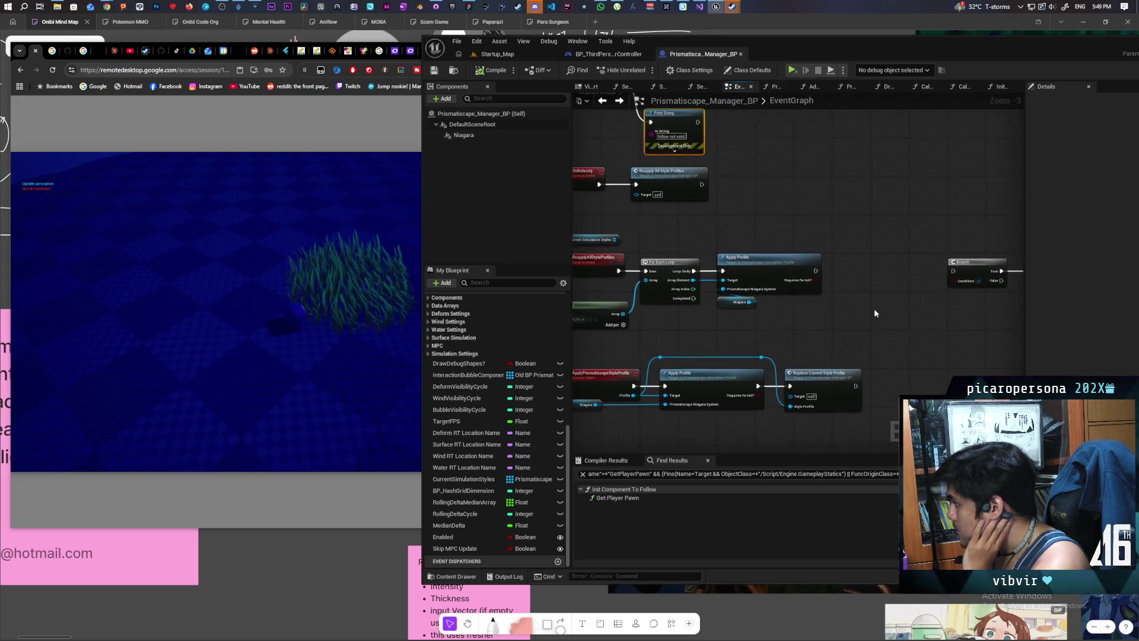
# Step: Inspect the Niagara getter feeding Apply Profile and the manager's Niagara component properties
pyautogui.click(729, 304)
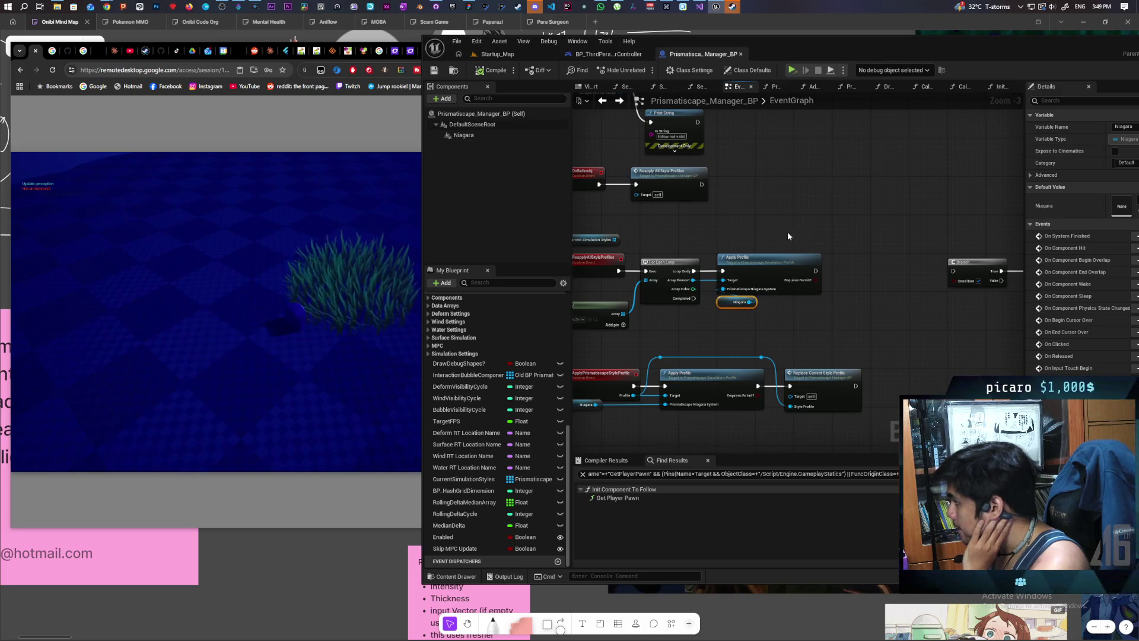
pyautogui.click(487, 136)
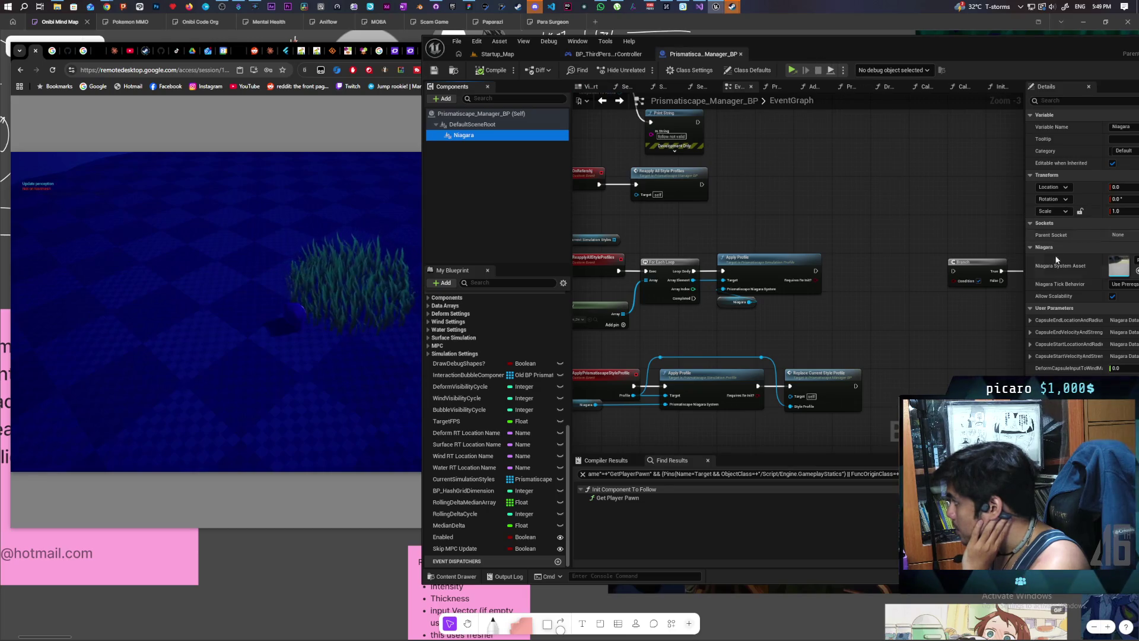
pyautogui.moveTo(866, 48); pyautogui.dragTo(716, 50)
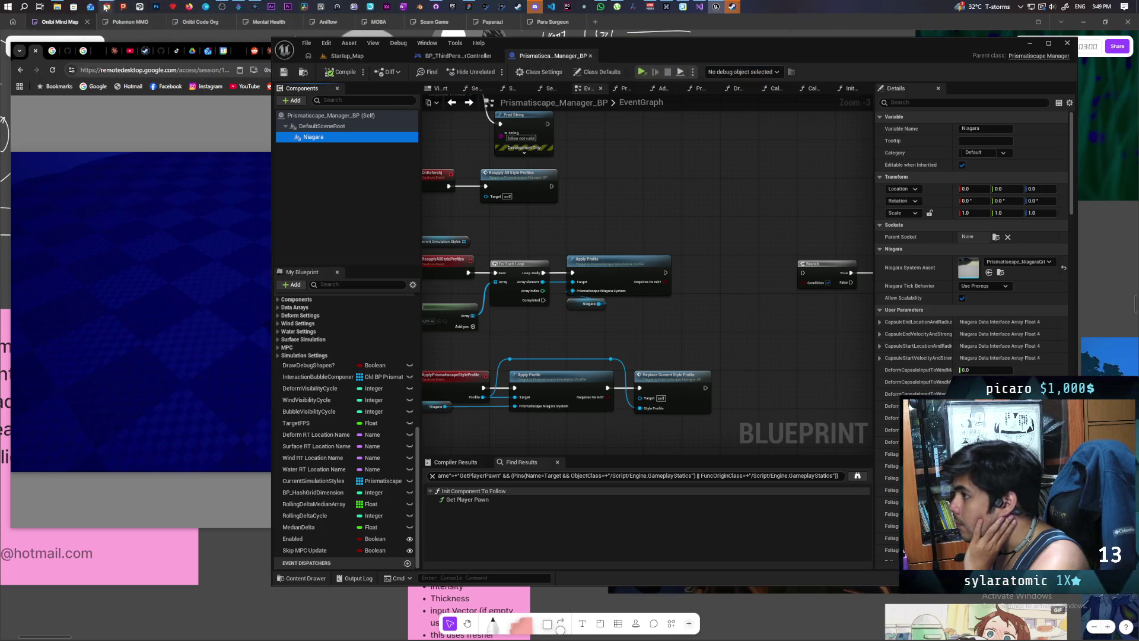
# Step: Ask Google AI Mode why interactions work but the simulation and textures seem to run only on the server
pyautogui.moveTo(105, 7)
pyautogui.click(771, 46)
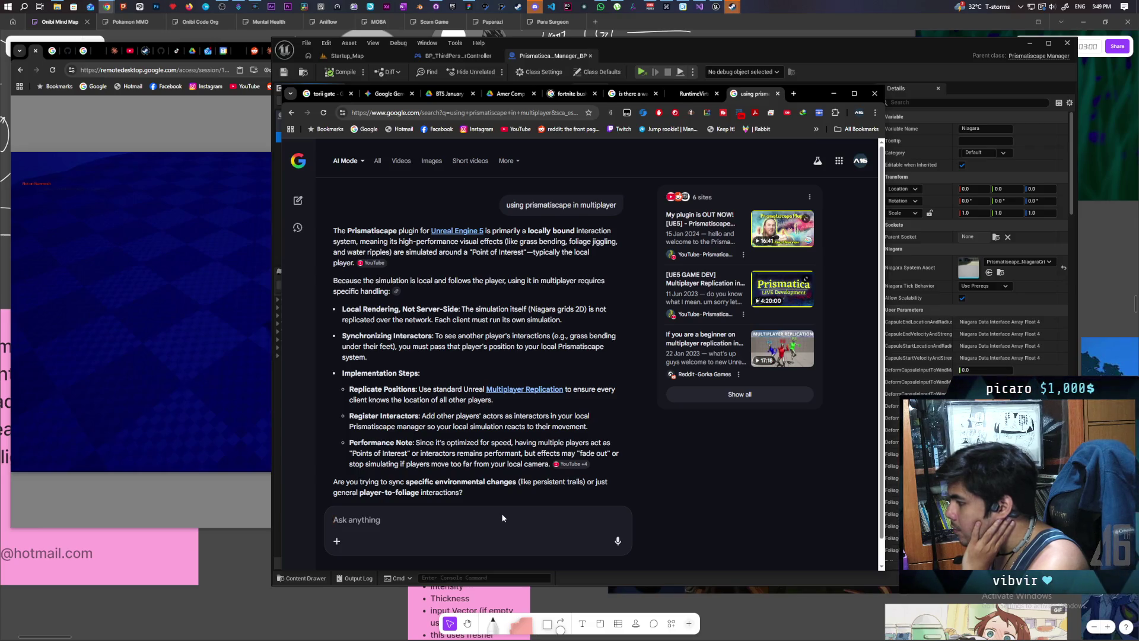
pyautogui.write('in')
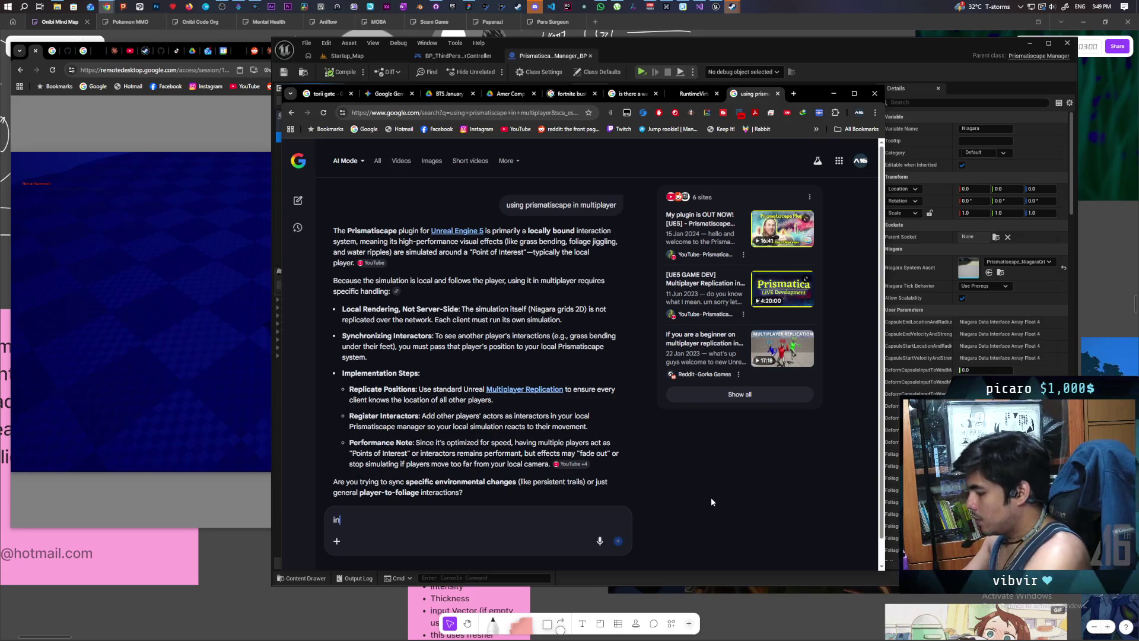
pyautogui.write('teractions seem to work but the s')
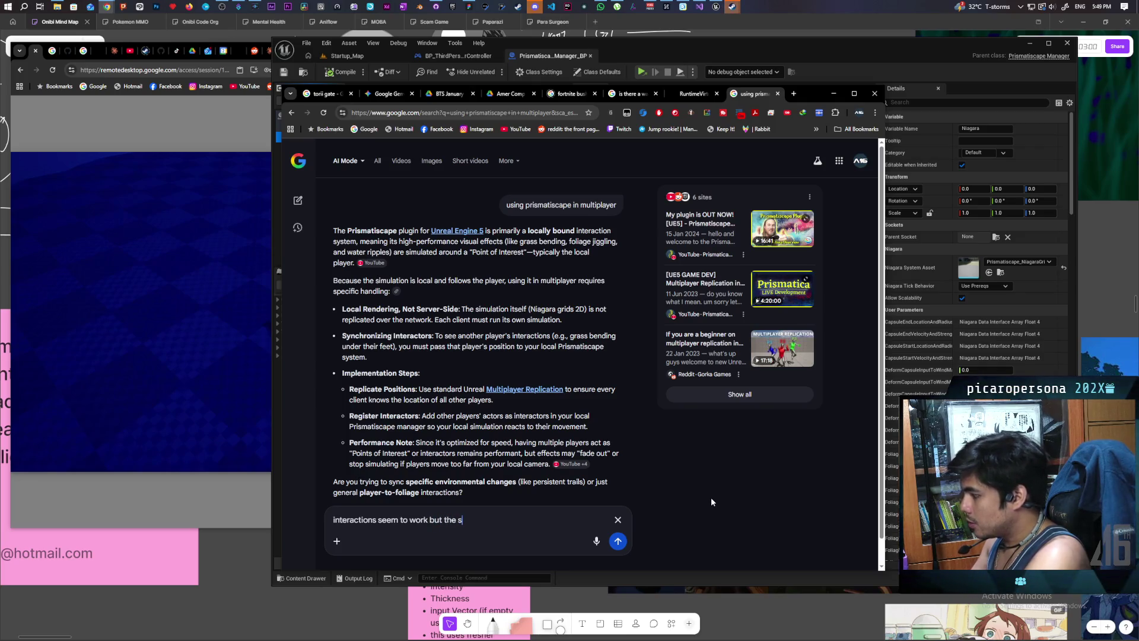
pyautogui.write('imulation se')
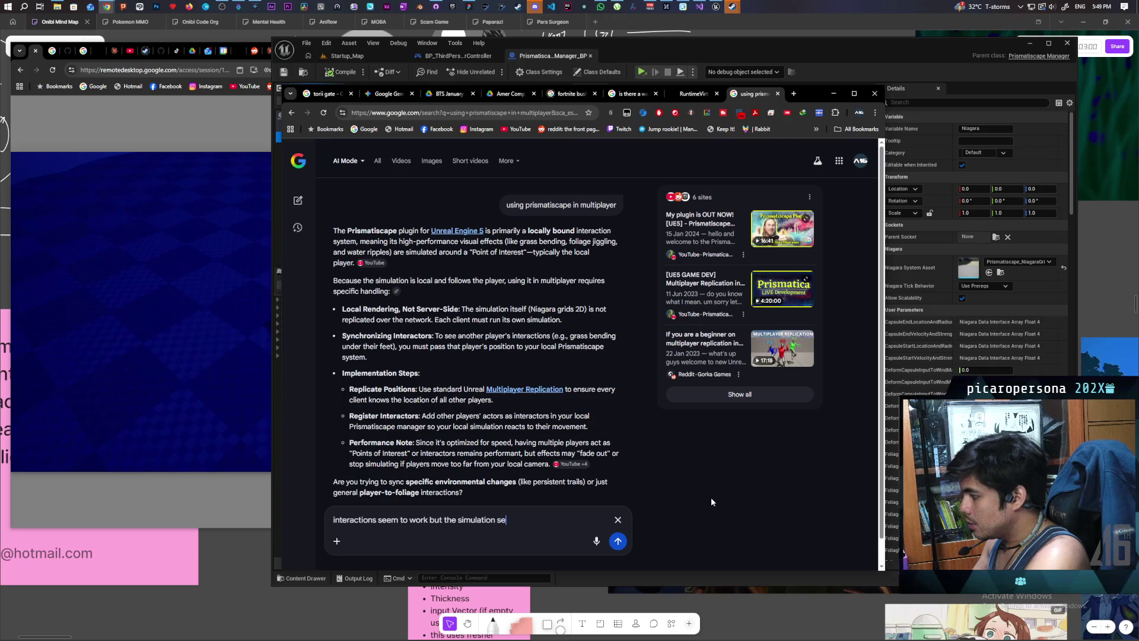
pyautogui.write('ems to only be running on')
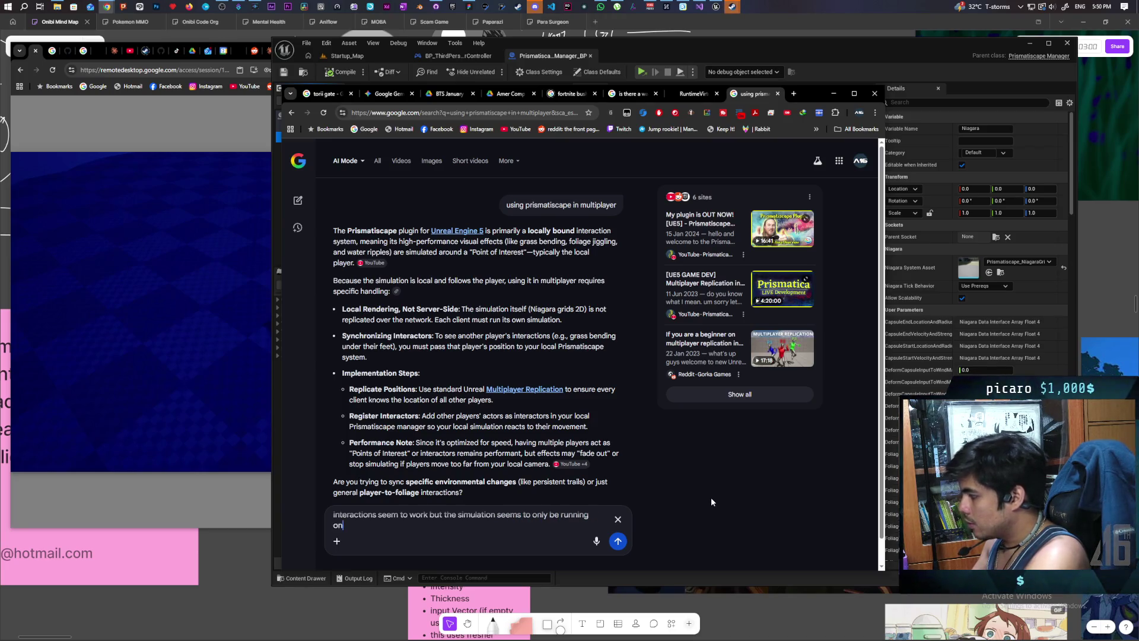
pyautogui.write(' the server')
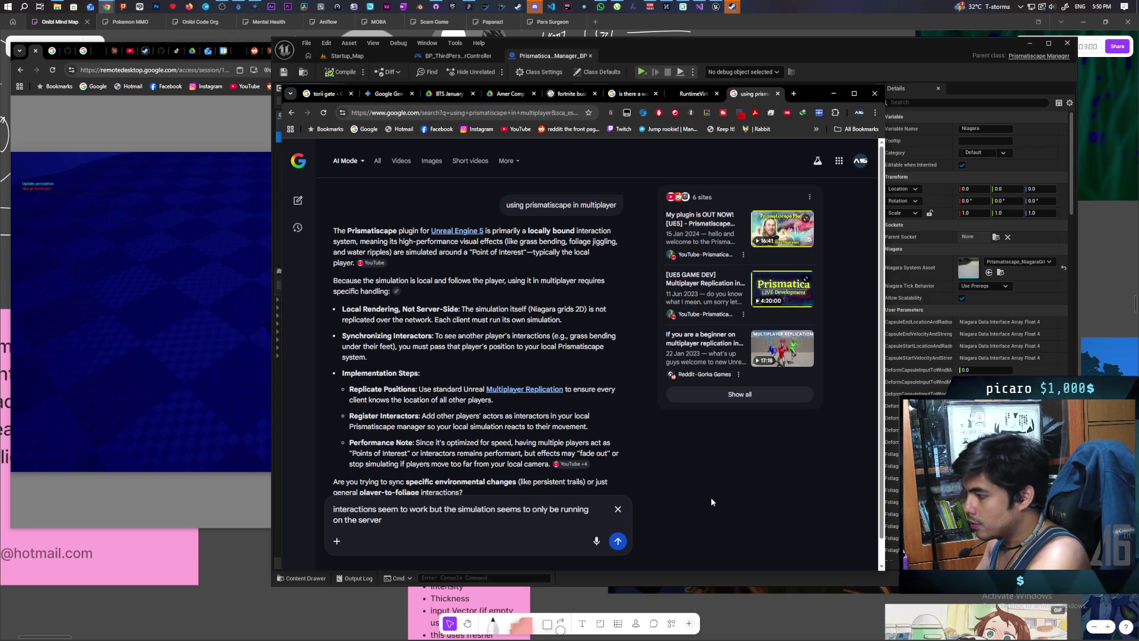
pyautogui.write('. i cant ')
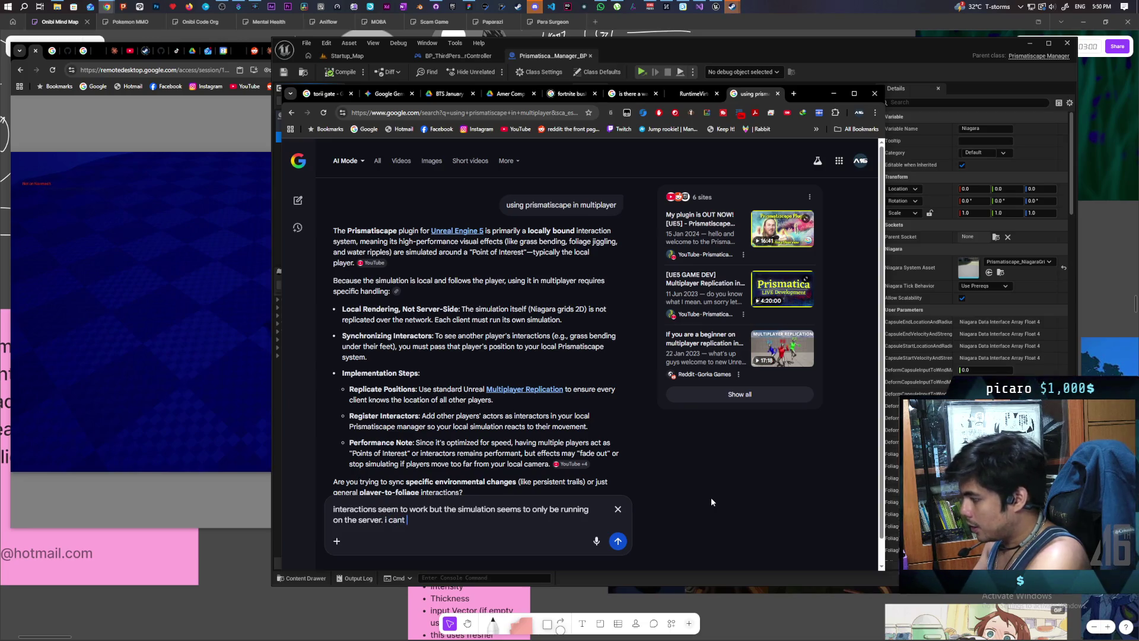
pyautogui.write('tell if the manager is b')
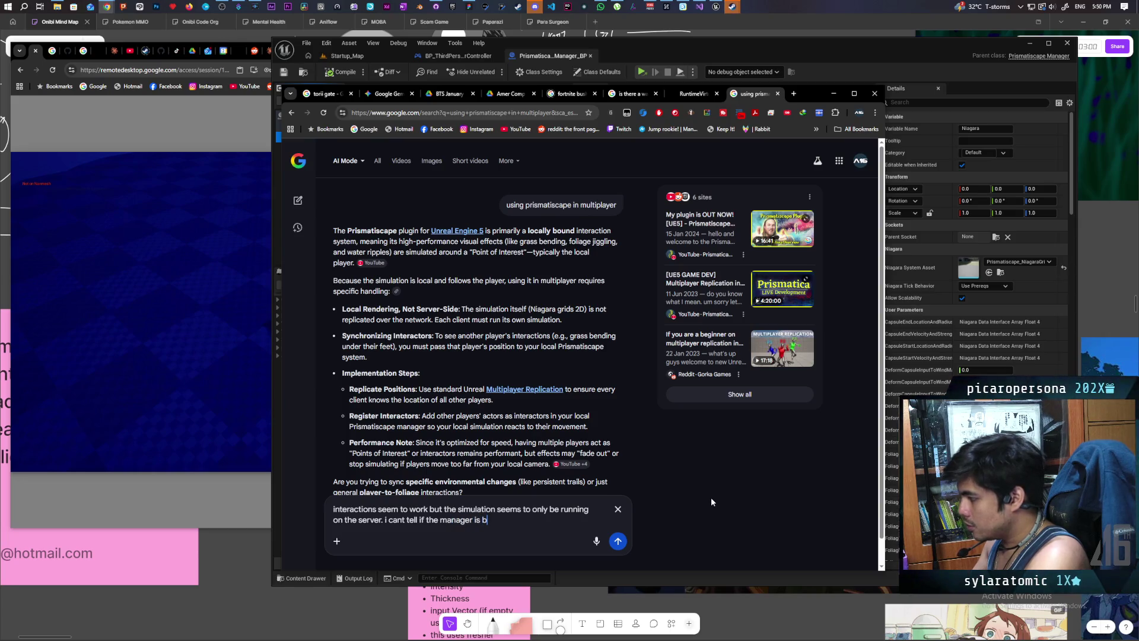
pyautogui.write('roken or ')
pyautogui.write('if the ')
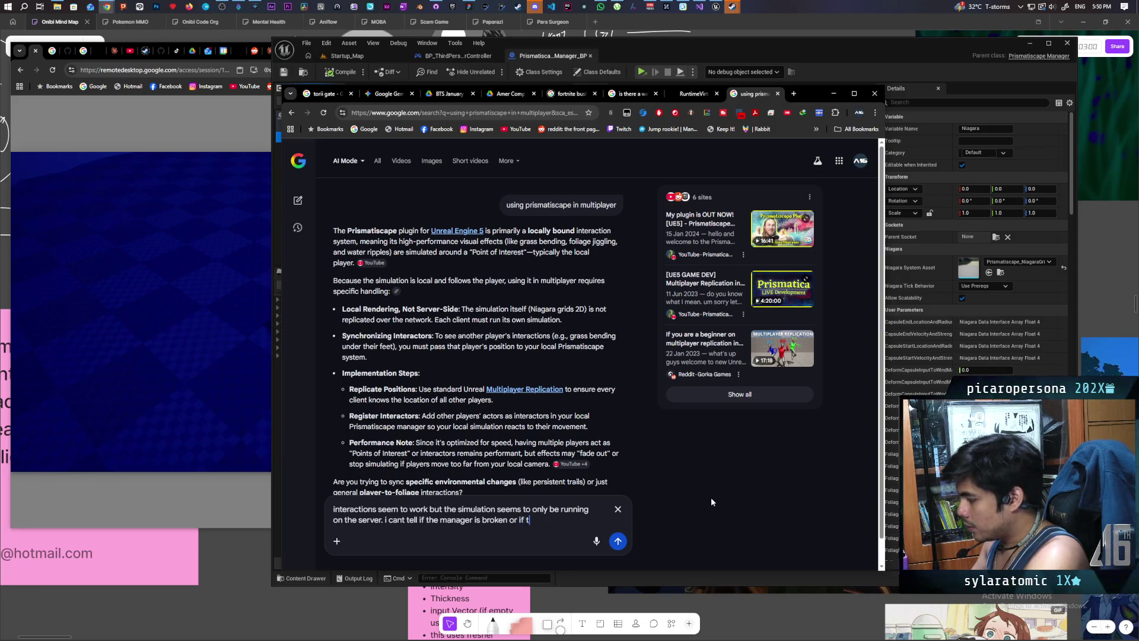
pyautogui.write('nia')
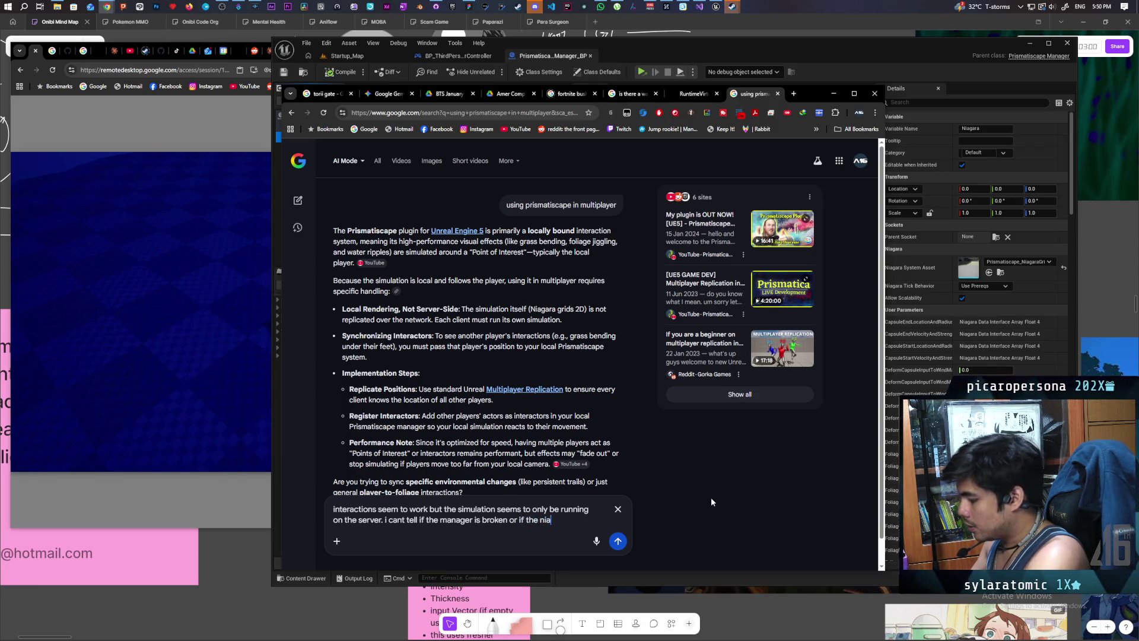
pyautogui.write('gara is broken or drawing to ')
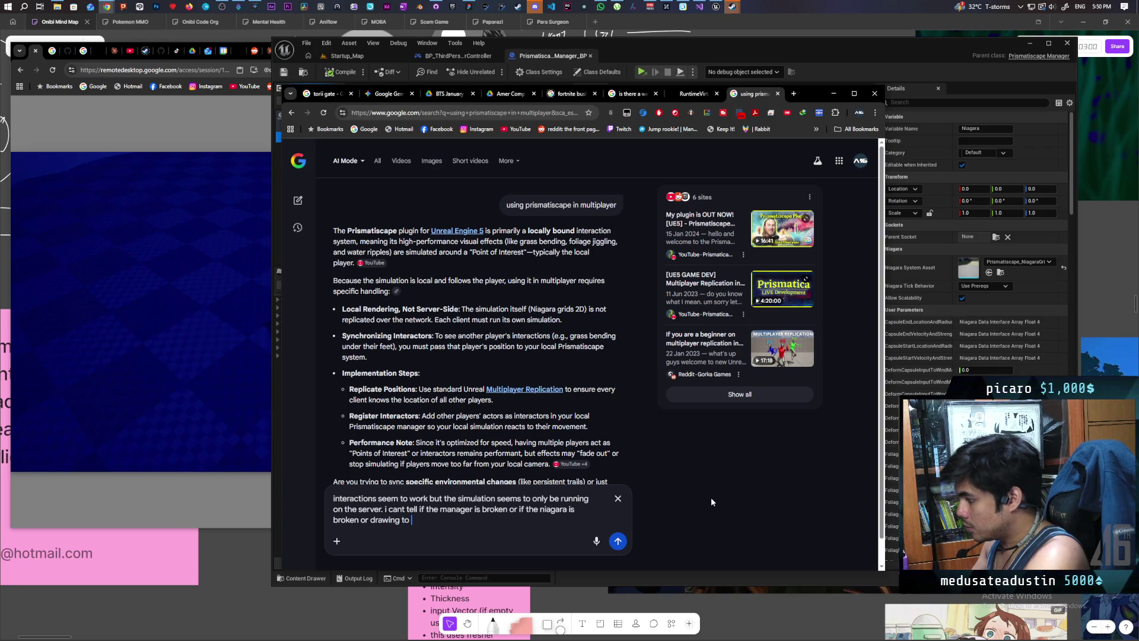
pyautogui.write('the text')
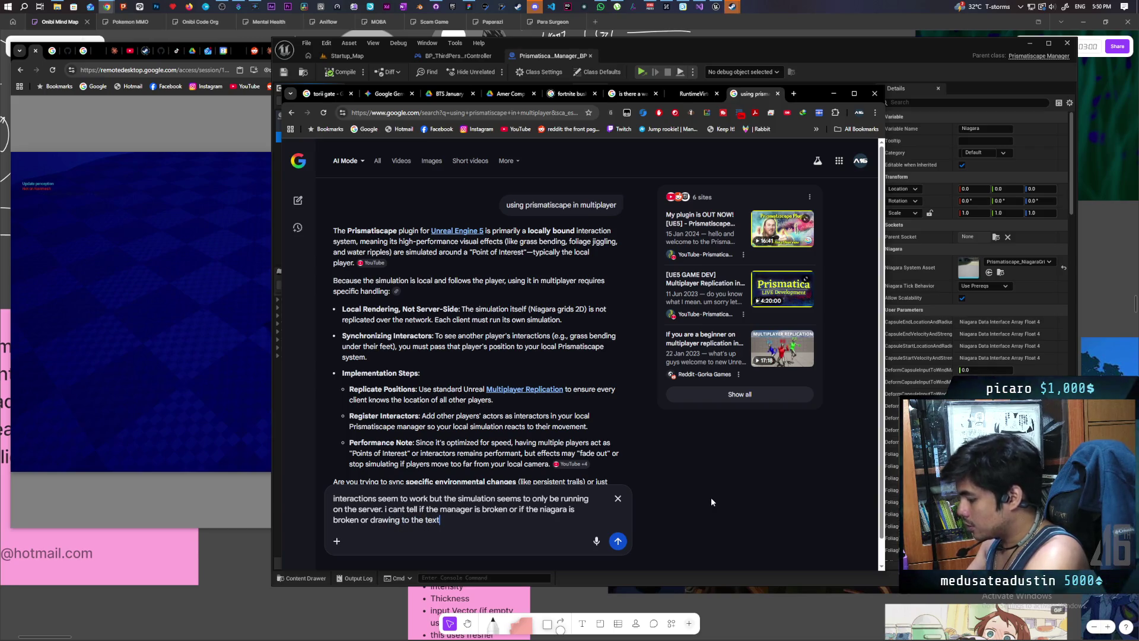
pyautogui.write('ures is broken')
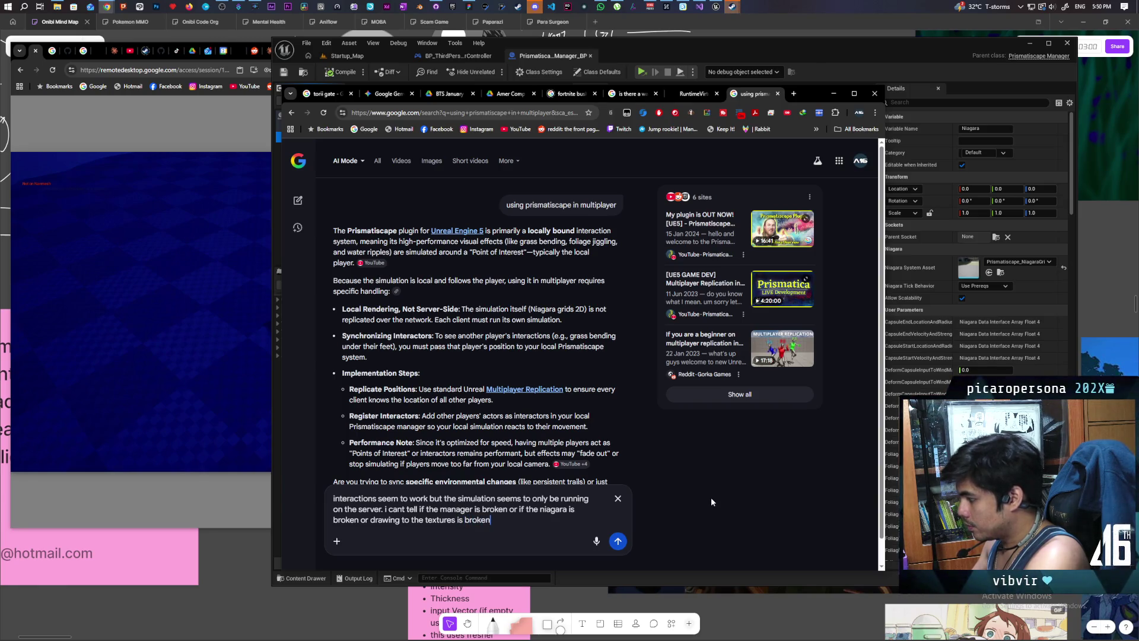
pyautogui.press('Return')
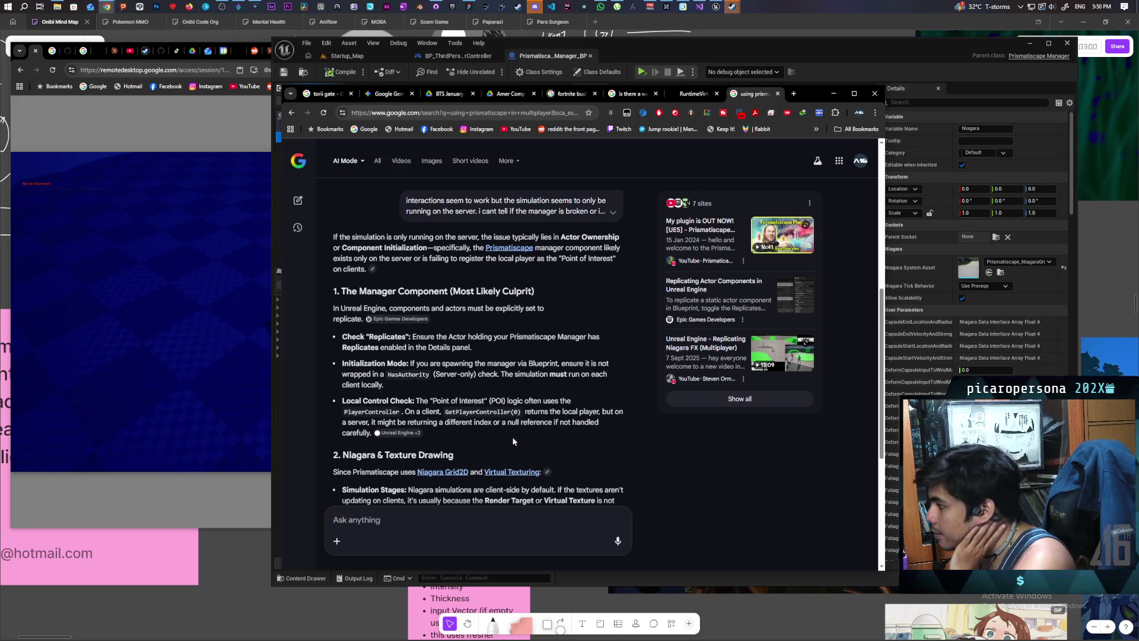
# Step: Read through the AI answer's Niagara debugging steps, then return to the blueprint
pyautogui.scroll(3, 561, 377)
pyautogui.scroll(-2, 579, 359)
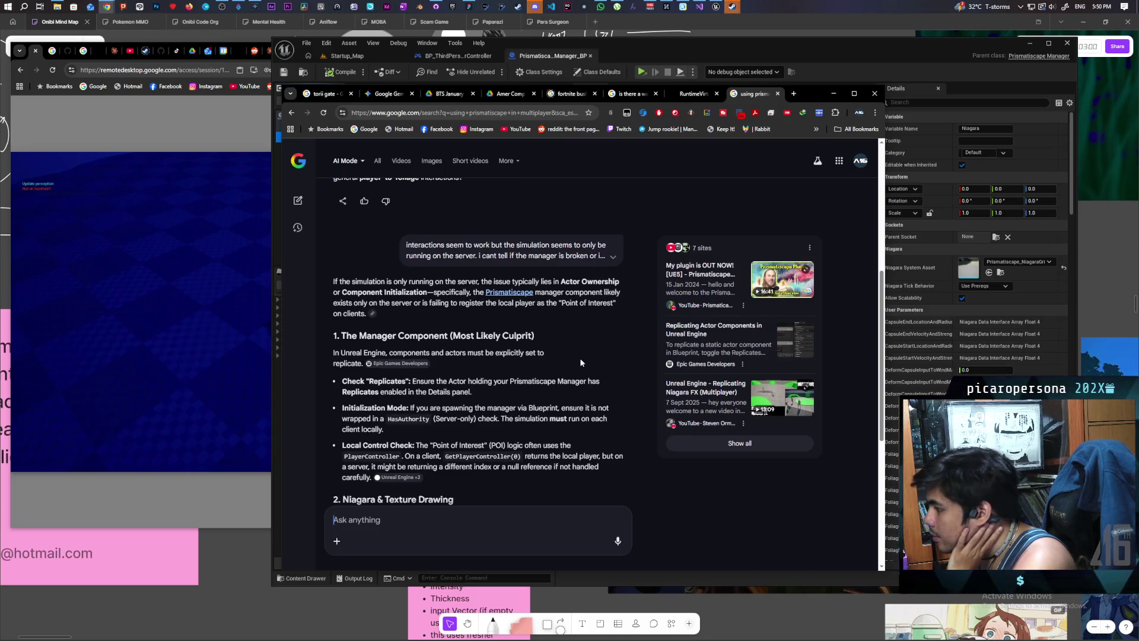
pyautogui.scroll(-1, 579, 358)
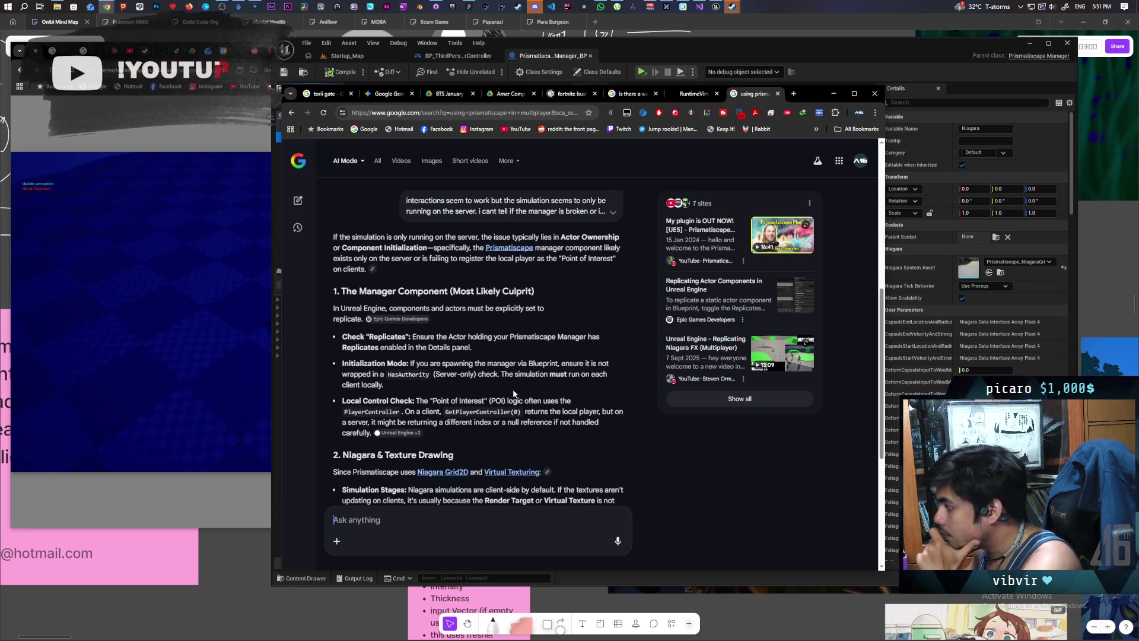
pyautogui.scroll(-1, 513, 392)
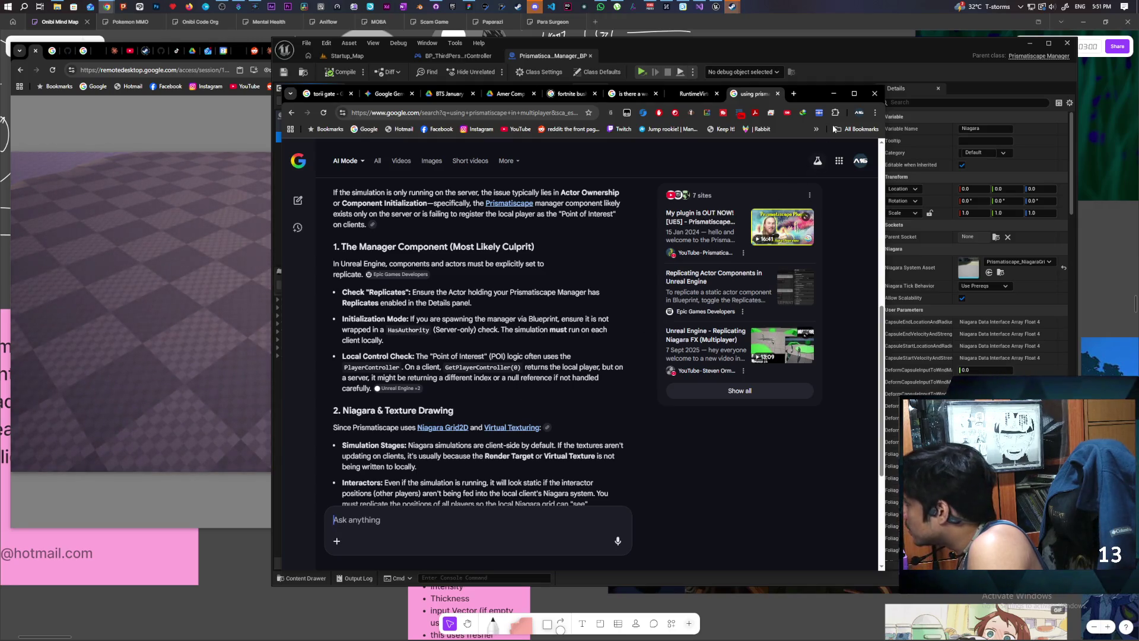
pyautogui.scroll(-1, 601, 348)
pyautogui.scroll(-3, 601, 350)
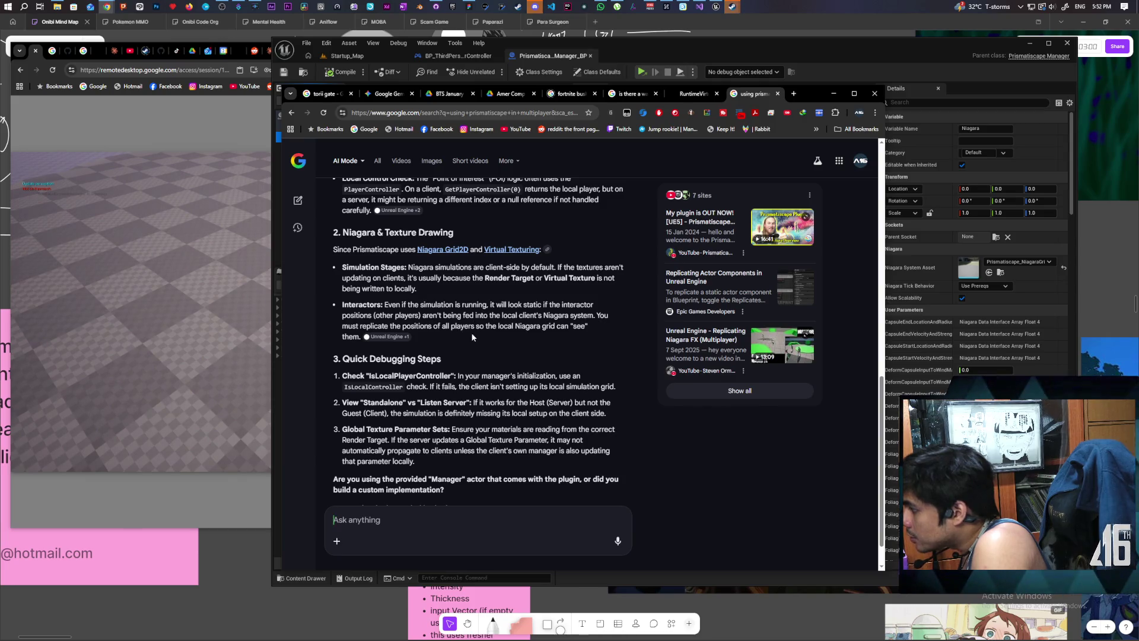
pyautogui.scroll(-1, 548, 343)
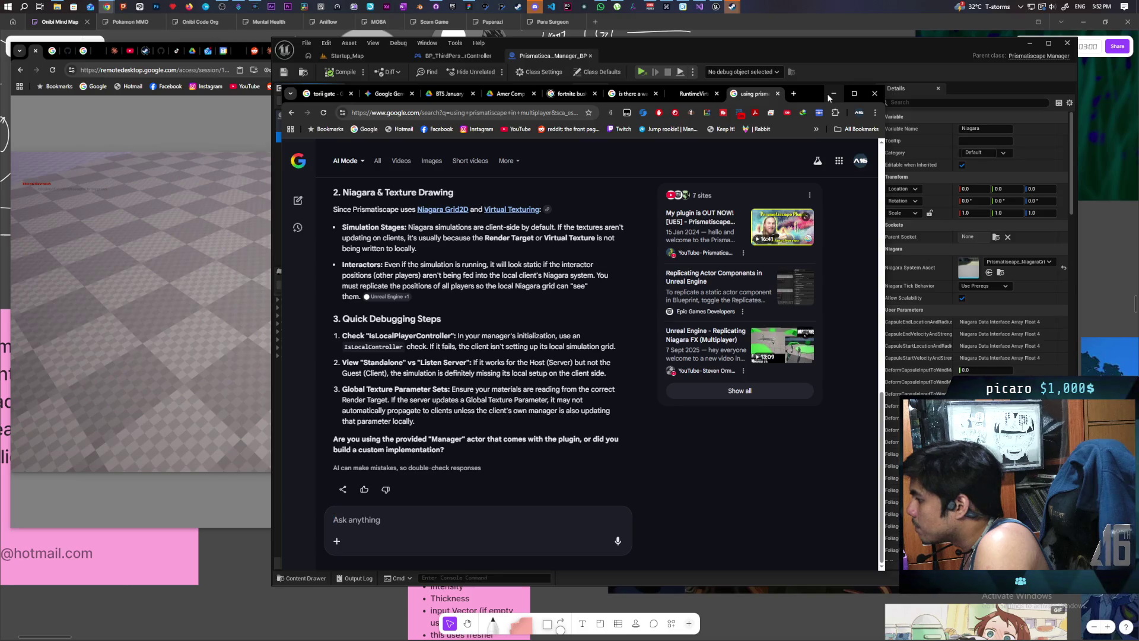
pyautogui.click(833, 94)
# Step: Add Is Local Controller and Is Local Player Controller checks on the Initialize event's Target
pyautogui.scroll(-5, 611, 356)
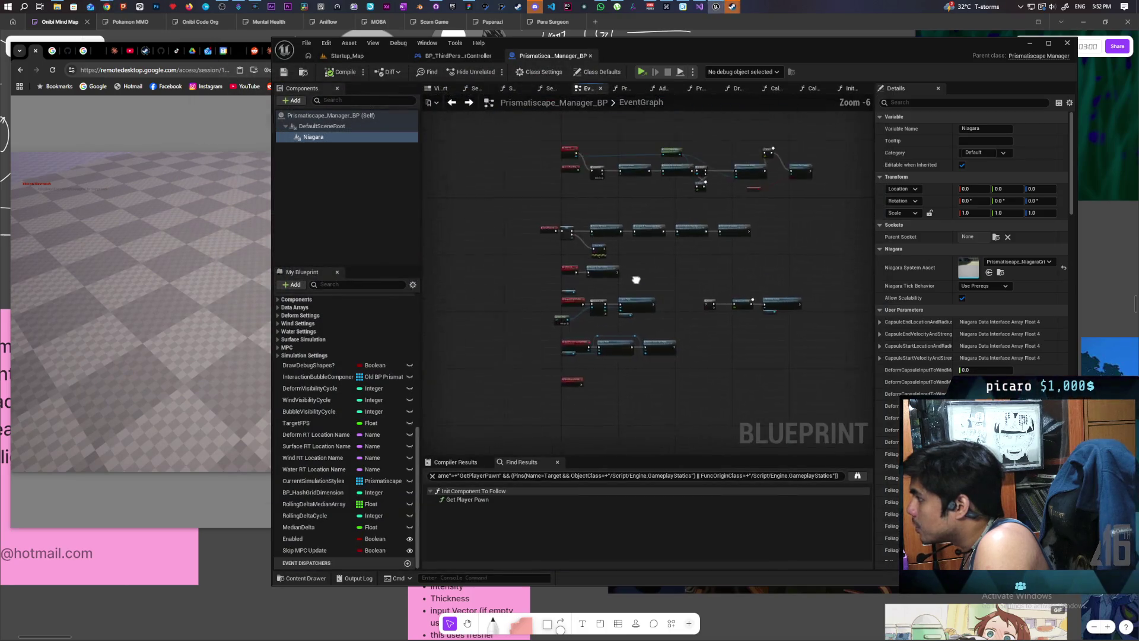
pyautogui.scroll(6, 610, 392)
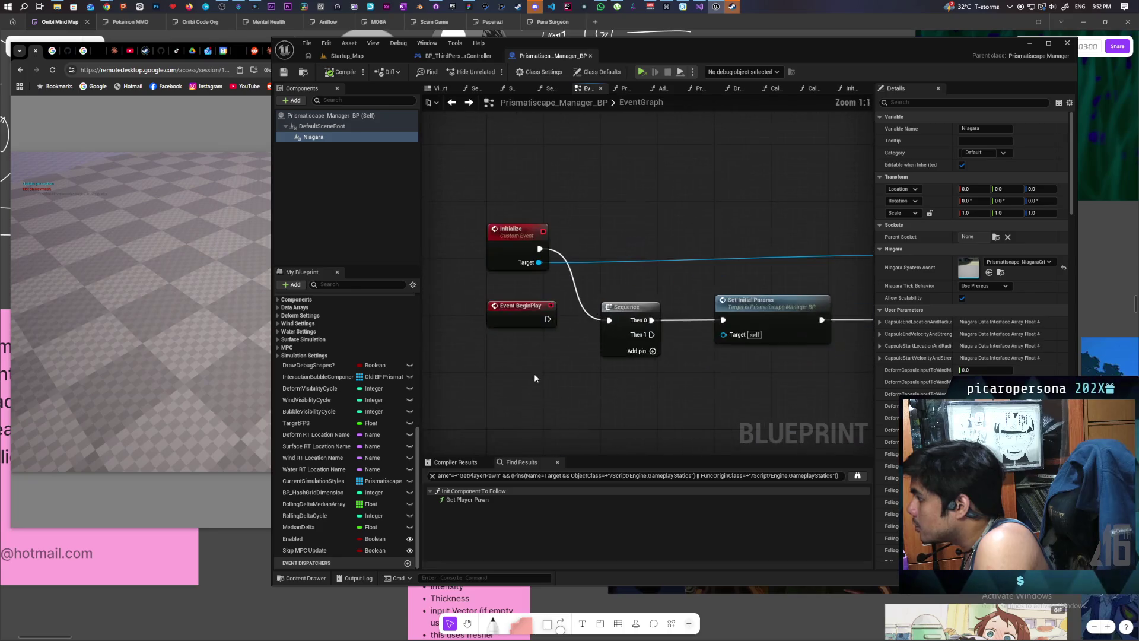
pyautogui.moveTo(538, 262); pyautogui.dragTo(630, 208)
pyautogui.write('is')
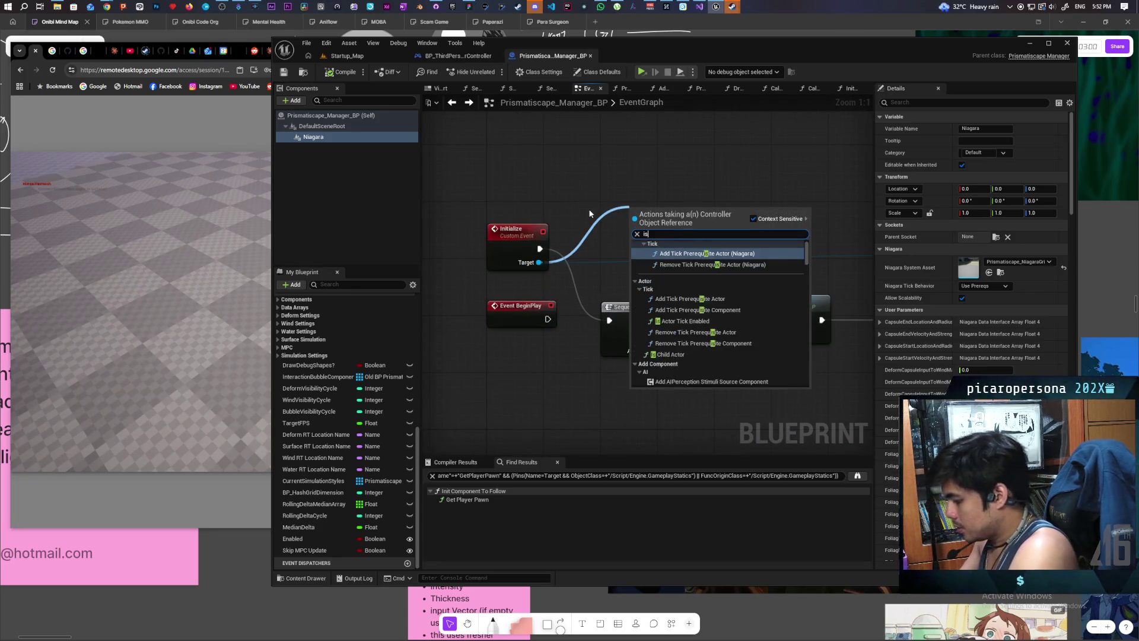
pyautogui.write(' loca')
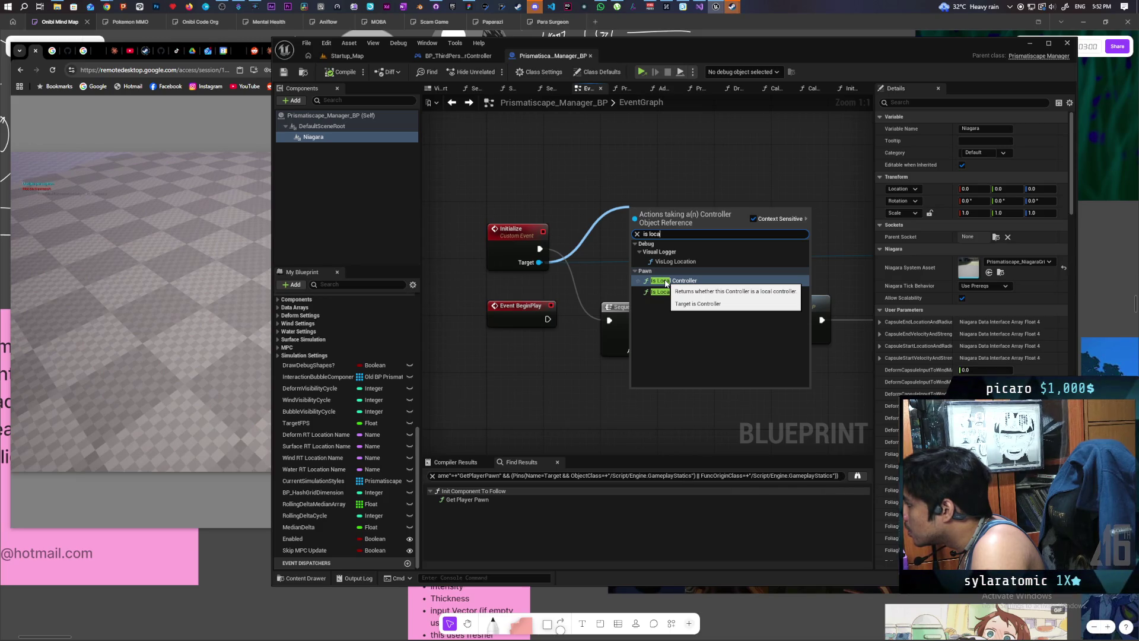
pyautogui.click(666, 281)
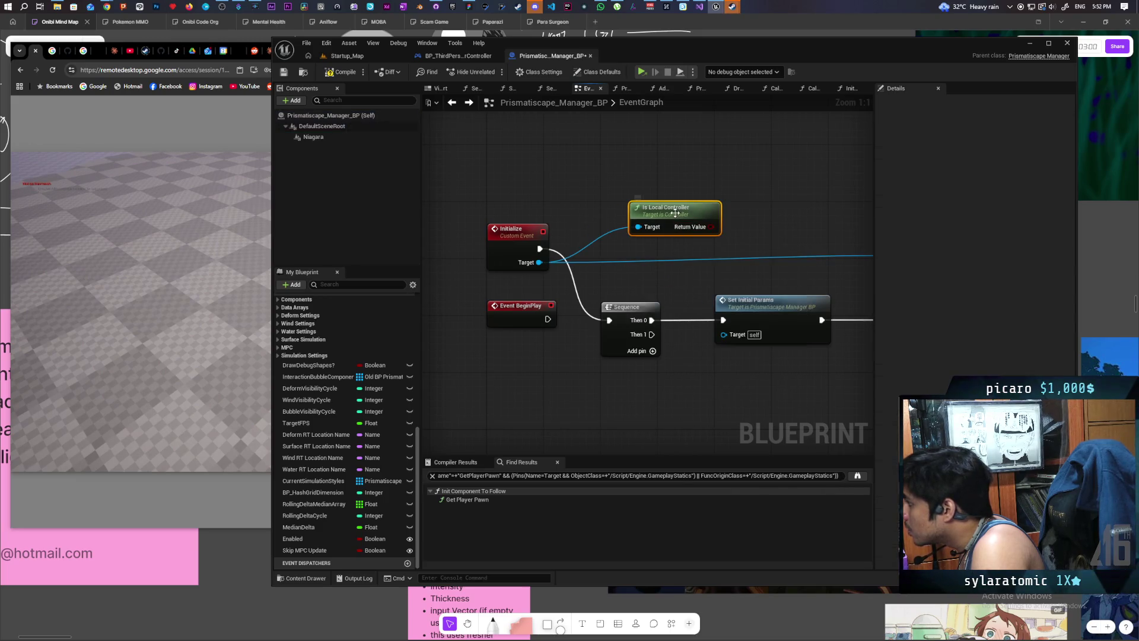
pyautogui.moveTo(538, 262); pyautogui.dragTo(555, 198)
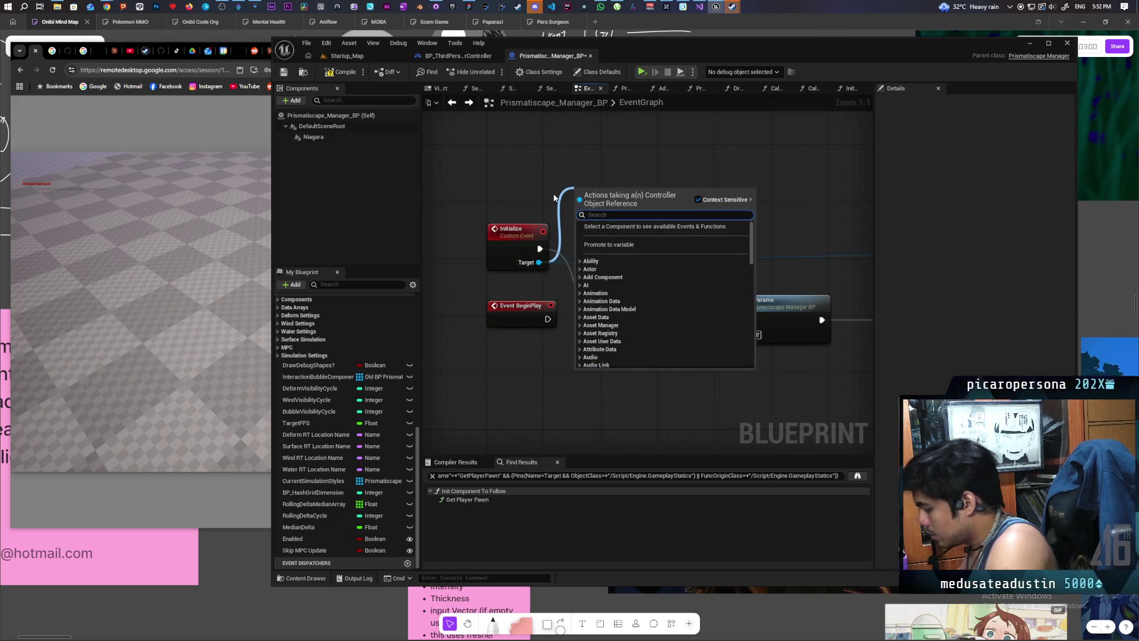
pyautogui.write('local')
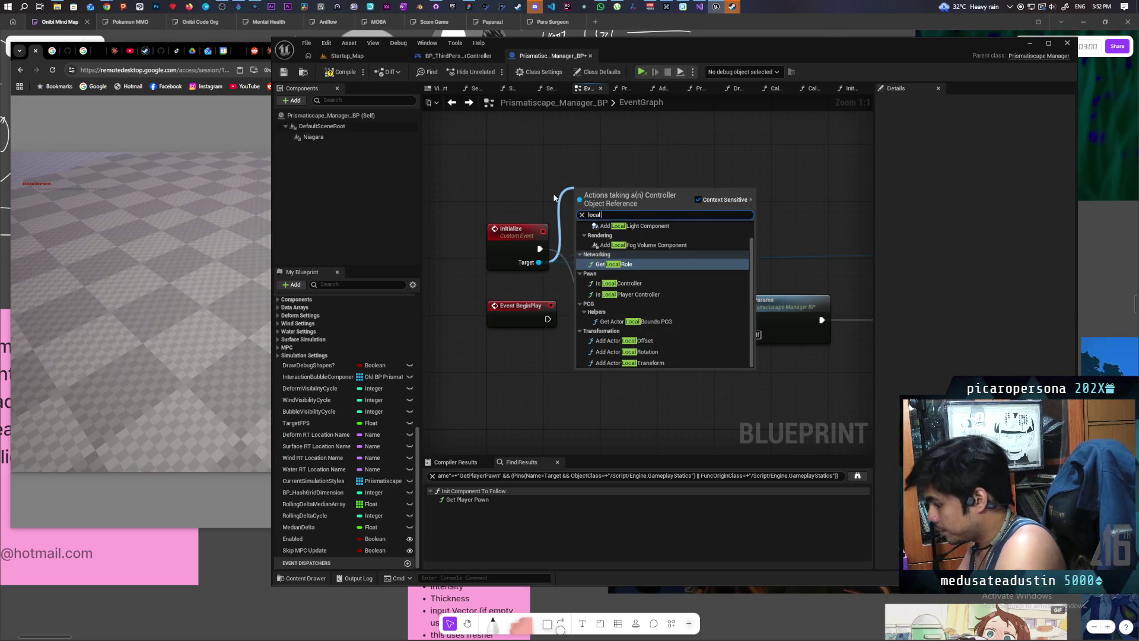
pyautogui.write(' player')
pyautogui.click(630, 246)
pyautogui.moveTo(631, 221); pyautogui.dragTo(651, 190)
pyautogui.moveTo(739, 178)
pyautogui.mouseDown()
pyautogui.moveTo(659, 186)
pyautogui.moveTo(593, 213)
pyautogui.moveTo(717, 230)
pyautogui.moveTo(672, 161)
pyautogui.moveTo(736, 202)
pyautogui.mouseUp()
# Step: Rearrange Initialize and Event BeginPlay, then paste a Print String wired between Initialize and Sequence
pyautogui.moveTo(483, 334); pyautogui.dragTo(469, 429)
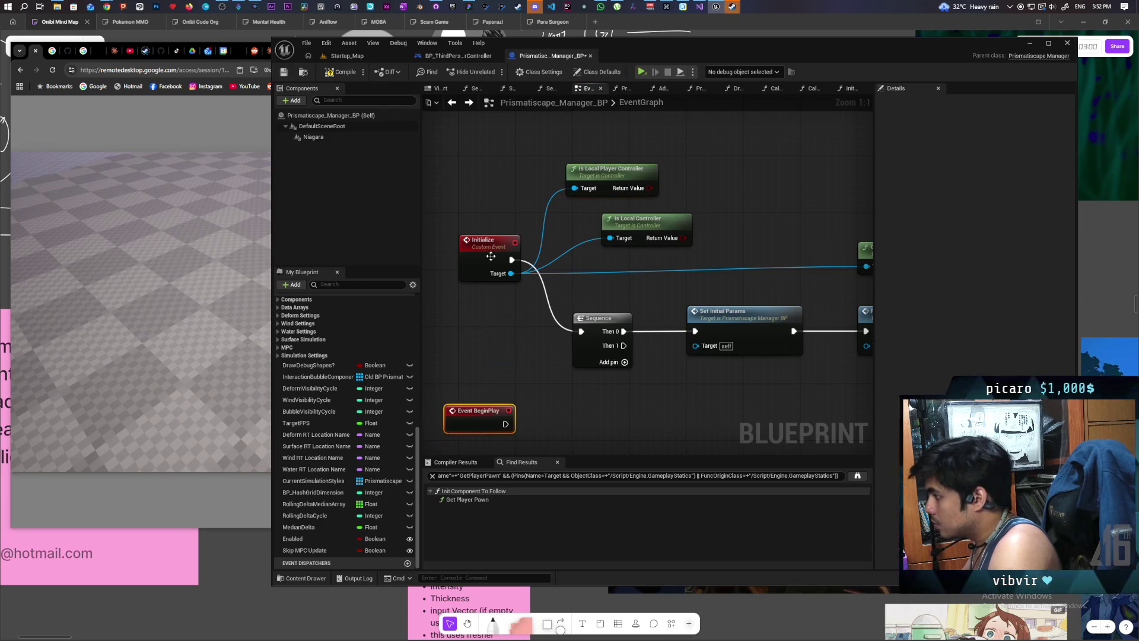
pyautogui.moveTo(491, 247); pyautogui.dragTo(441, 247)
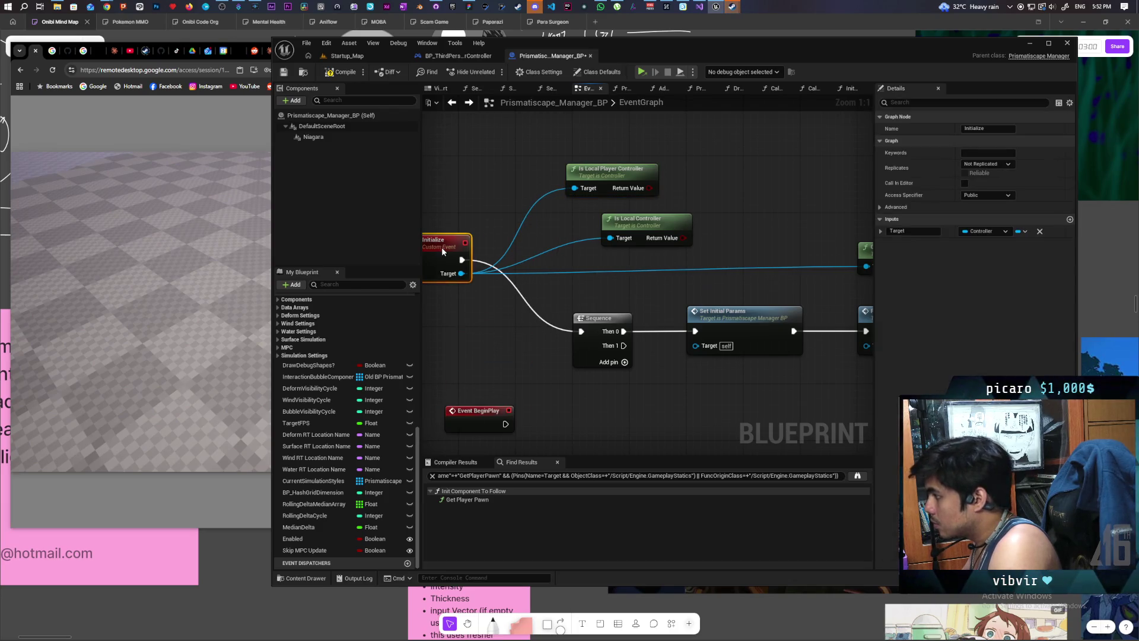
pyautogui.click(493, 306)
pyautogui.hotkey('ctrl', 'v')
pyautogui.moveTo(462, 260)
pyautogui.mouseDown()
pyautogui.moveTo(503, 338)
pyautogui.moveTo(582, 331)
pyautogui.moveTo(531, 320)
pyautogui.mouseUp()
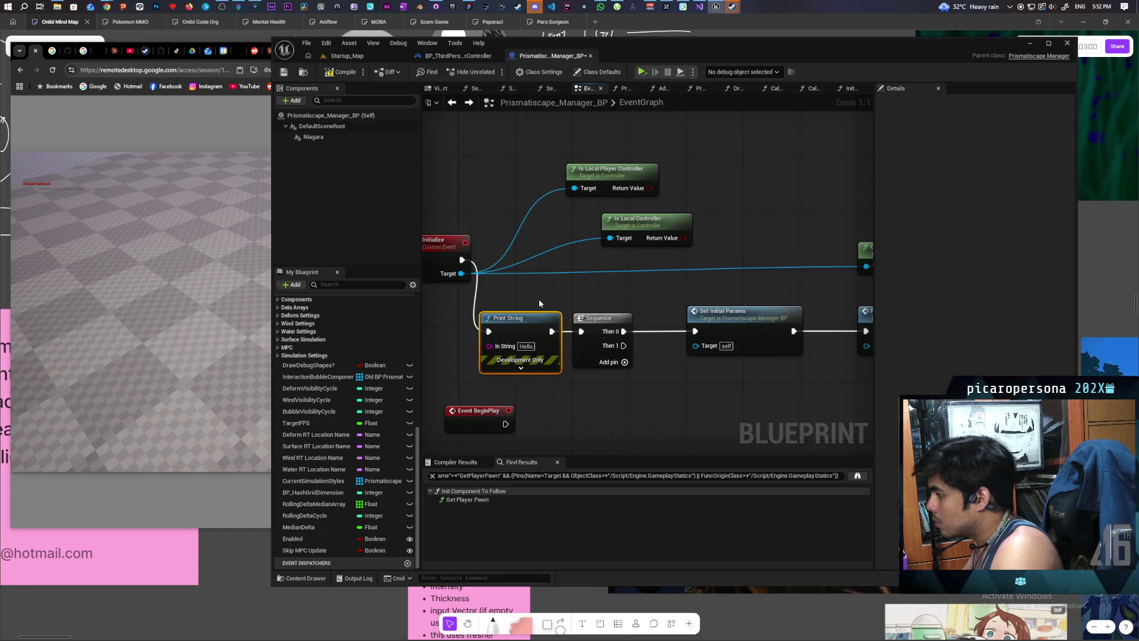
# Step: Add a Format Text node beside Print String as its message source
pyautogui.moveTo(601, 281); pyautogui.dragTo(518, 292)
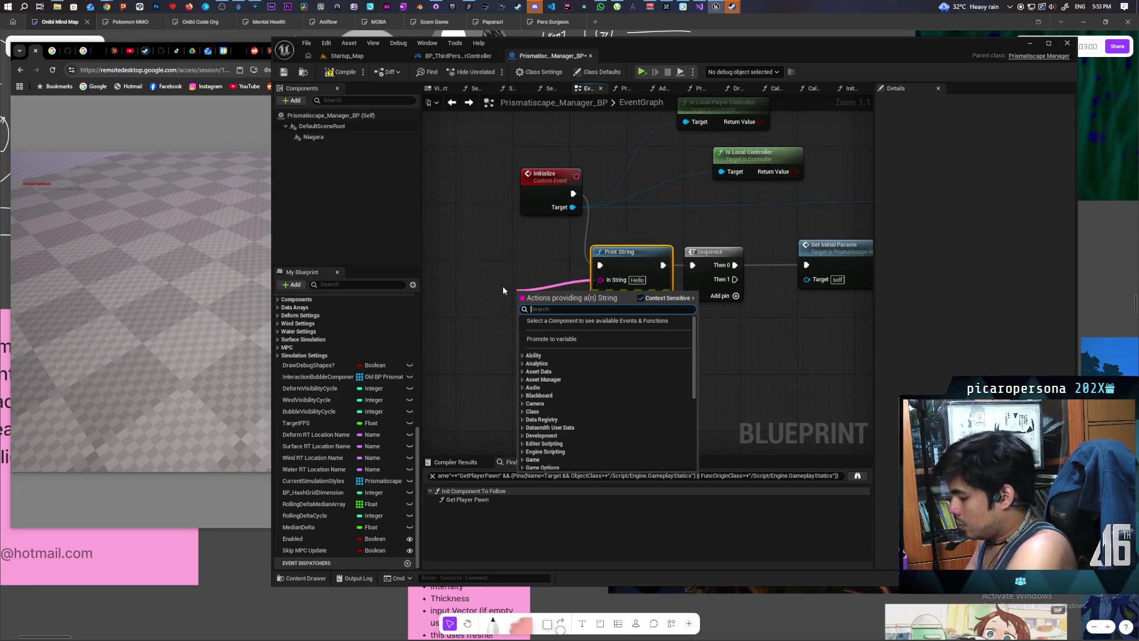
pyautogui.write('format')
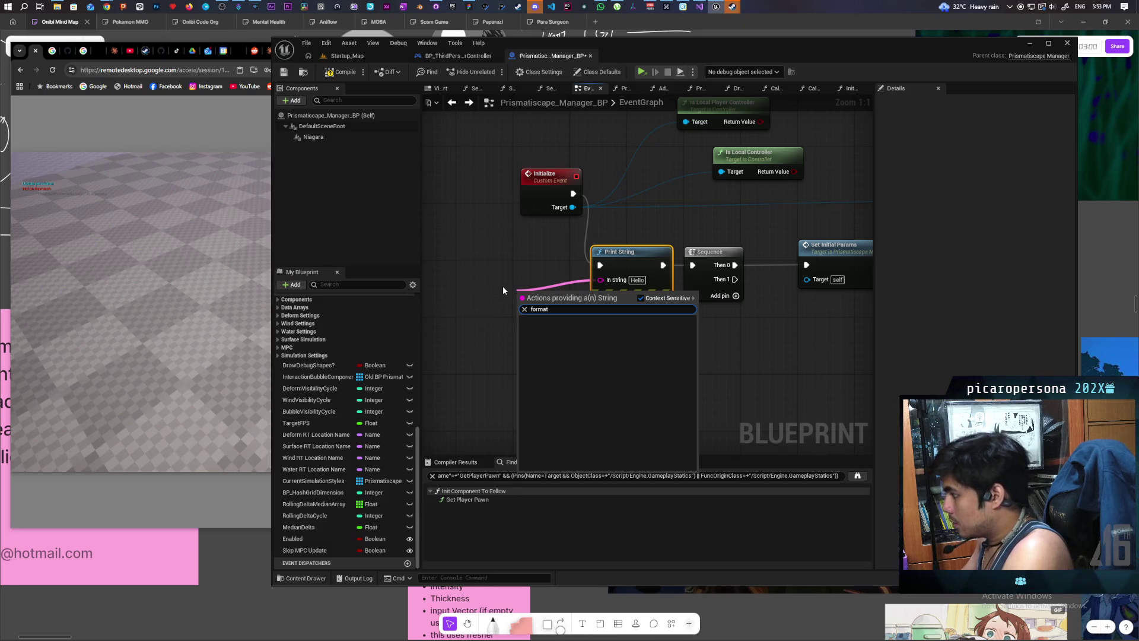
pyautogui.press('Escape')
pyautogui.rightClick(513, 290)
pyautogui.write('format te')
pyautogui.press('Return')
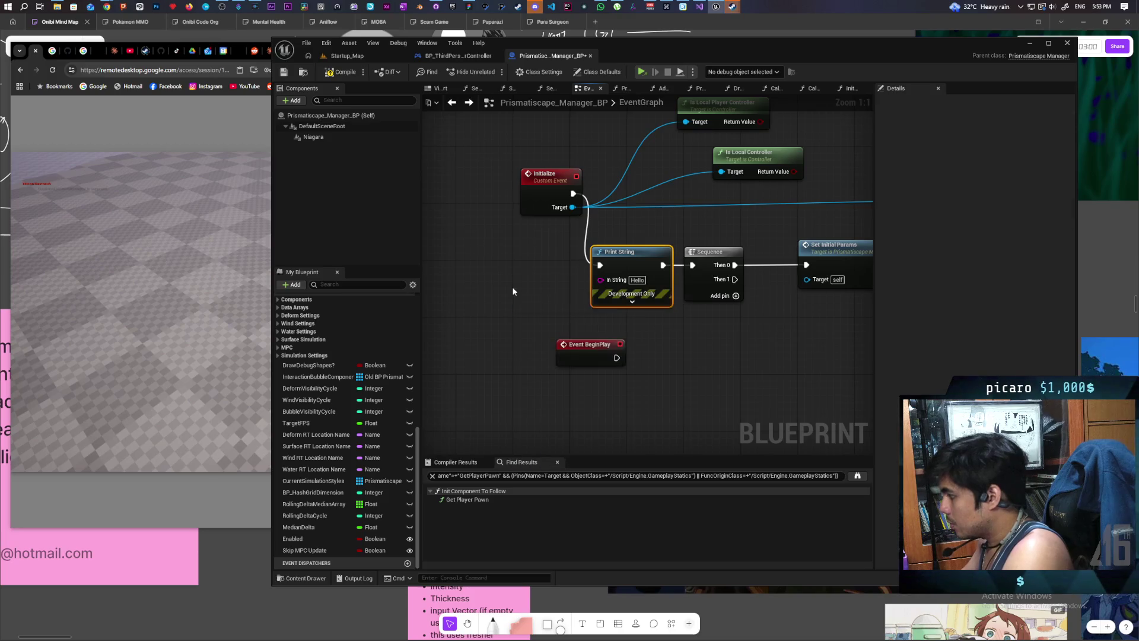
pyautogui.moveTo(587, 286)
pyautogui.mouseDown()
pyautogui.moveTo(564, 285)
pyautogui.moveTo(601, 279)
pyautogui.moveTo(517, 285)
pyautogui.moveTo(515, 256)
pyautogui.mouseUp()
pyautogui.moveTo(484, 292); pyautogui.dragTo(506, 293)
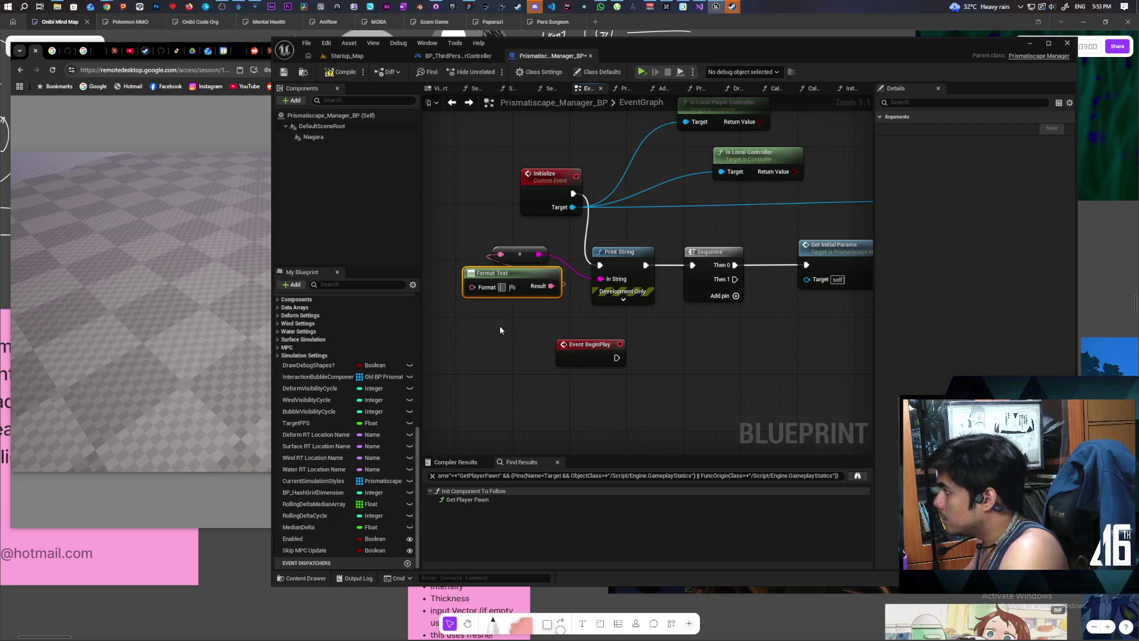
# Step: Set the format to 'is local pplayer: {a} is local controller: {b}' and wire both checks into a and b
pyautogui.write('is')
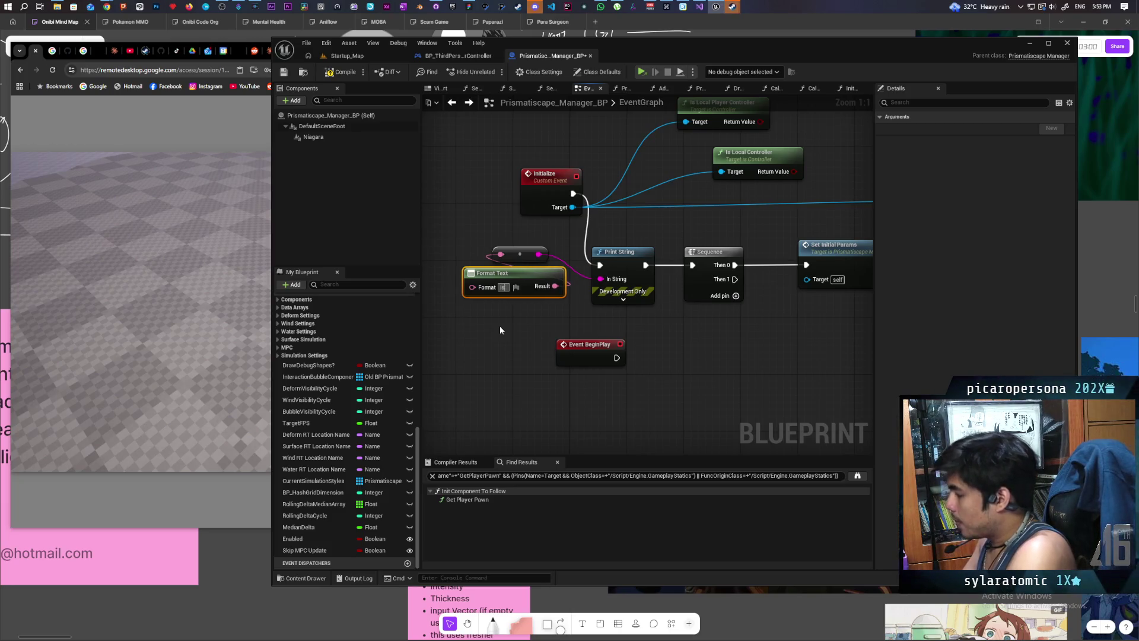
pyautogui.write(' local')
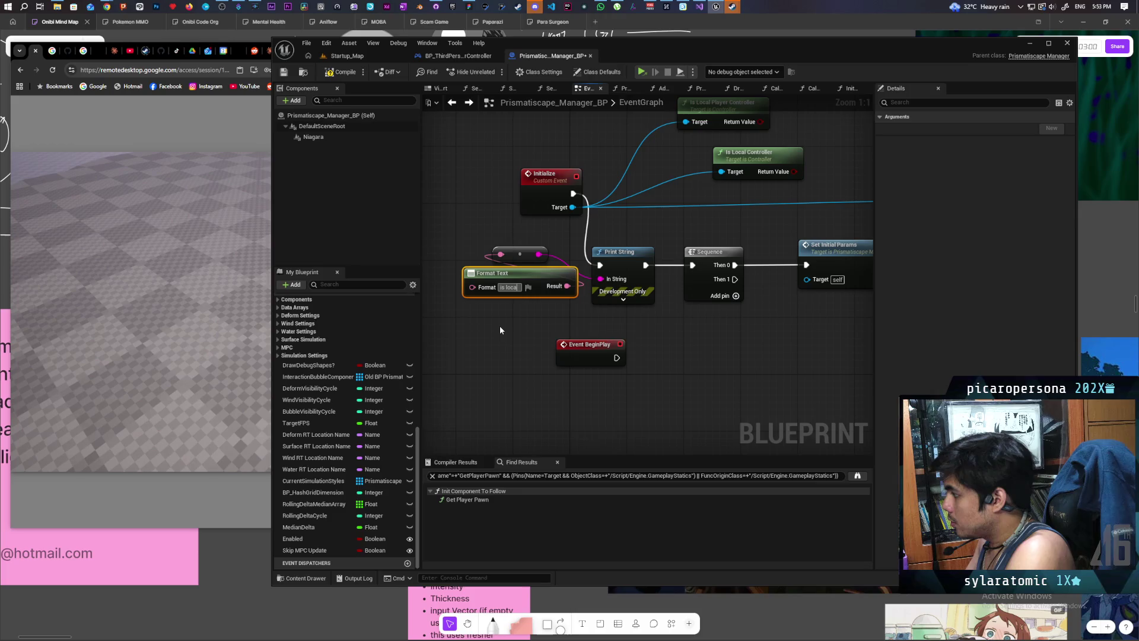
pyautogui.write(' ppl')
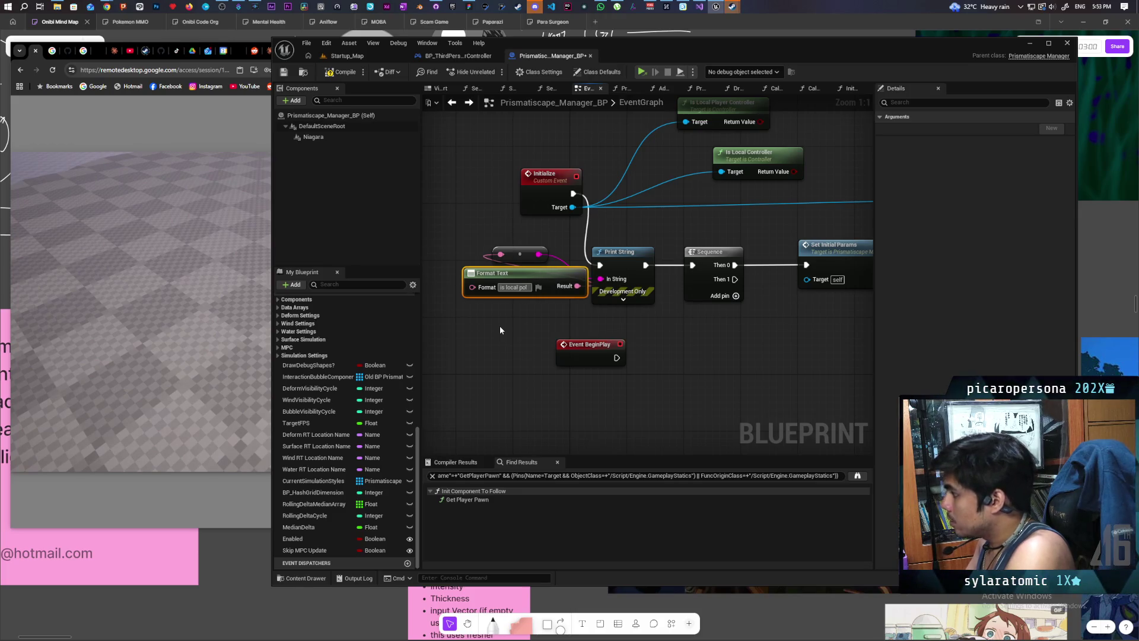
pyautogui.write('ayer')
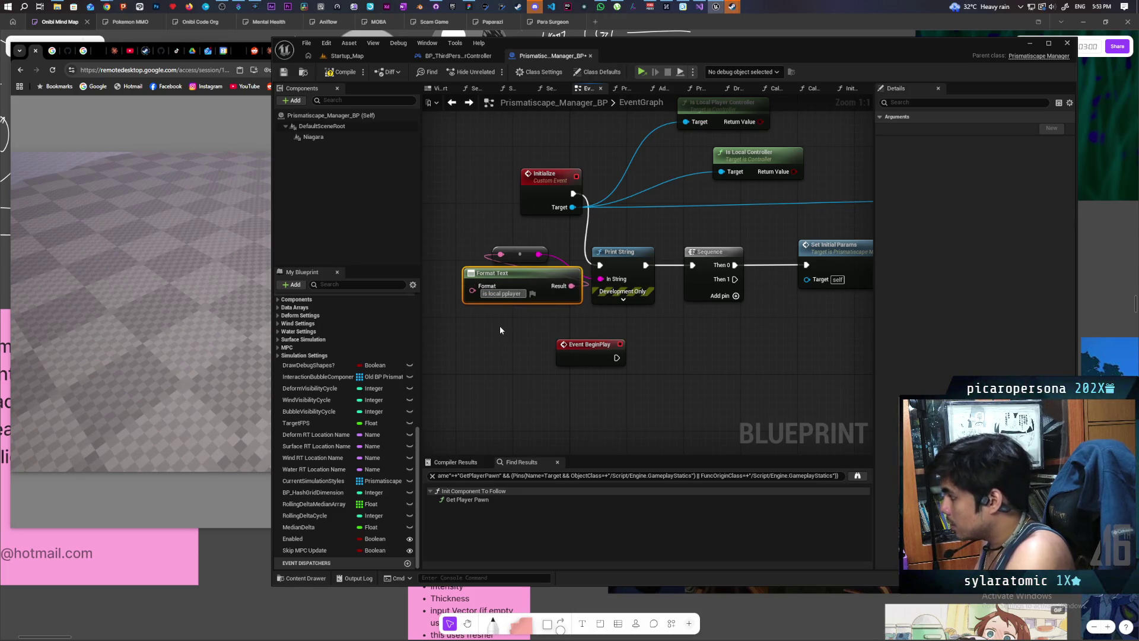
pyautogui.write(':')
pyautogui.hotkey('shift', 'Return')
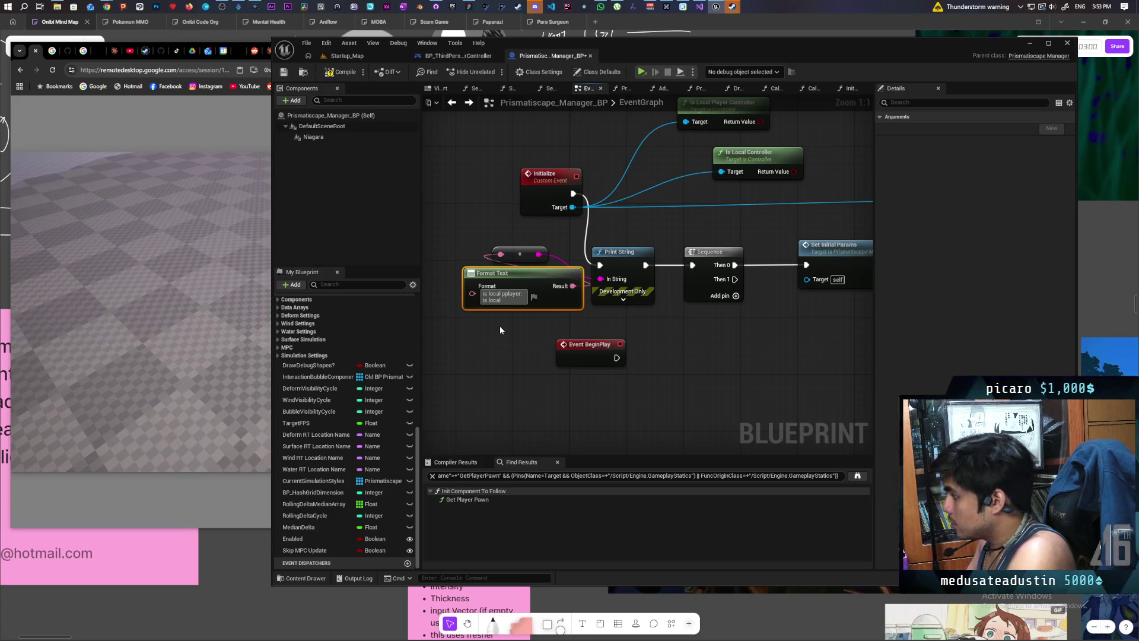
pyautogui.write('controller:')
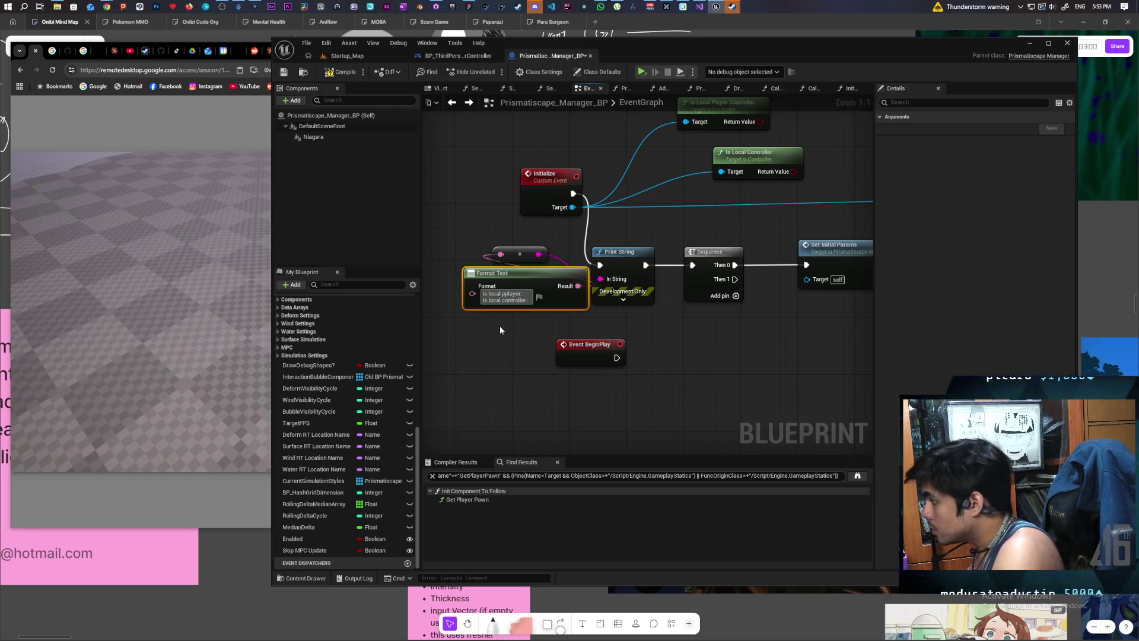
pyautogui.write('}')
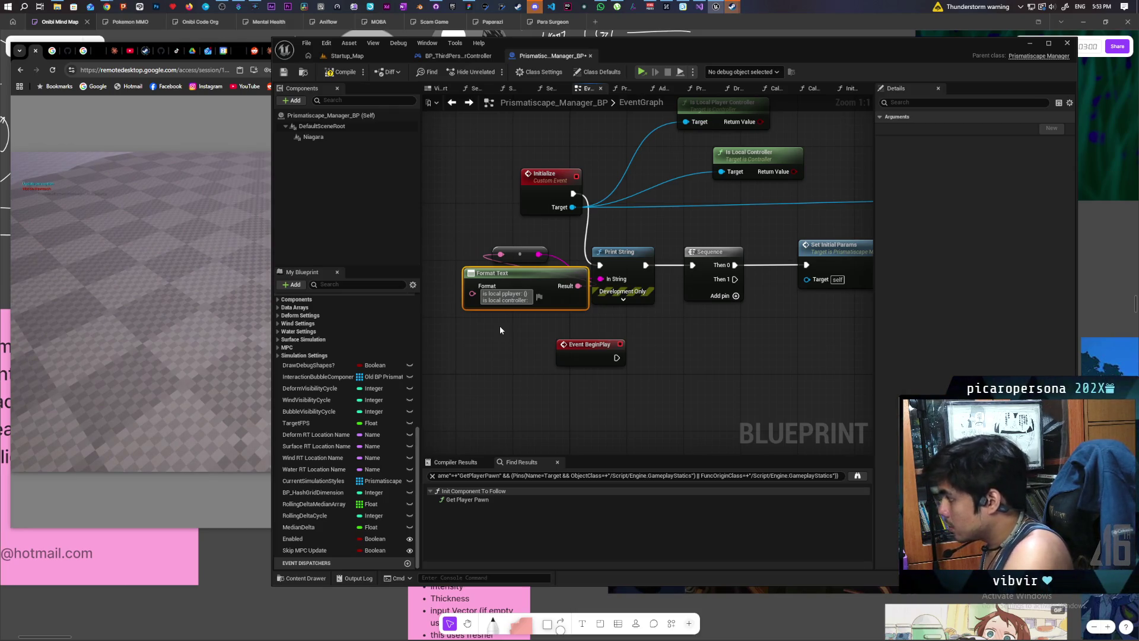
pyautogui.write('a')
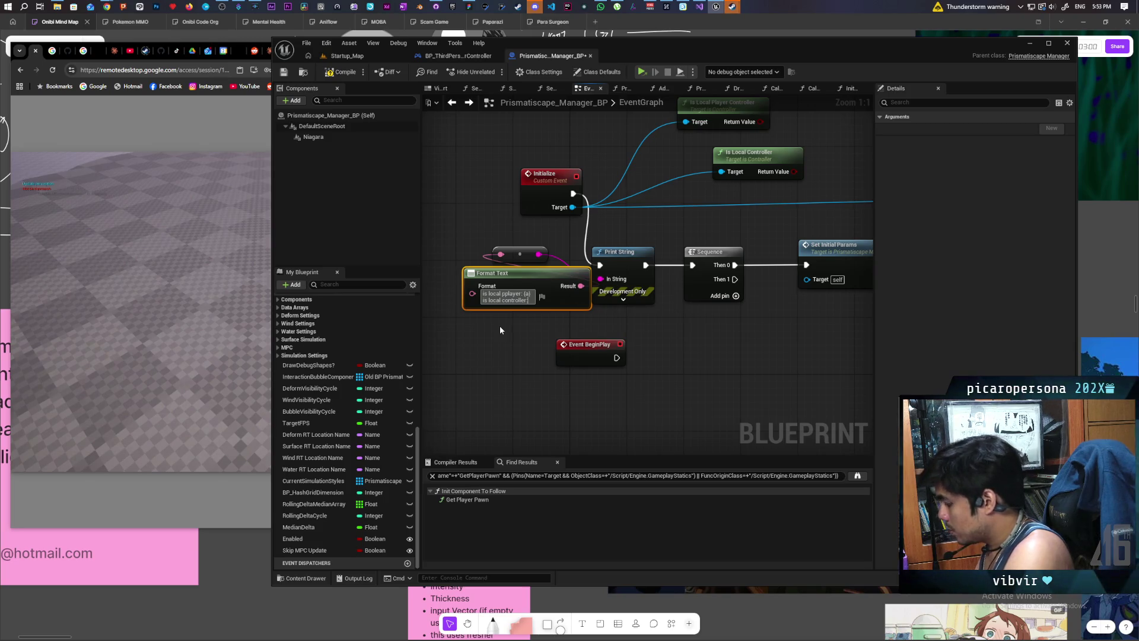
pyautogui.write(' {b}')
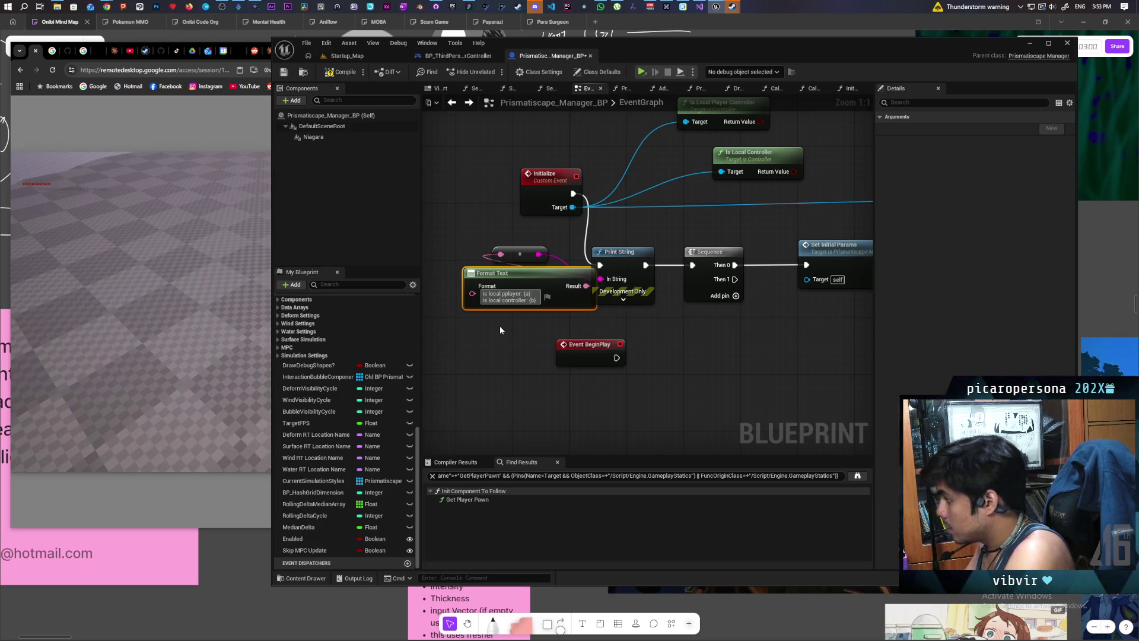
pyautogui.click(499, 325)
pyautogui.moveTo(752, 124)
pyautogui.mouseDown()
pyautogui.moveTo(689, 178)
pyautogui.moveTo(475, 278)
pyautogui.moveTo(472, 315)
pyautogui.mouseUp()
pyautogui.moveTo(792, 172)
pyautogui.mouseDown()
pyautogui.moveTo(593, 279)
pyautogui.moveTo(472, 327)
pyautogui.mouseUp()
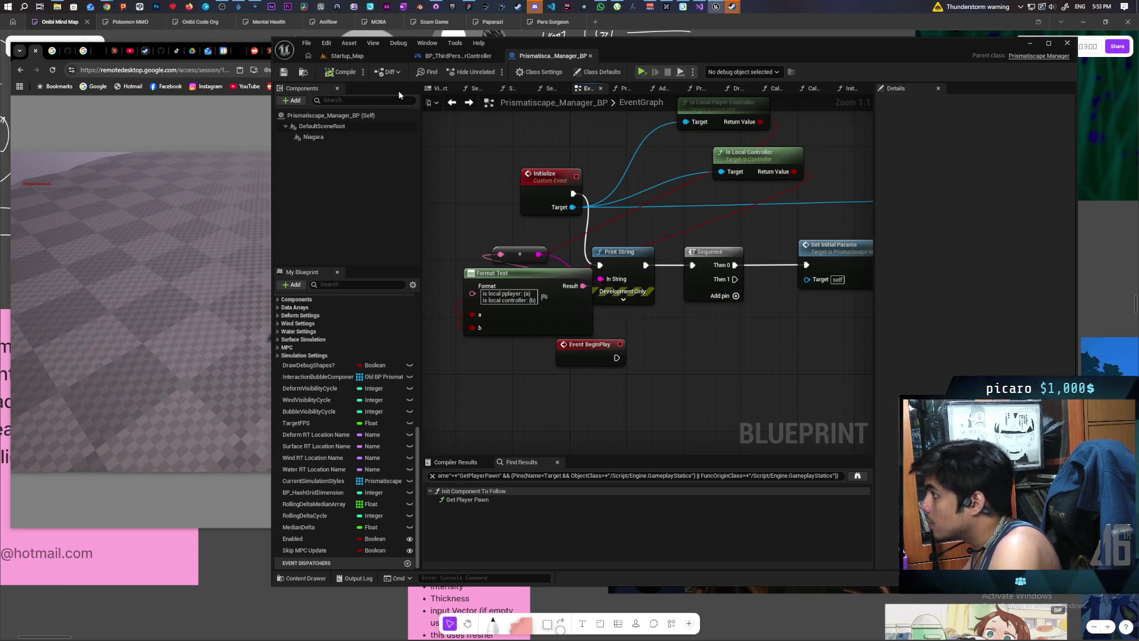
pyautogui.click(372, 55)
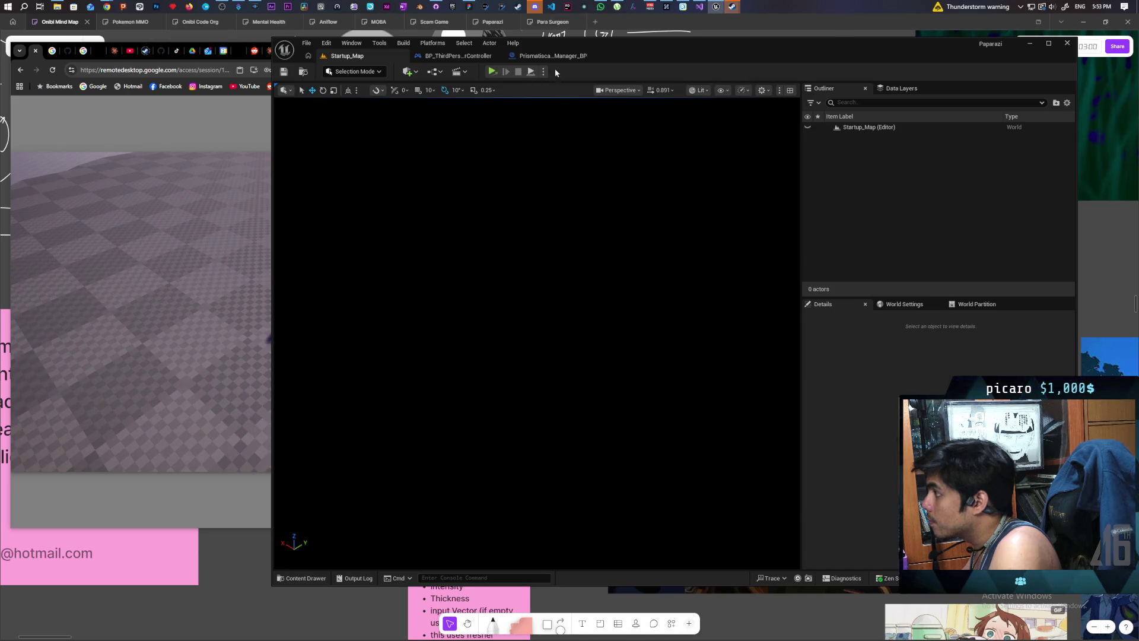
# Step: Expand Print String's options, move Event BeginPlay aside, and launch the game from Startup_Map
pyautogui.click(549, 56)
pyautogui.click(624, 293)
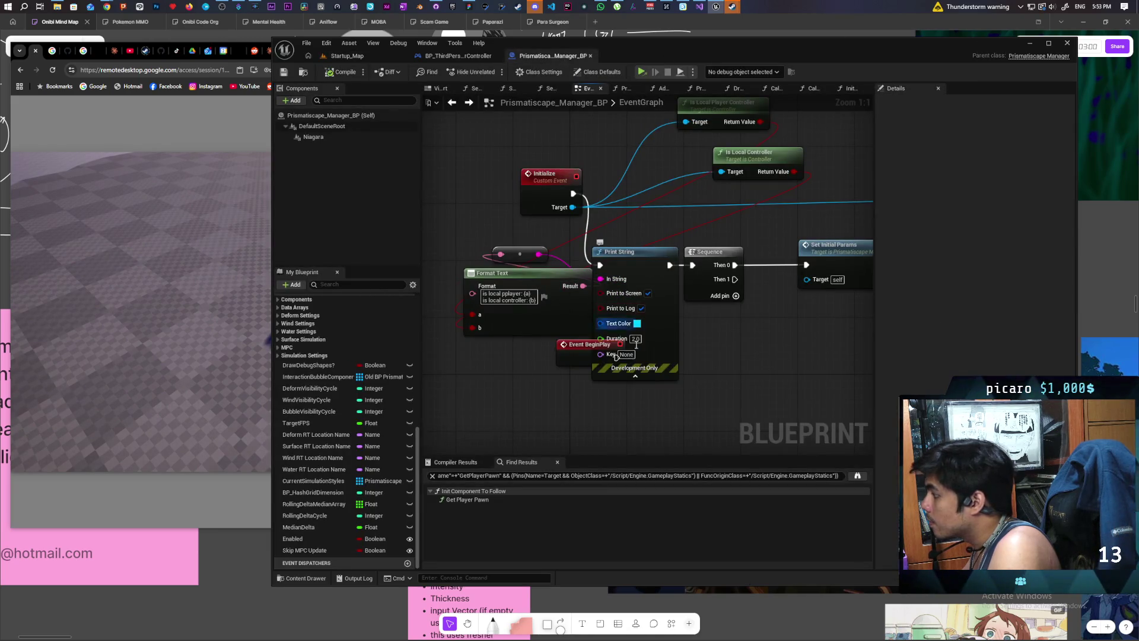
pyautogui.moveTo(587, 344); pyautogui.dragTo(524, 380)
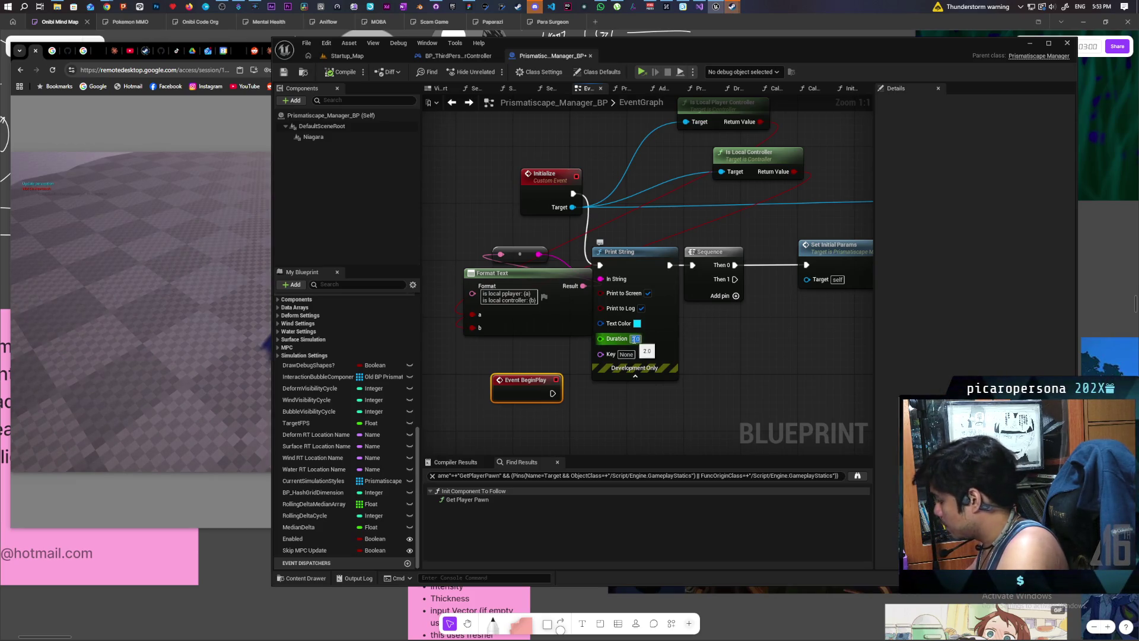
pyautogui.click(375, 54)
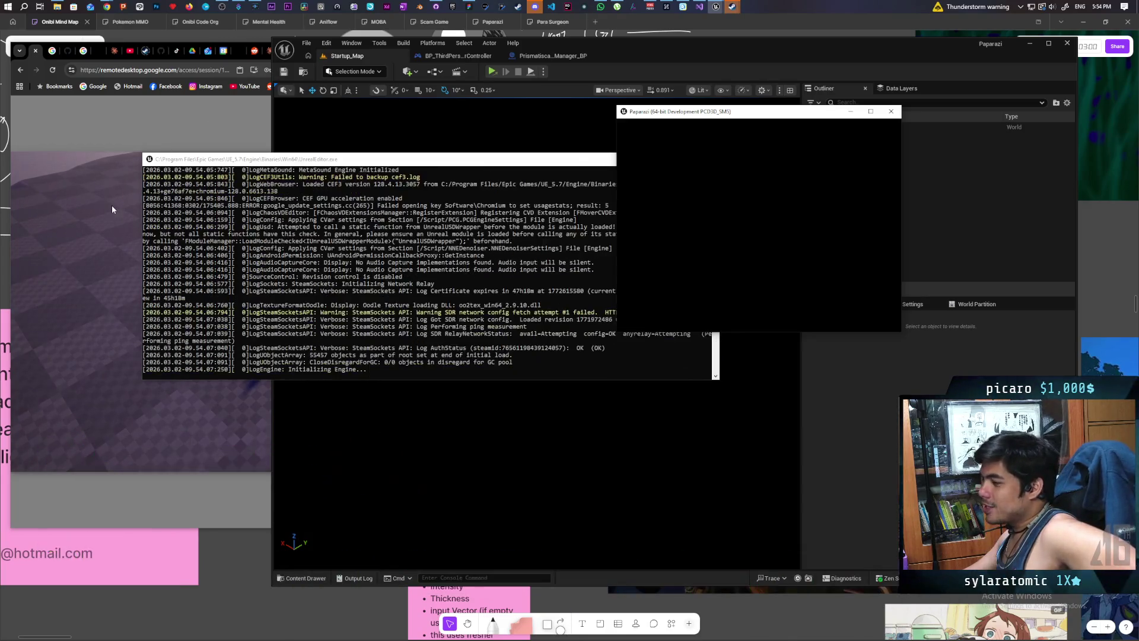
# Step: Send the remote Paparazi game back to its main menu from the pause menu
pyautogui.click(112, 209)
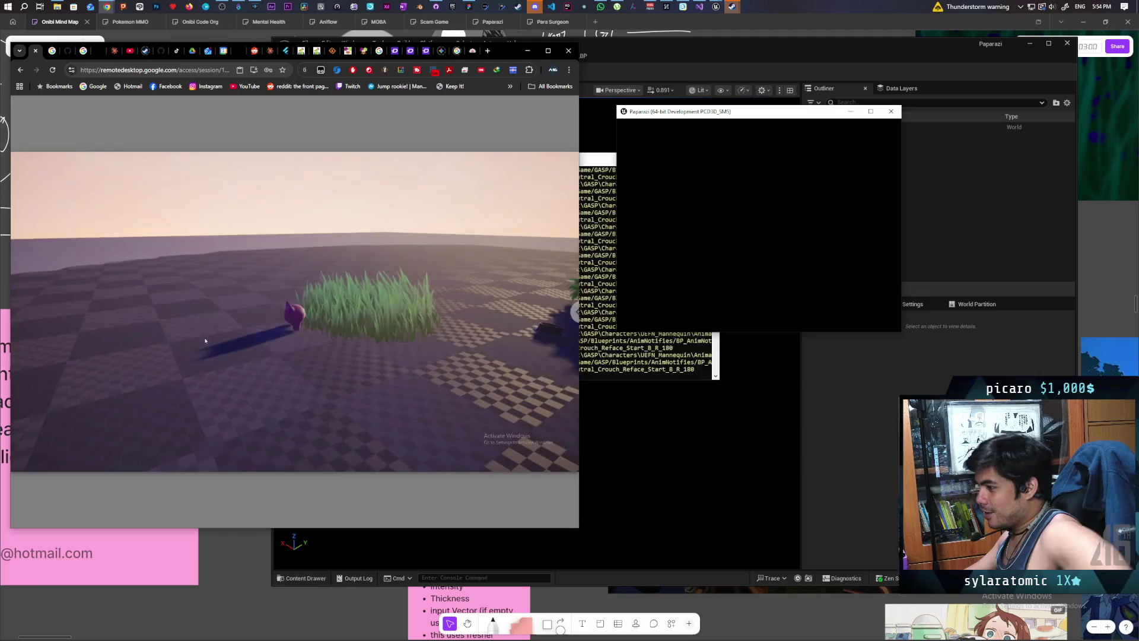
pyautogui.press('Escape')
pyautogui.click(299, 315)
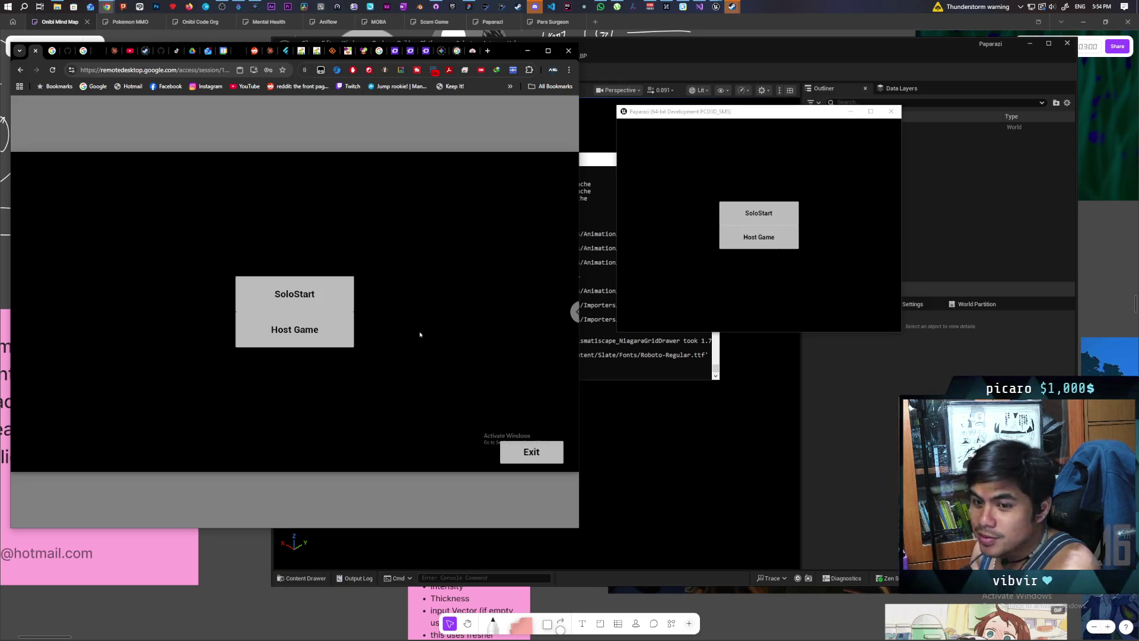
# Step: Host a session remotely, accept the invite locally, ready both players, and start the match
pyautogui.click(332, 331)
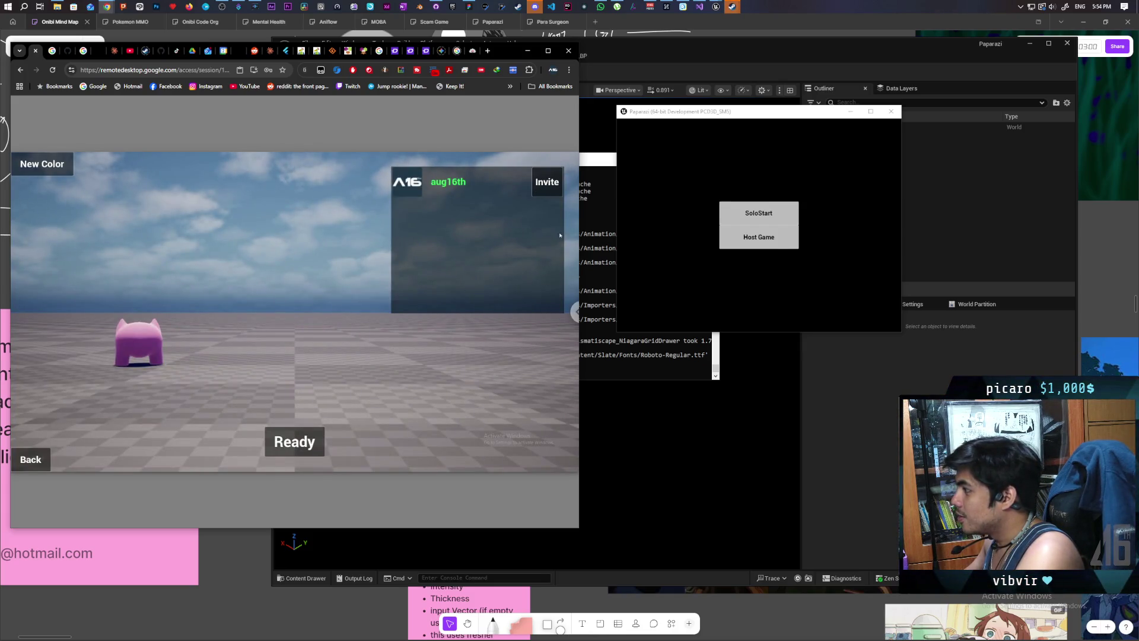
pyautogui.click(726, 237)
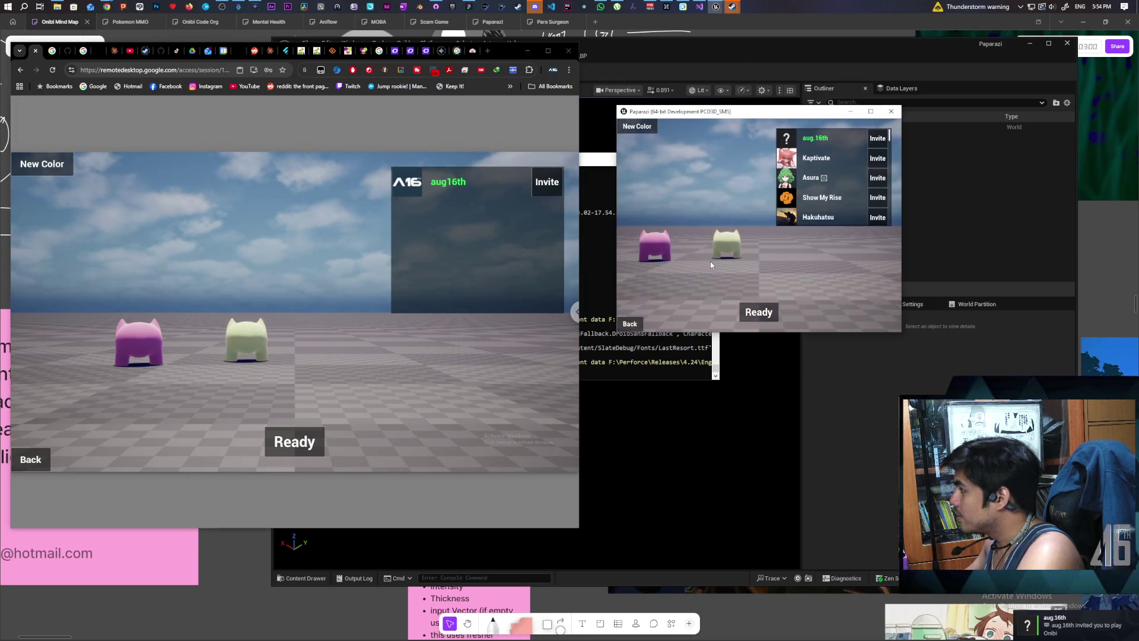
pyautogui.click(759, 312)
pyautogui.click(312, 442)
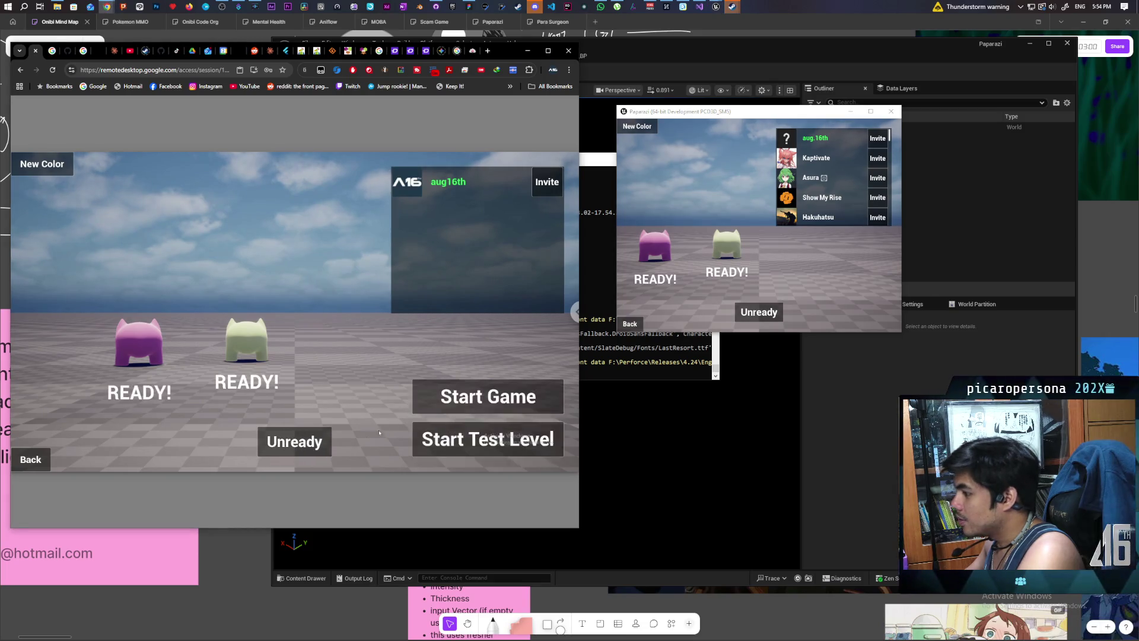
pyautogui.click(443, 392)
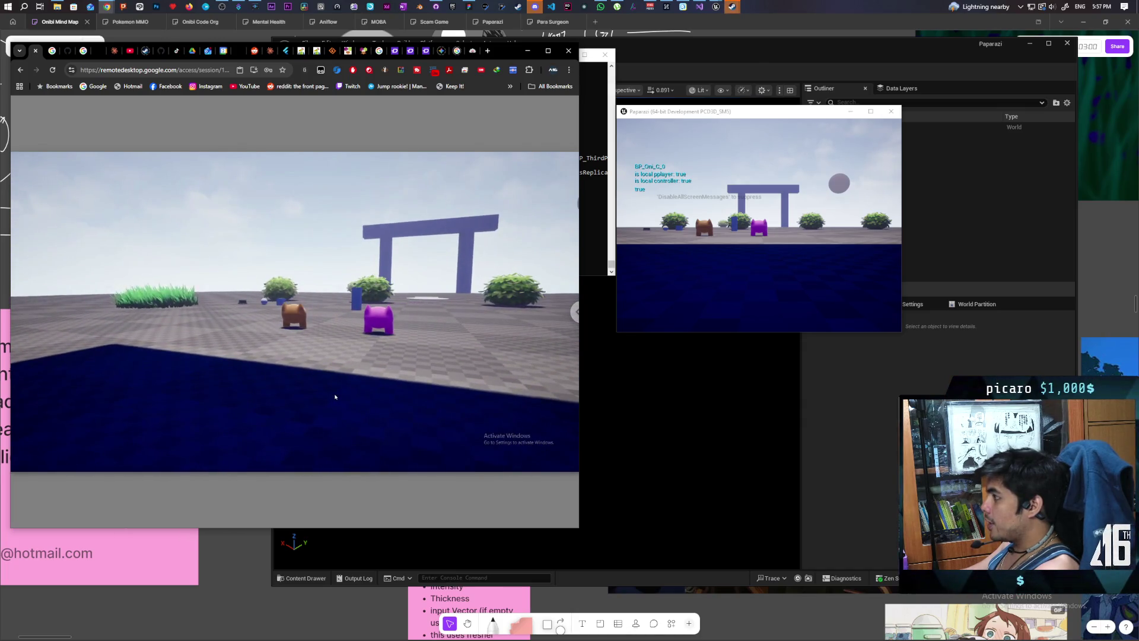
# Step: Walk the purple character around the grass with WASD, then open the pause menu
pyautogui.click(759, 237)
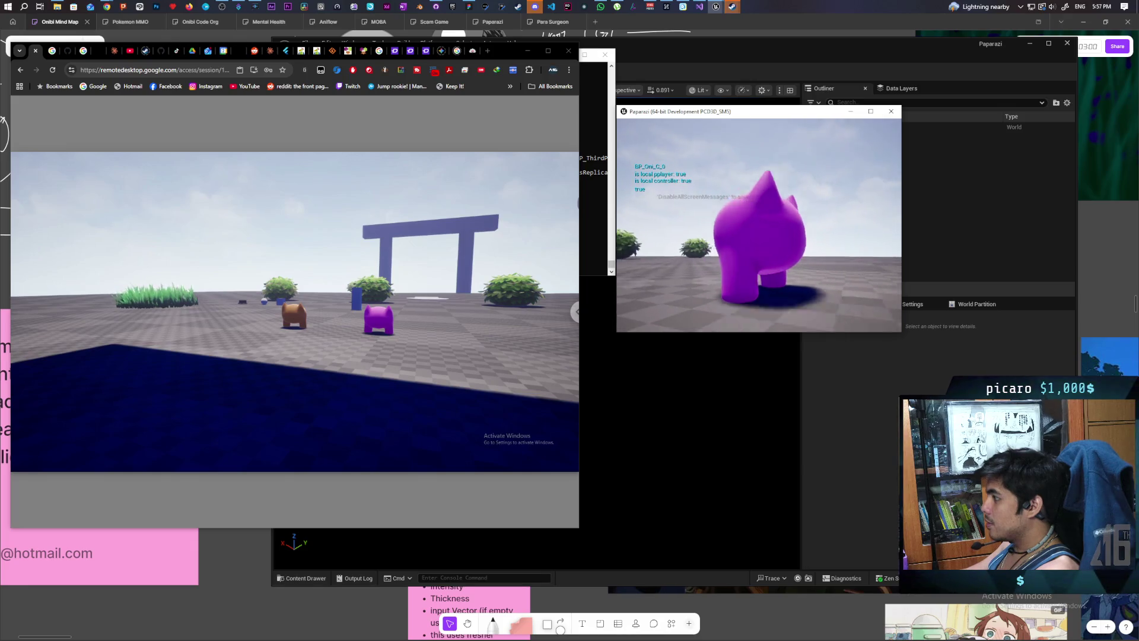
pyautogui.press('a')
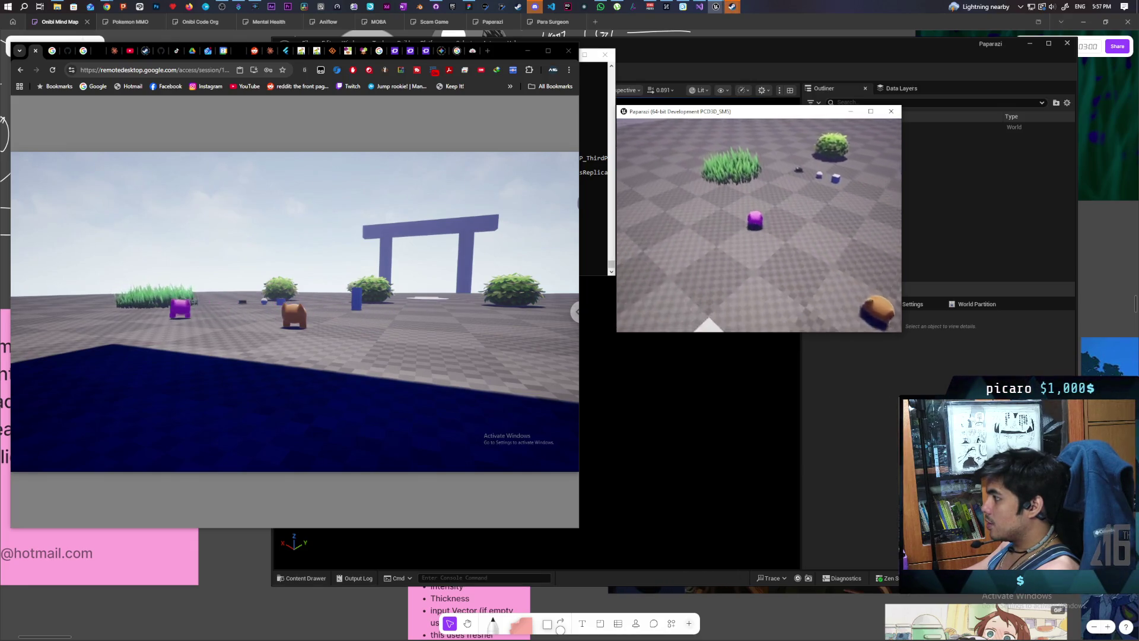
pyautogui.press('w')
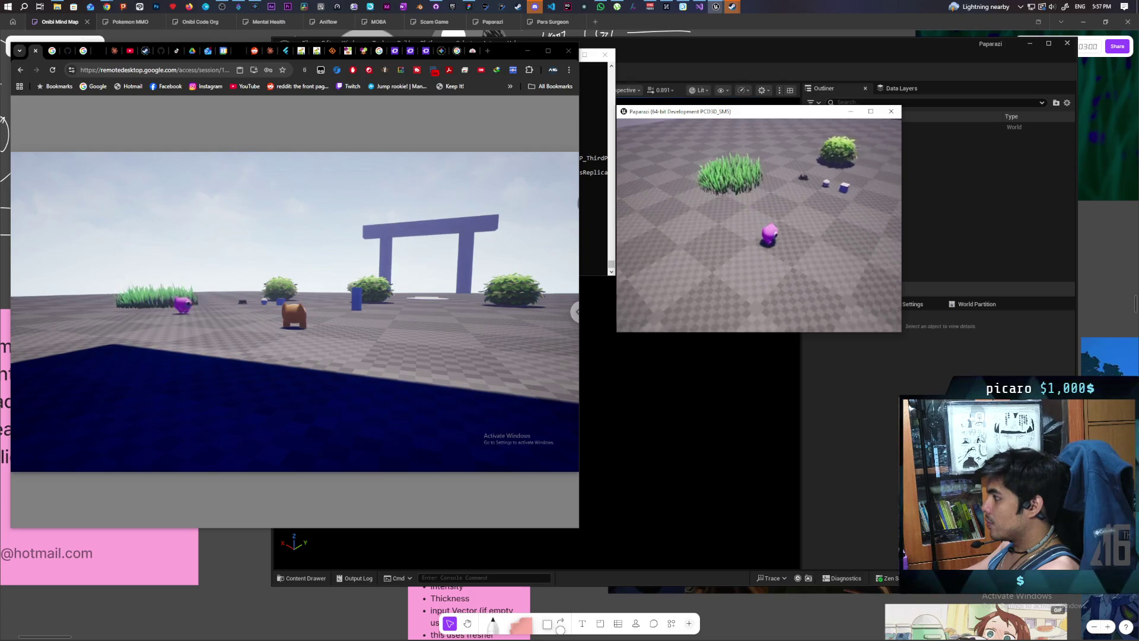
pyautogui.press('w')
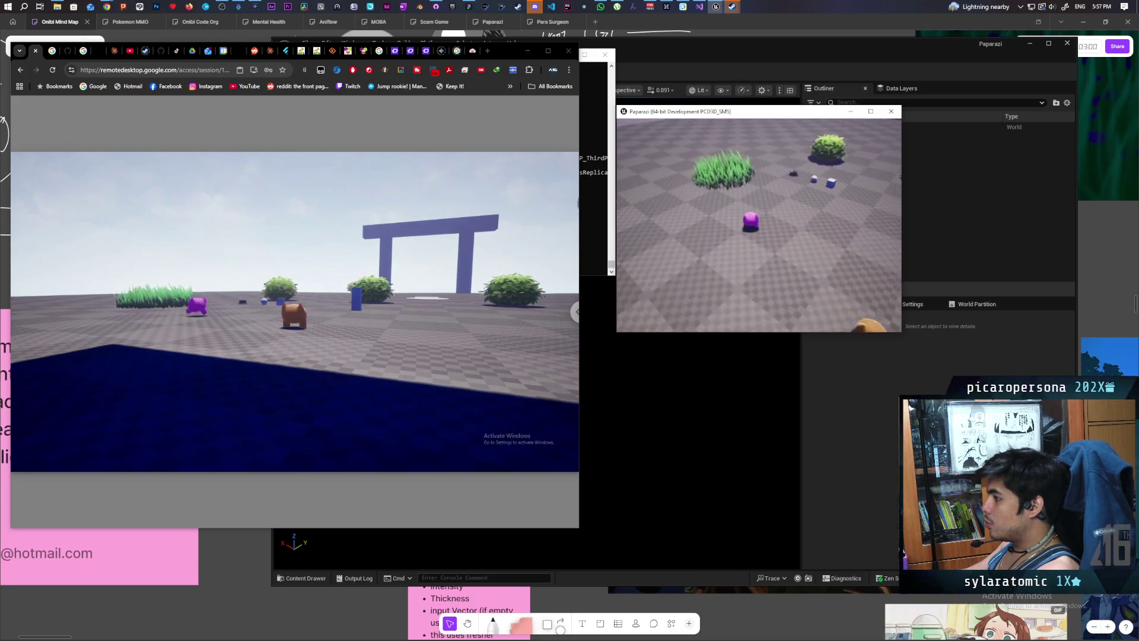
pyautogui.press('w')
pyautogui.press('s')
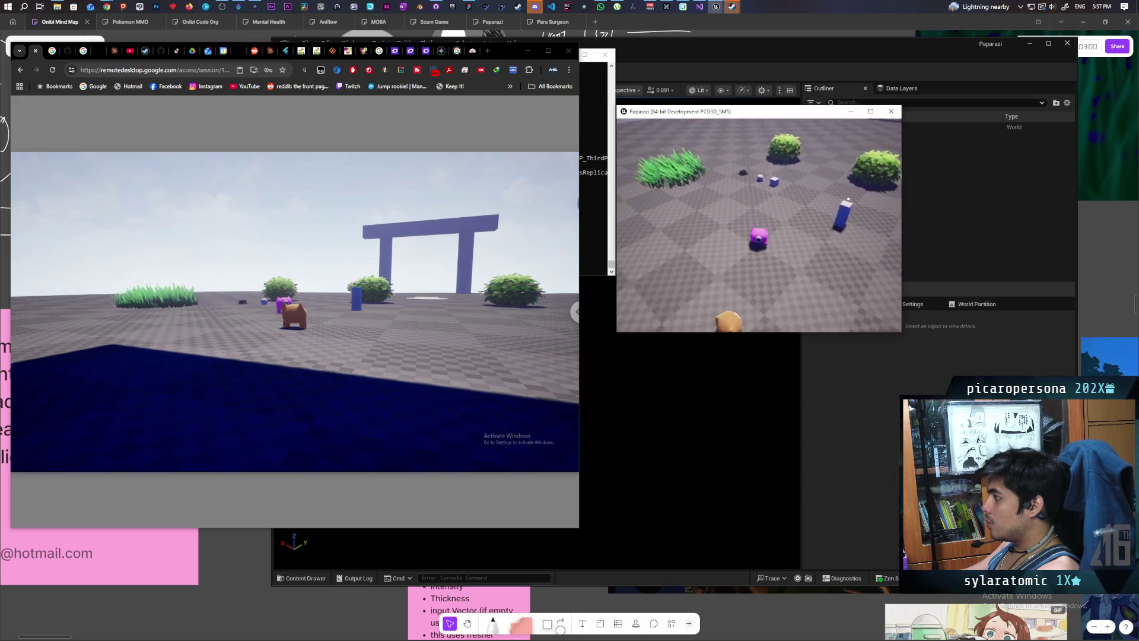
pyautogui.press('a')
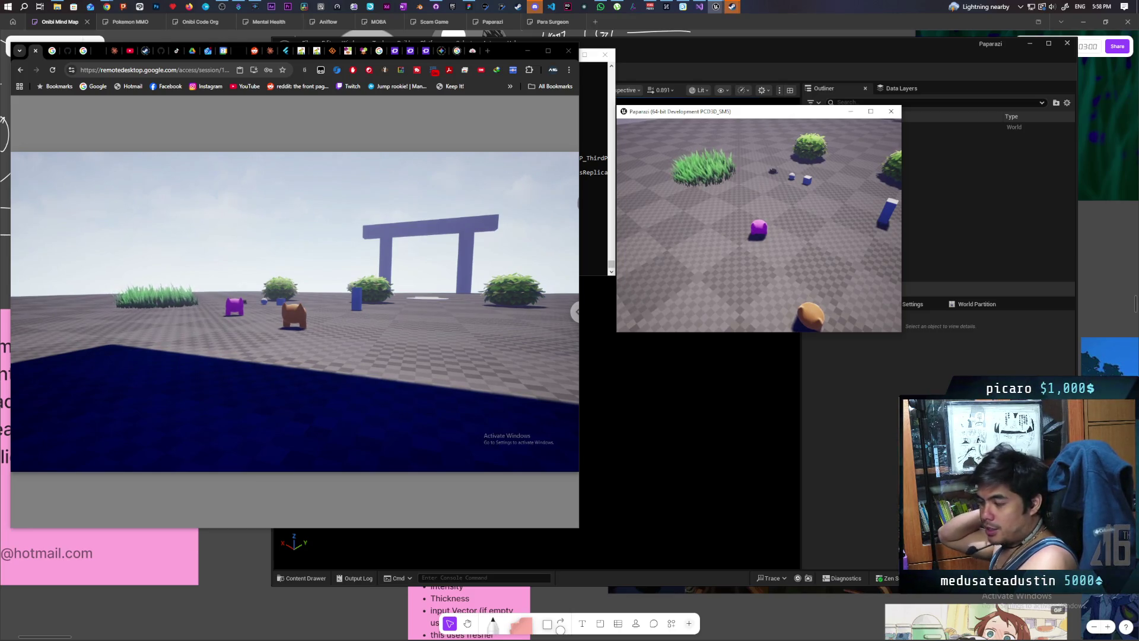
pyautogui.press('Escape')
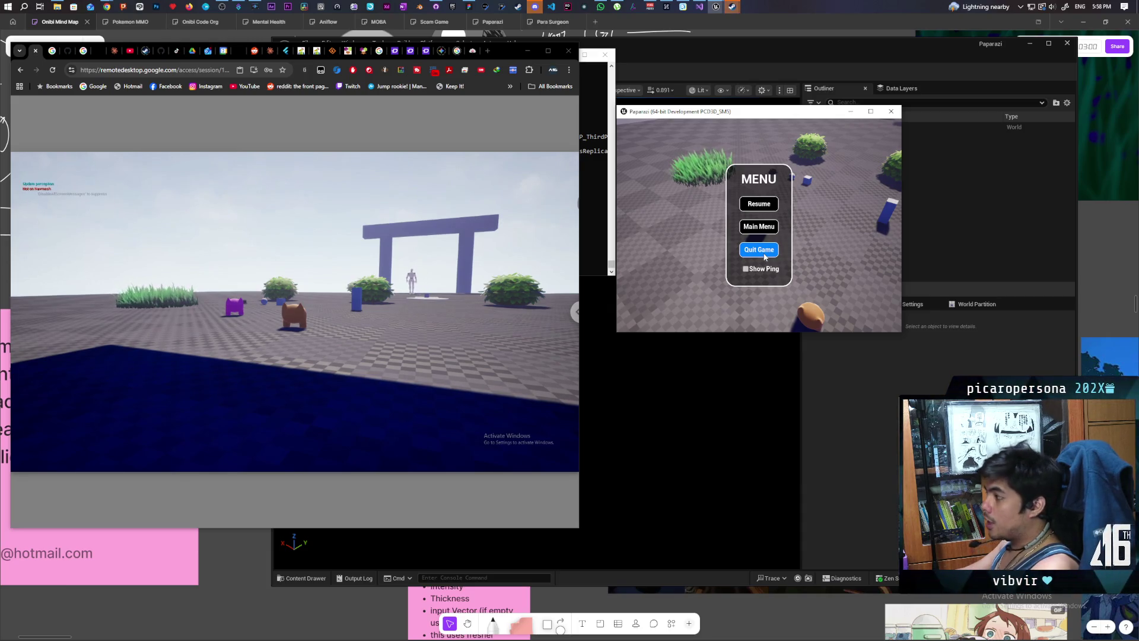
# Step: Quit the local game, send the remote game to its main menu, and relaunch play from the editor
pyautogui.click(767, 255)
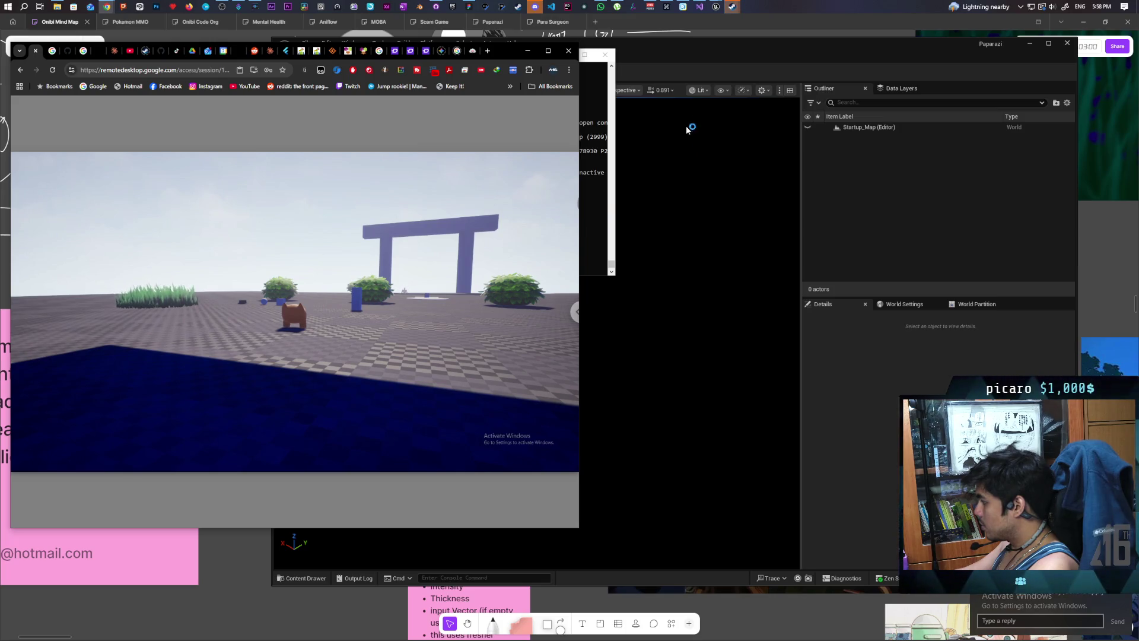
pyautogui.press('Escape')
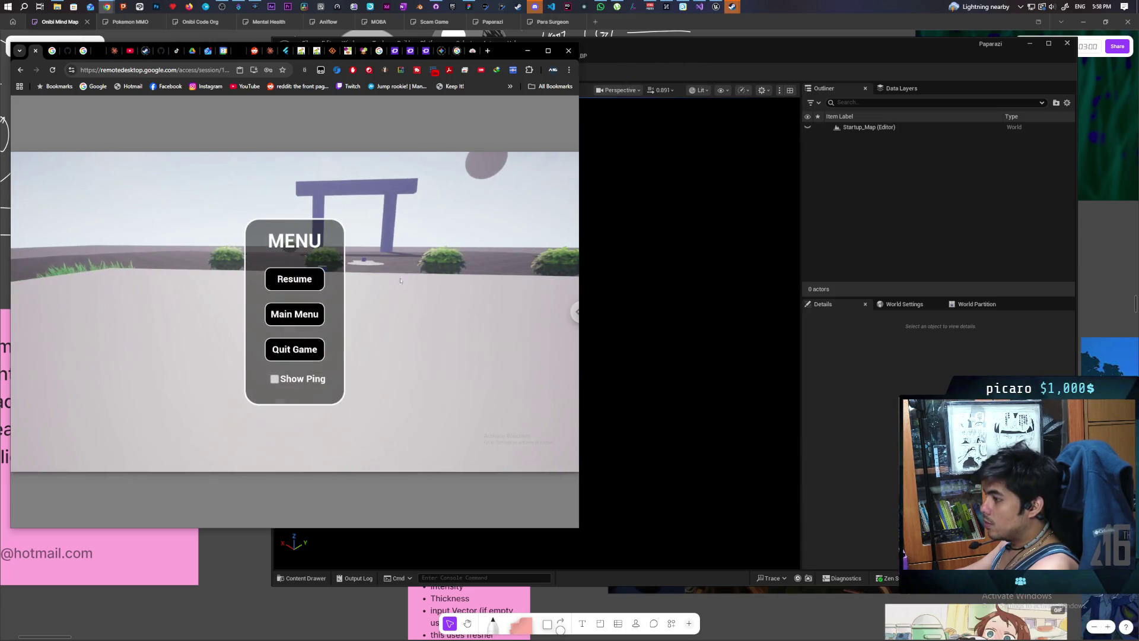
pyautogui.click(292, 315)
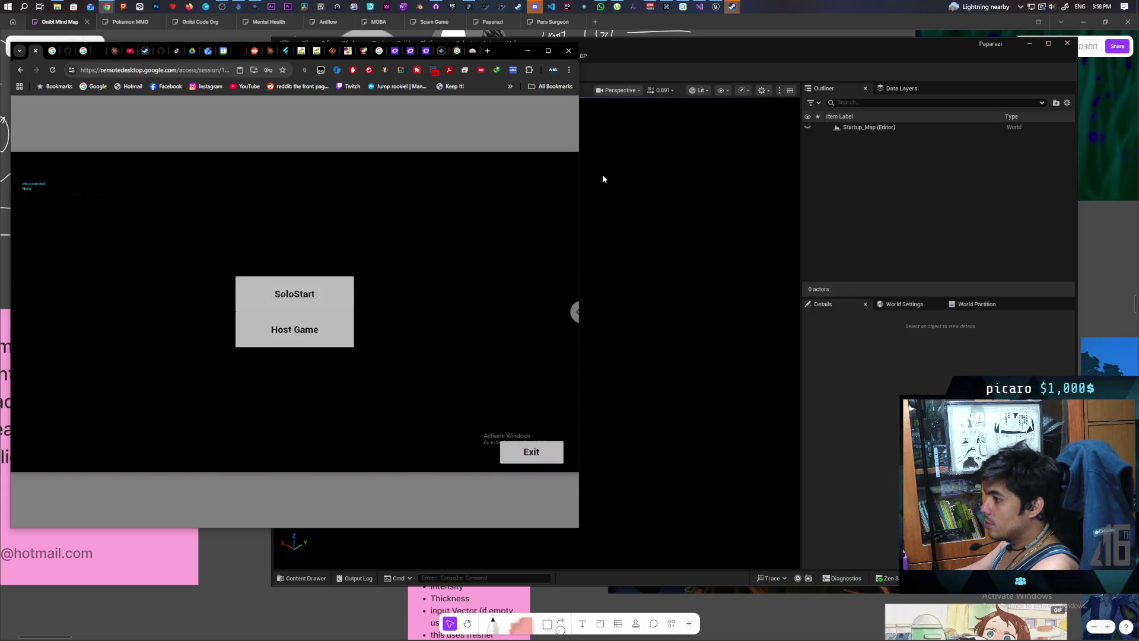
pyautogui.click(661, 60)
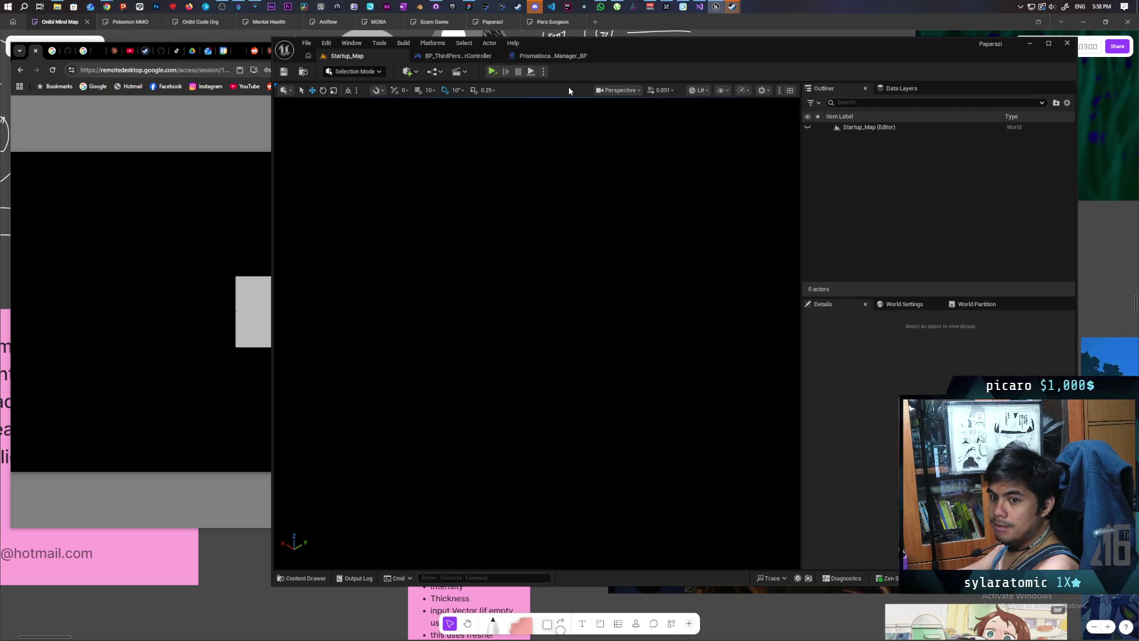
pyautogui.click(492, 70)
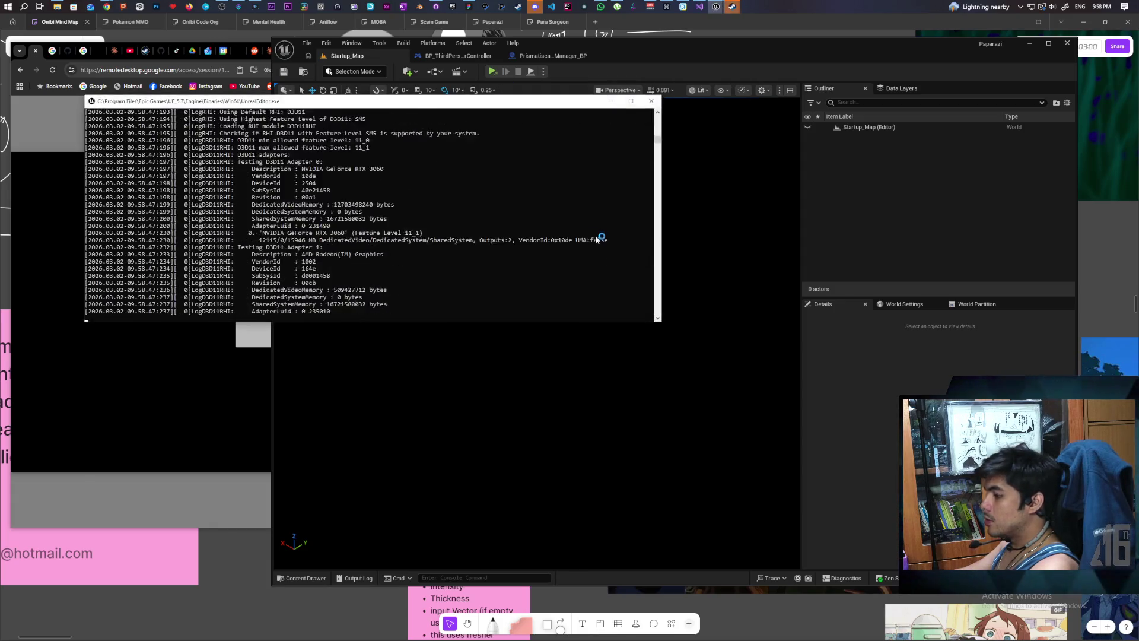
# Step: Accept the remote player's invite, ready up in both windows, and start the match
pyautogui.click(165, 356)
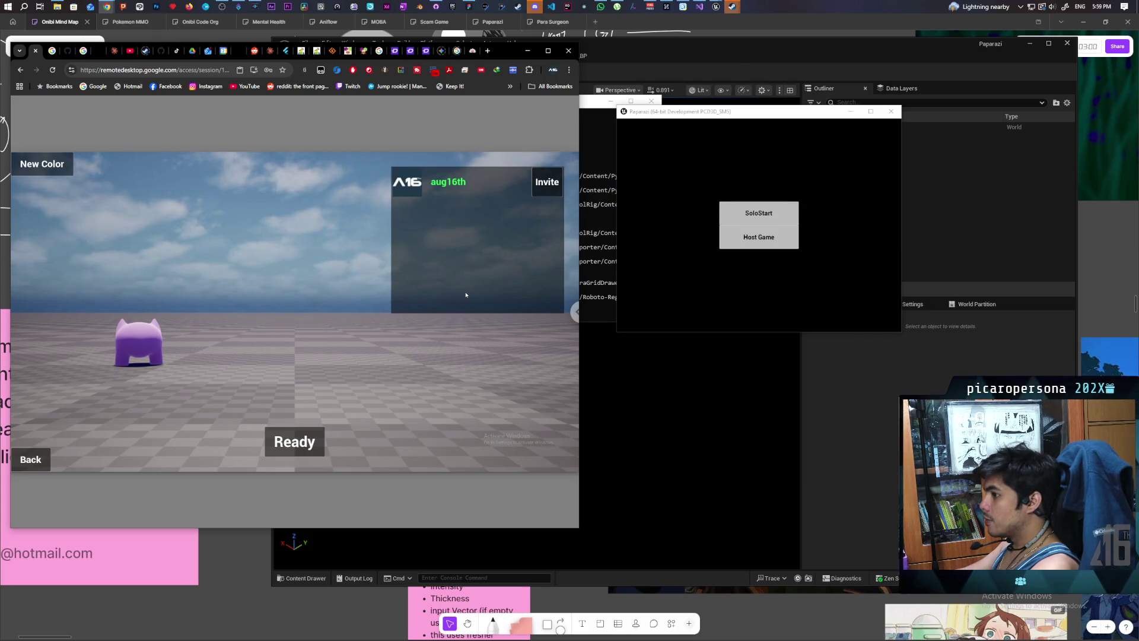
pyautogui.click(546, 194)
pyautogui.click(725, 238)
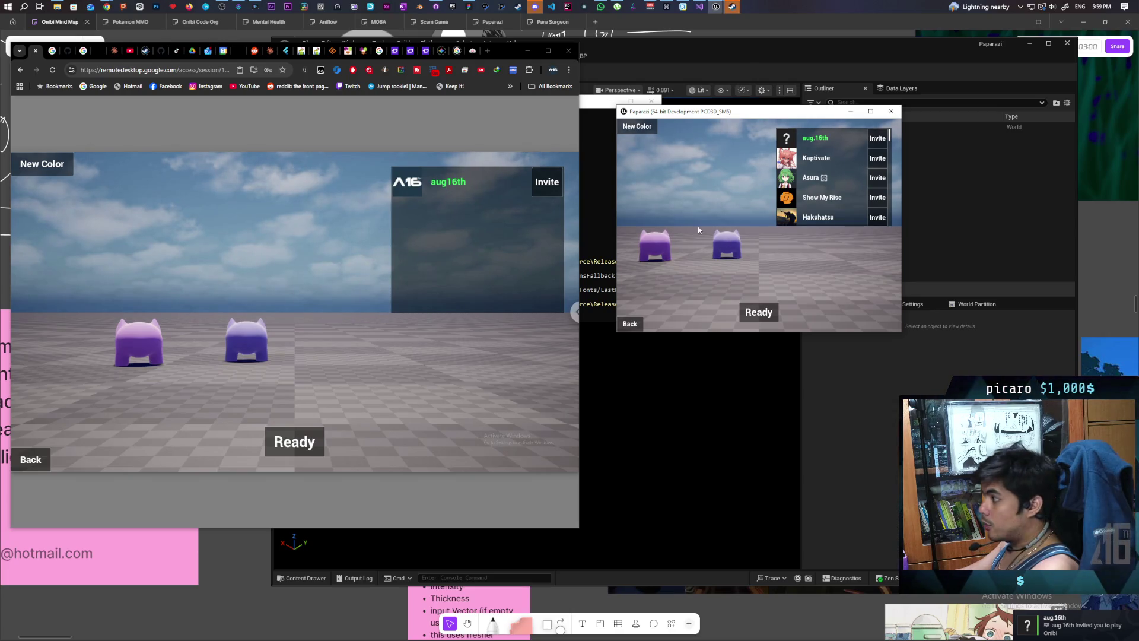
pyautogui.click(759, 312)
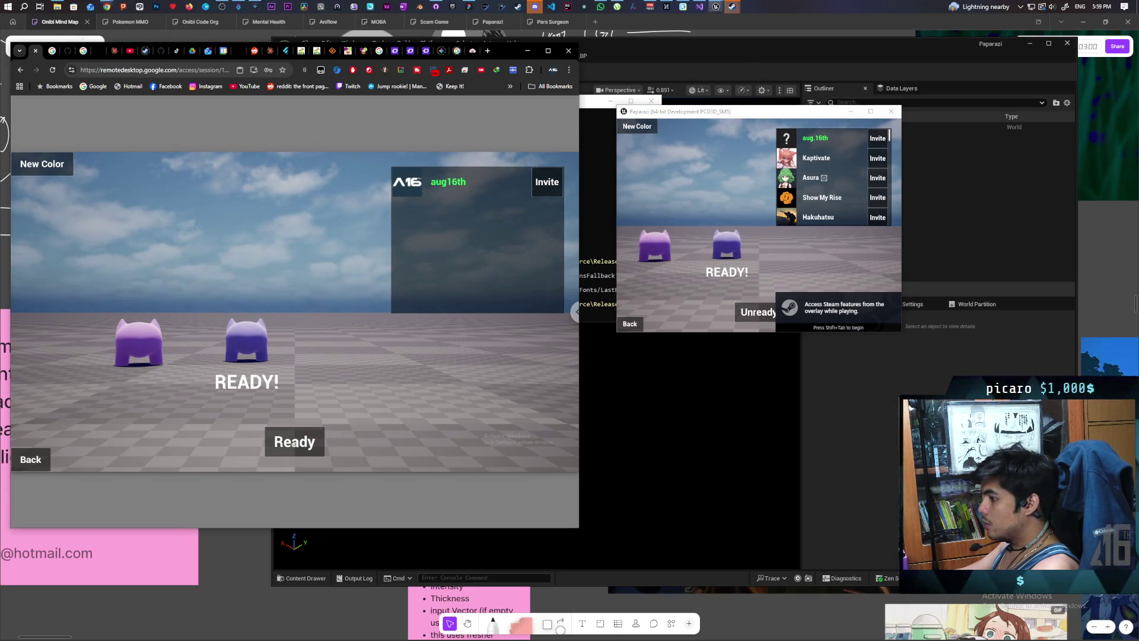
pyautogui.click(294, 442)
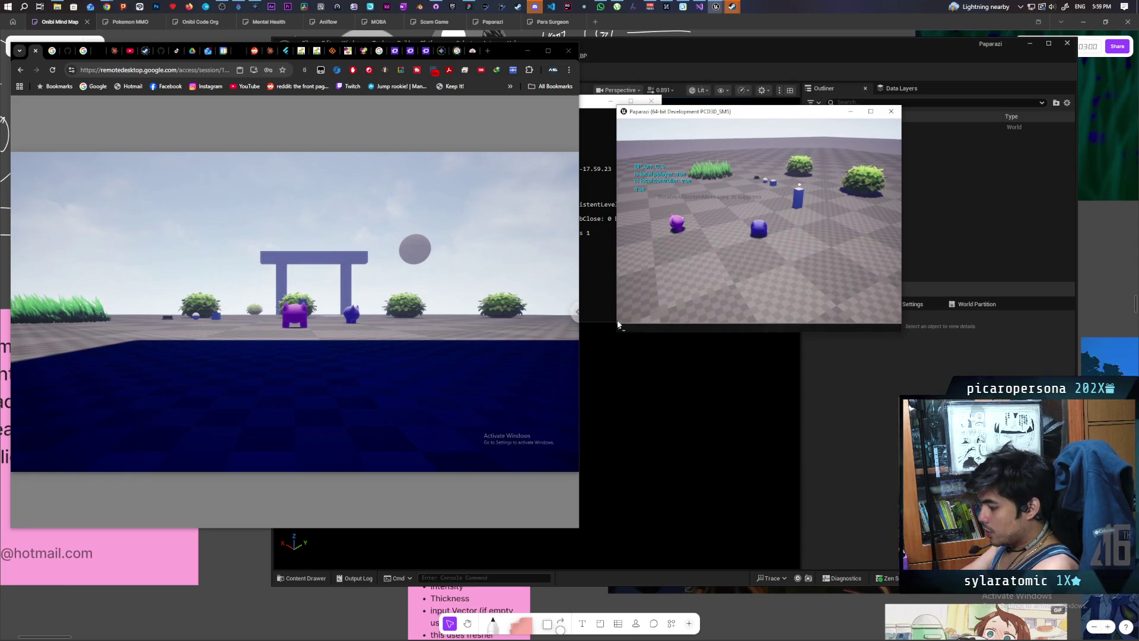
# Step: Run pris.DebugShapes in the local game's console, then recall and run it in the remote console
pyautogui.write('pris')
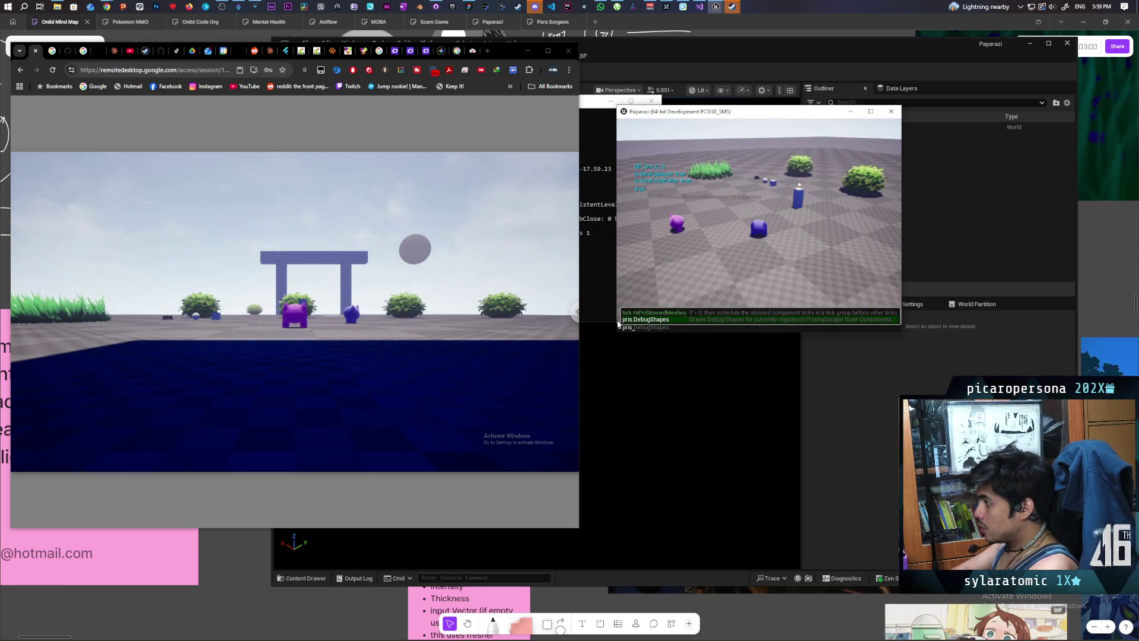
pyautogui.press('Tab')
pyautogui.press('Return')
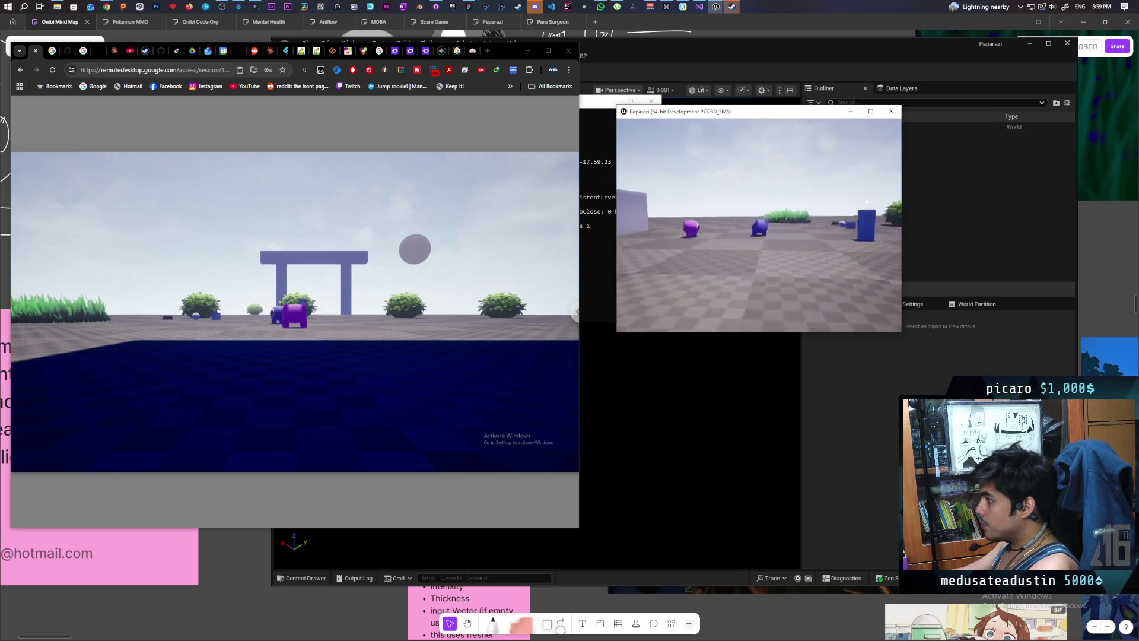
pyautogui.hotkey('alt', 'Tab')
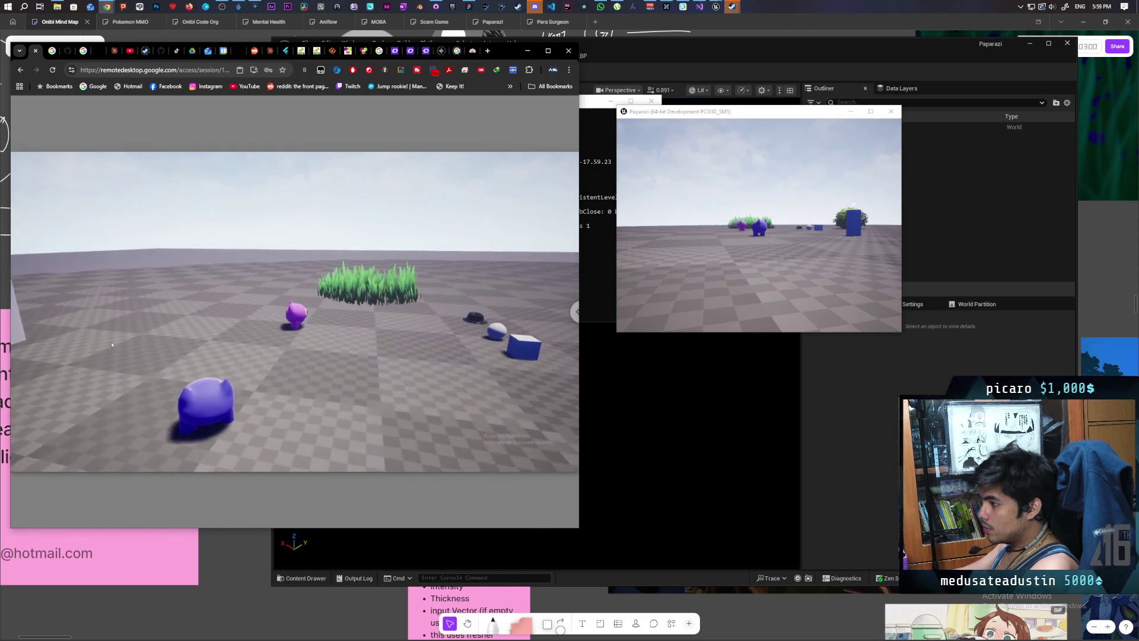
pyautogui.press('`')
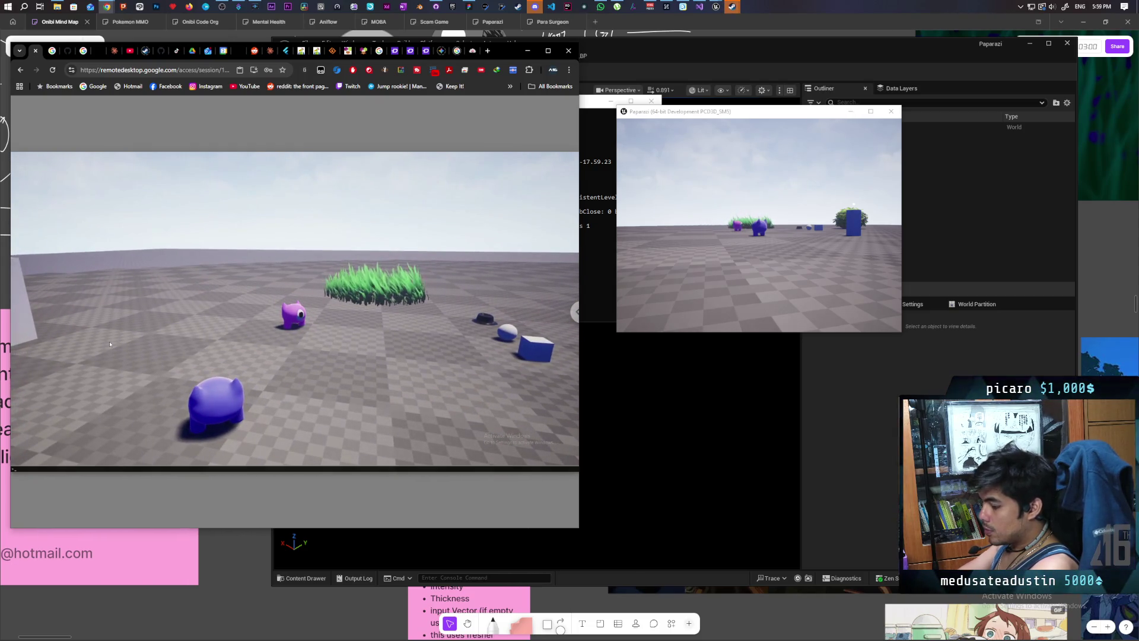
pyautogui.press('Up')
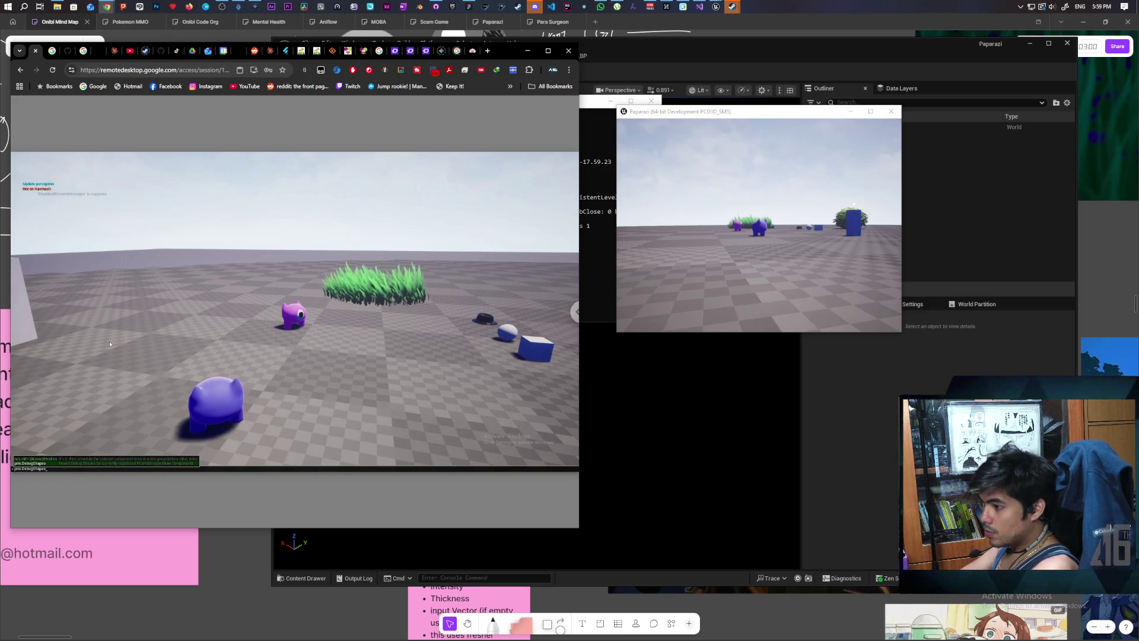
pyautogui.press('Return')
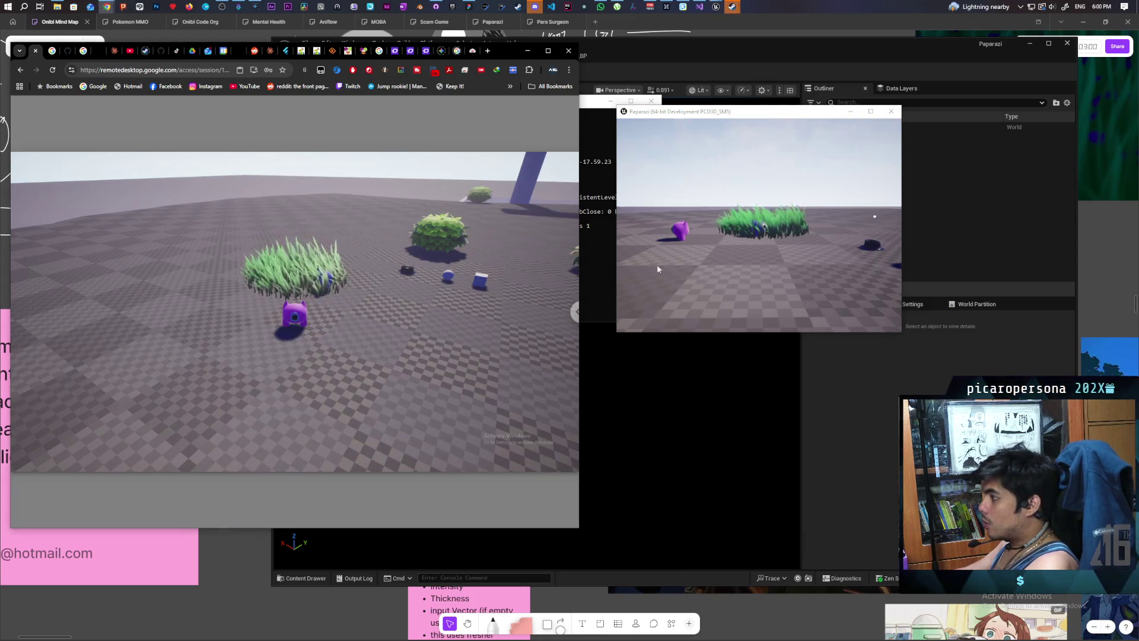
# Step: Run pris.DebugShapes 1 locally and walk the character back and forth to check the shapes
pyautogui.press('`')
pyautogui.press('Up')
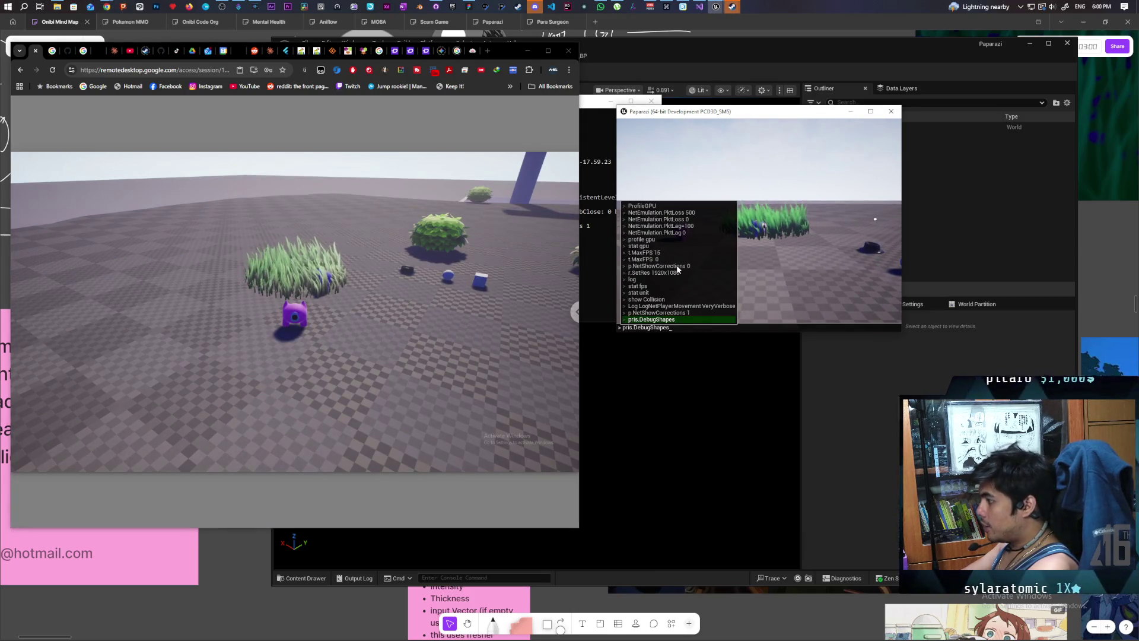
pyautogui.write(' 1')
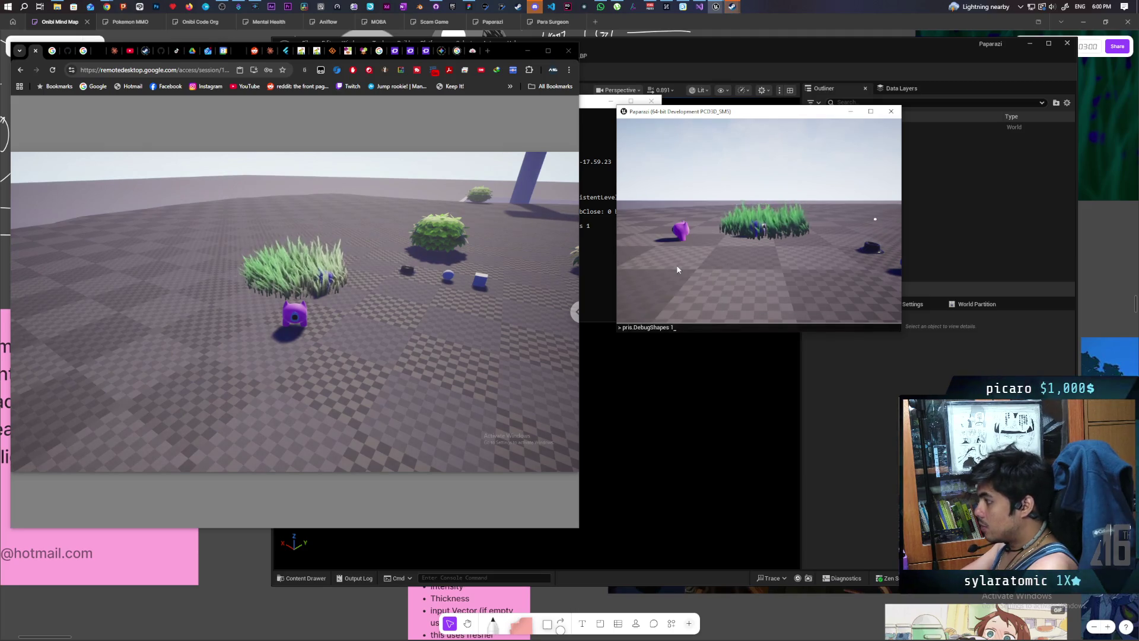
pyautogui.press('Return')
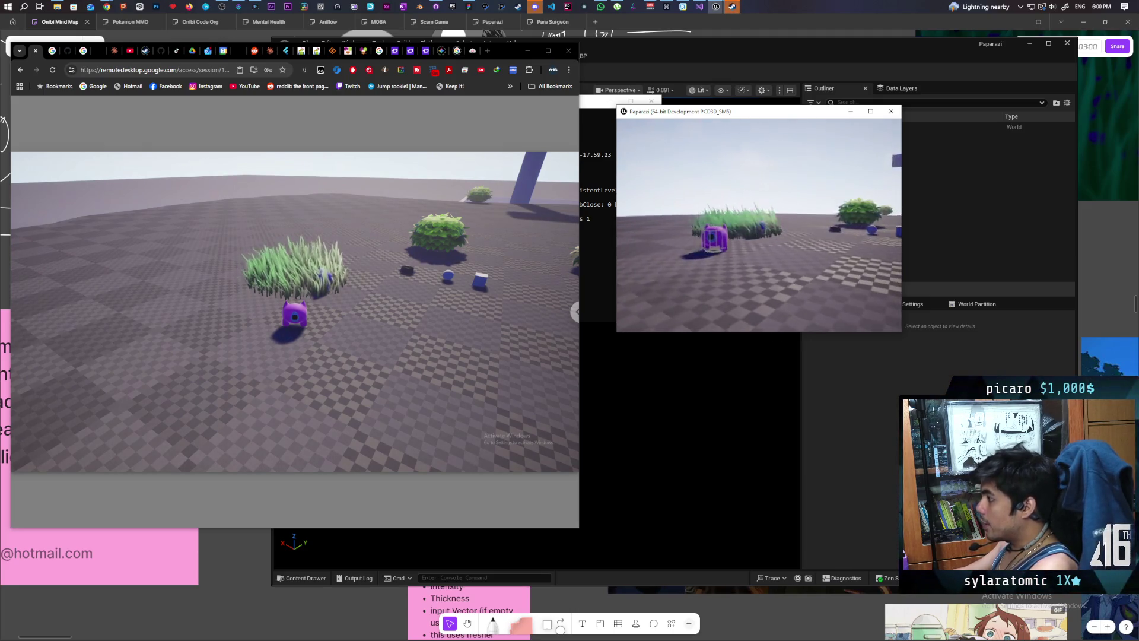
pyautogui.press('s')
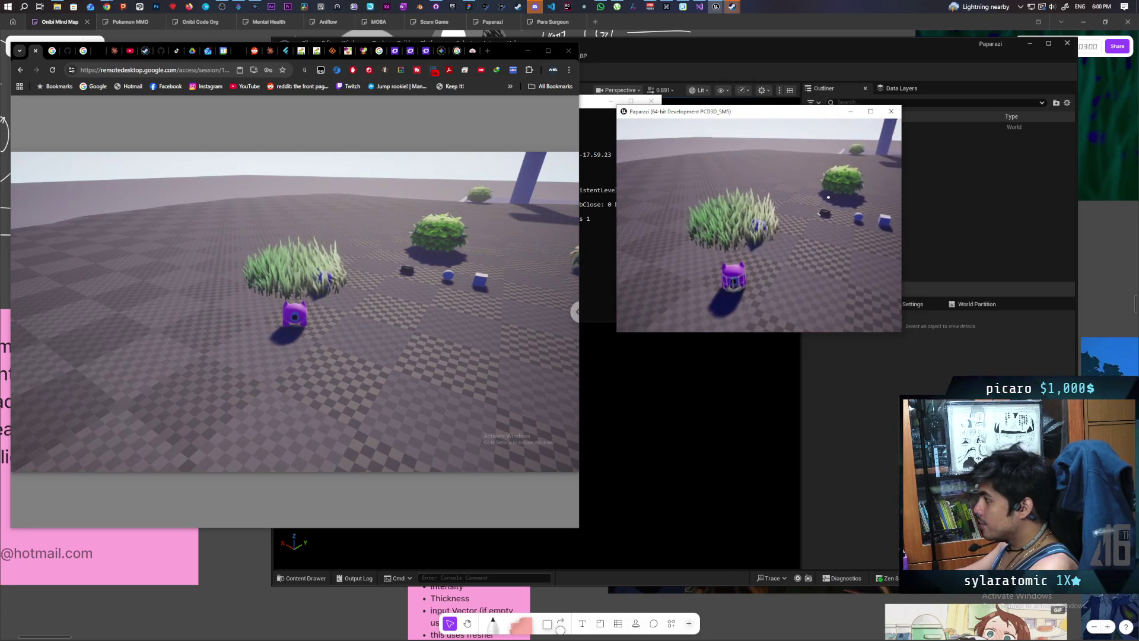
pyautogui.press('w')
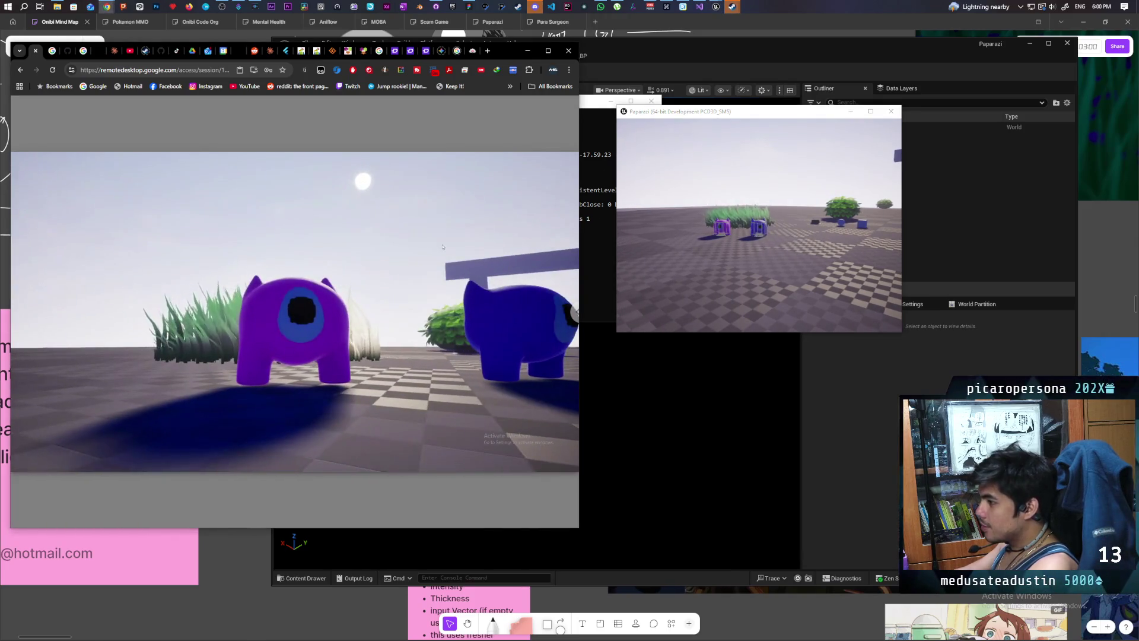
# Step: Recall and run pris.DebugShapes in the remote game's console
pyautogui.press('`')
pyautogui.press('Up')
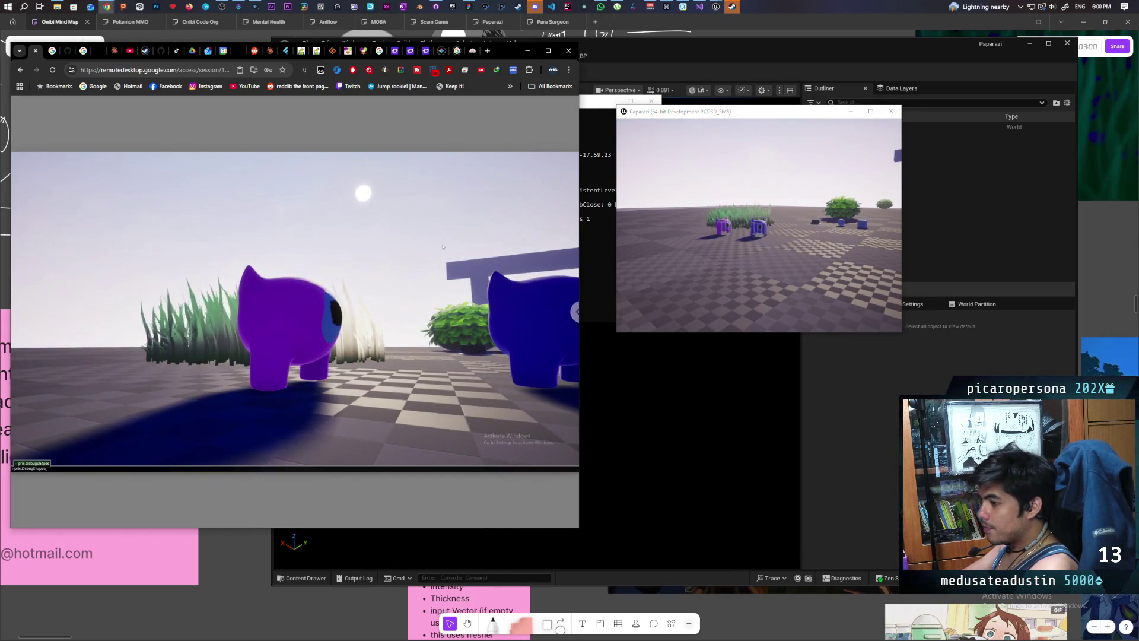
pyautogui.press('Return')
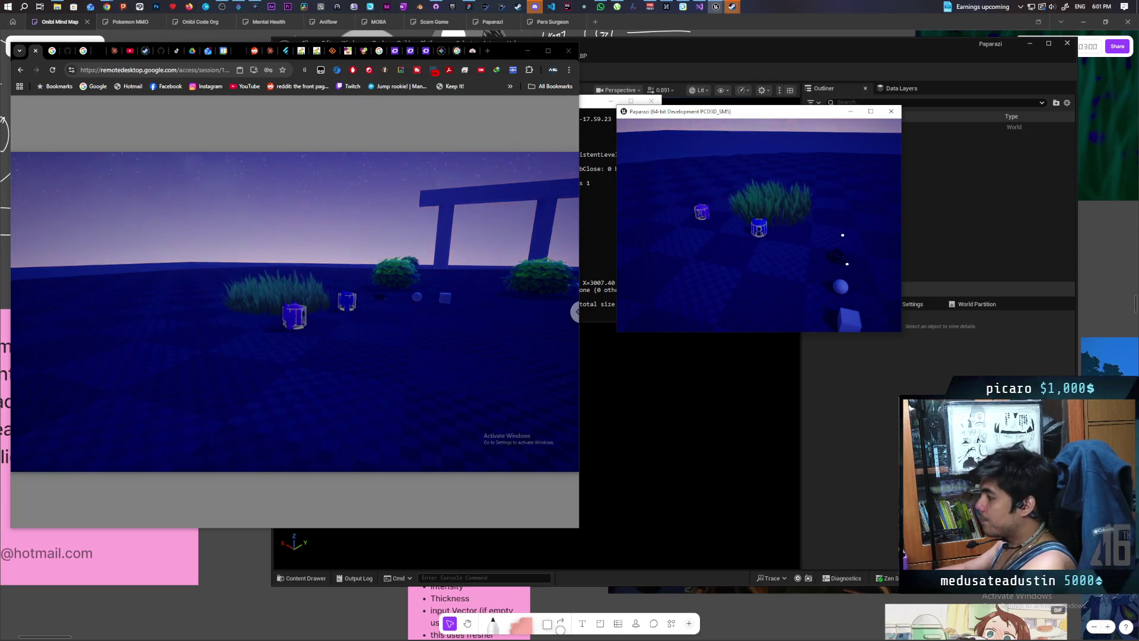
# Step: Recall pris.DebugShapes 1 in the console, trim it to 'pris' to browse autocomplete, then show the pause menu
pyautogui.press('`')
pyautogui.press('Up')
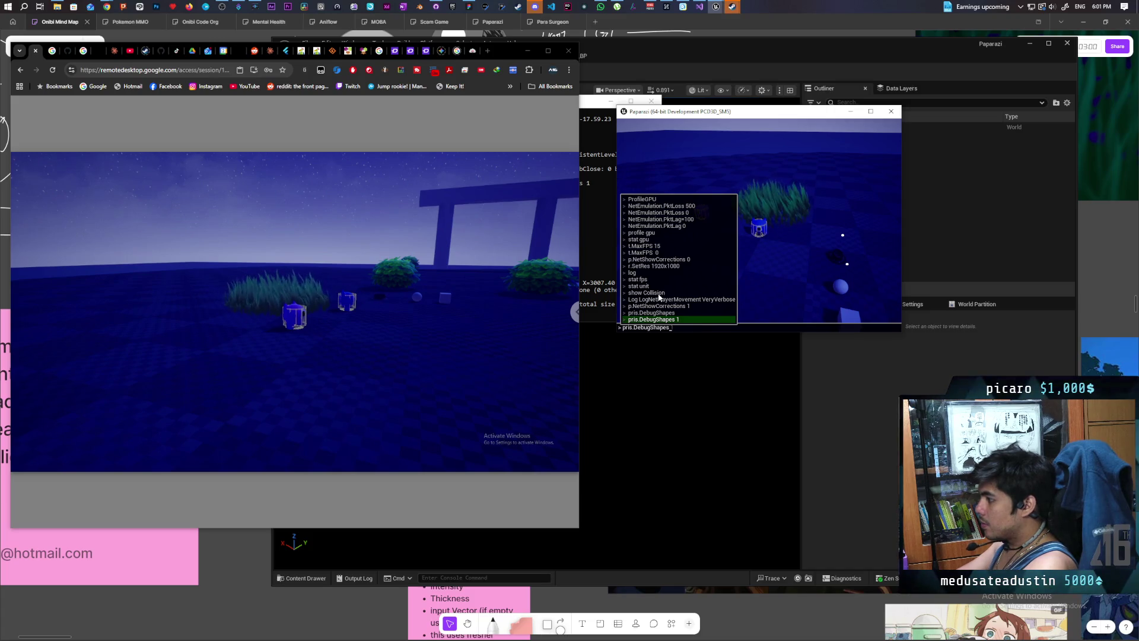
pyautogui.press('BackSpace')
pyautogui.press('BackSpace')
pyautogui.press('BackSpace')
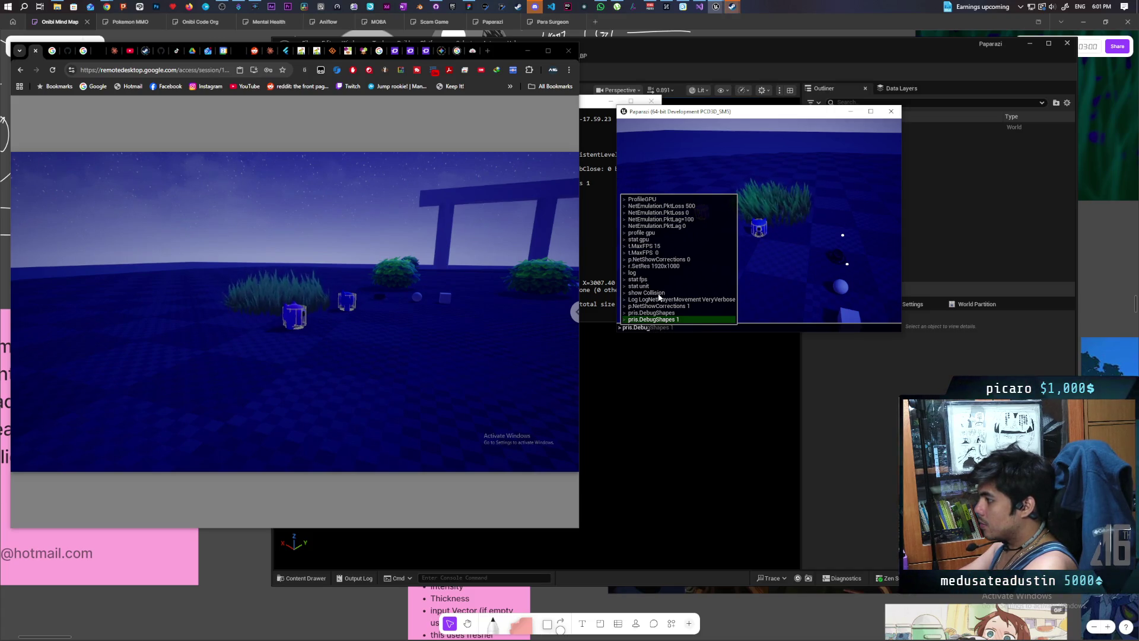
pyautogui.press('BackSpace')
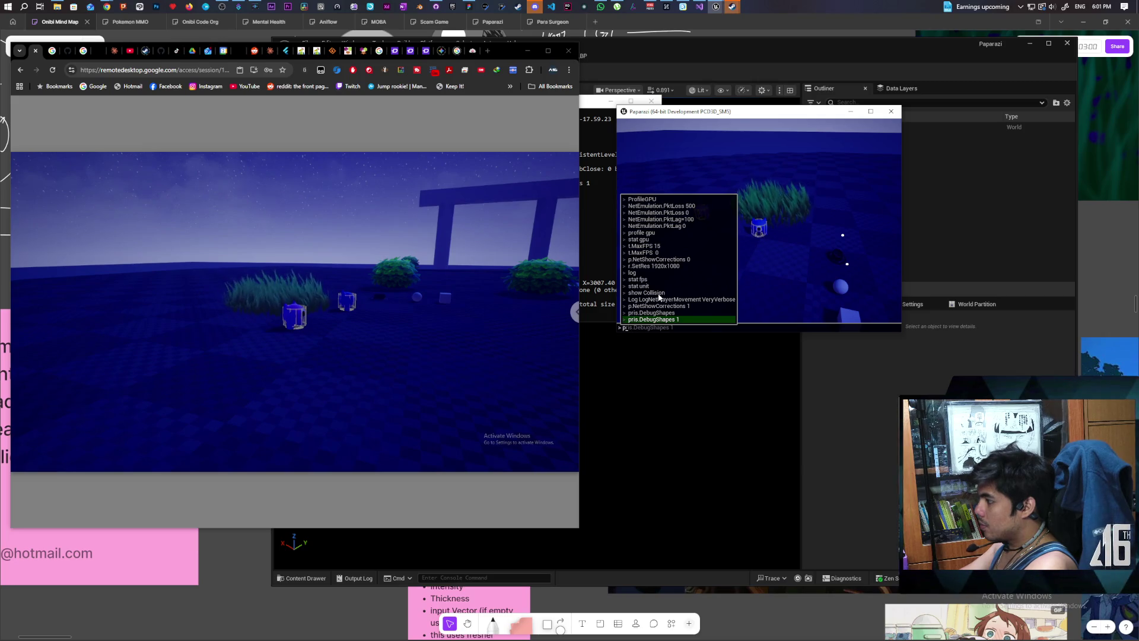
pyautogui.write('ris')
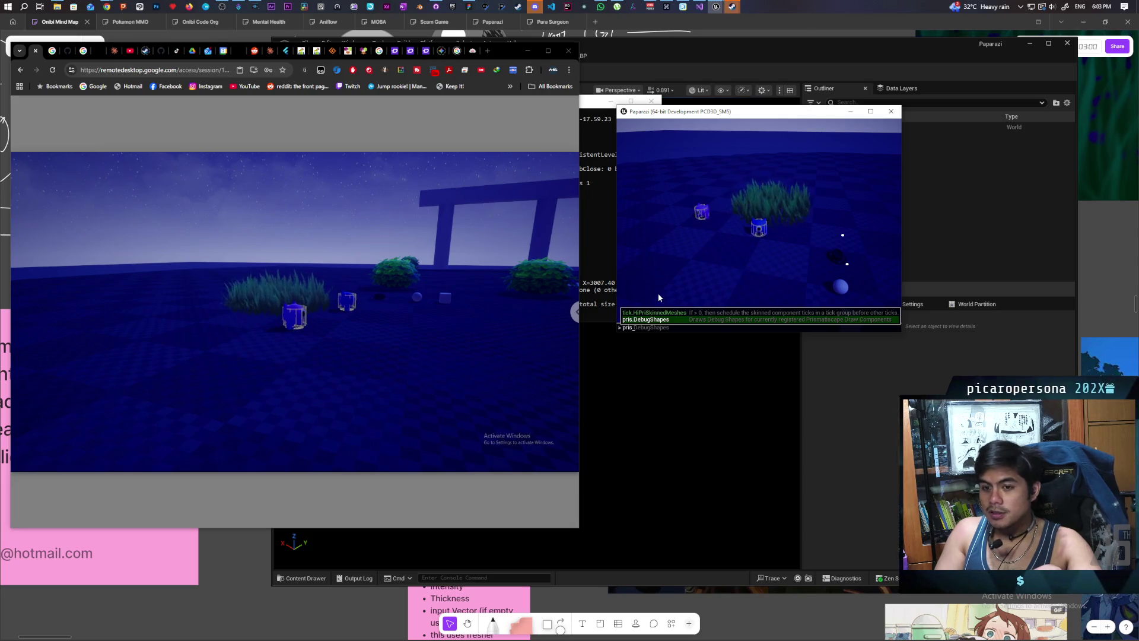
pyautogui.press('Return')
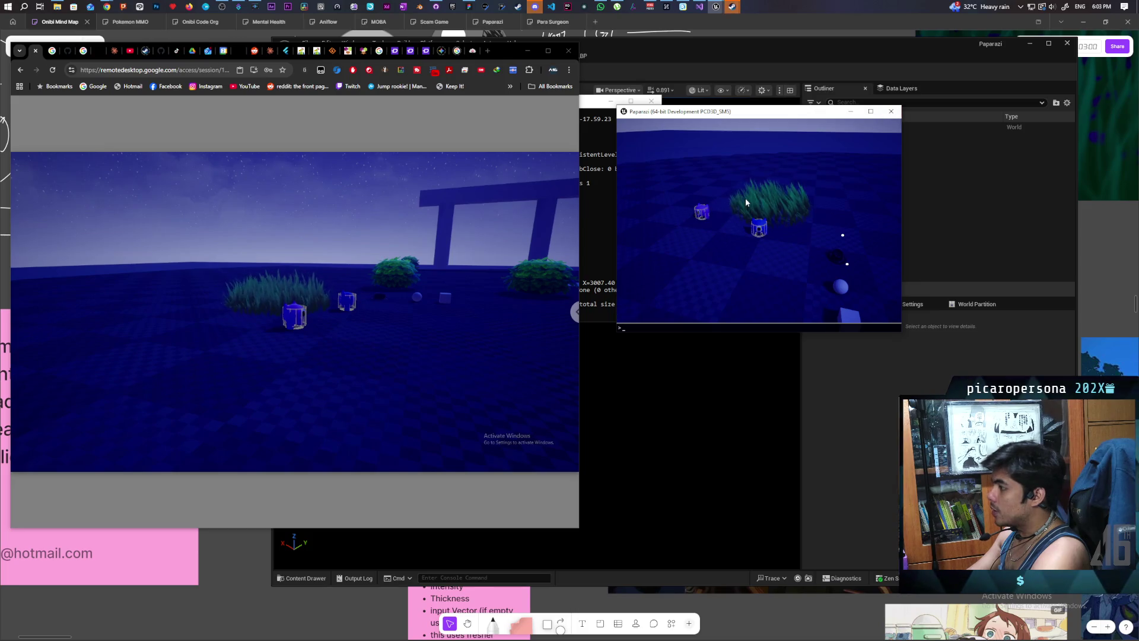
pyautogui.press('`')
pyautogui.press('Escape')
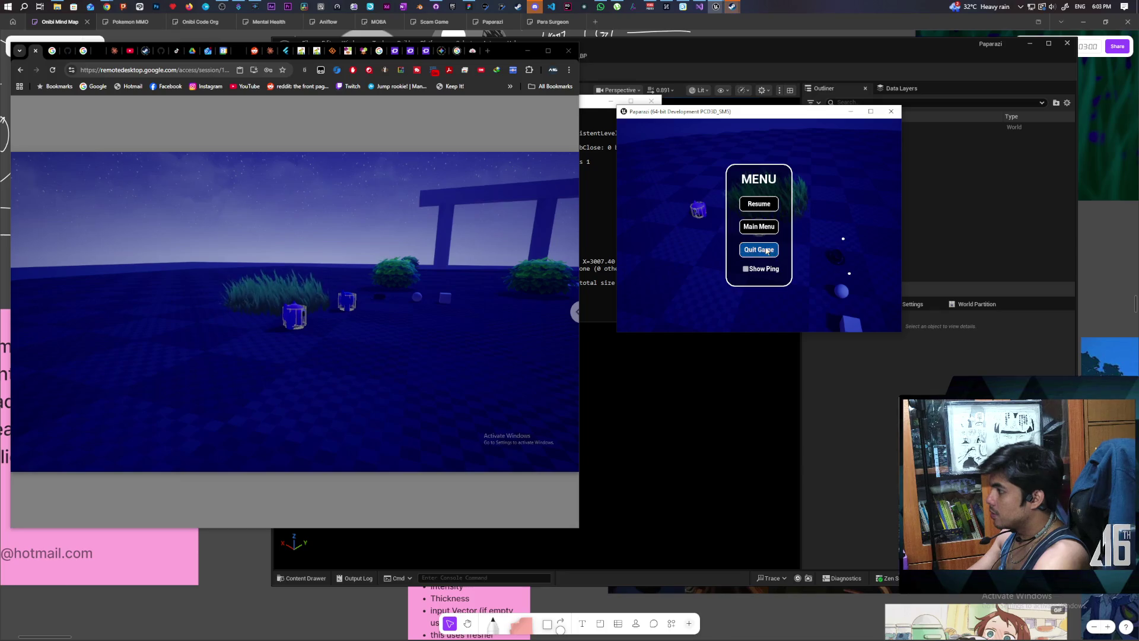
# Step: Quit the game session and return to the Prismatiscape manager blueprint graph
pyautogui.click(767, 251)
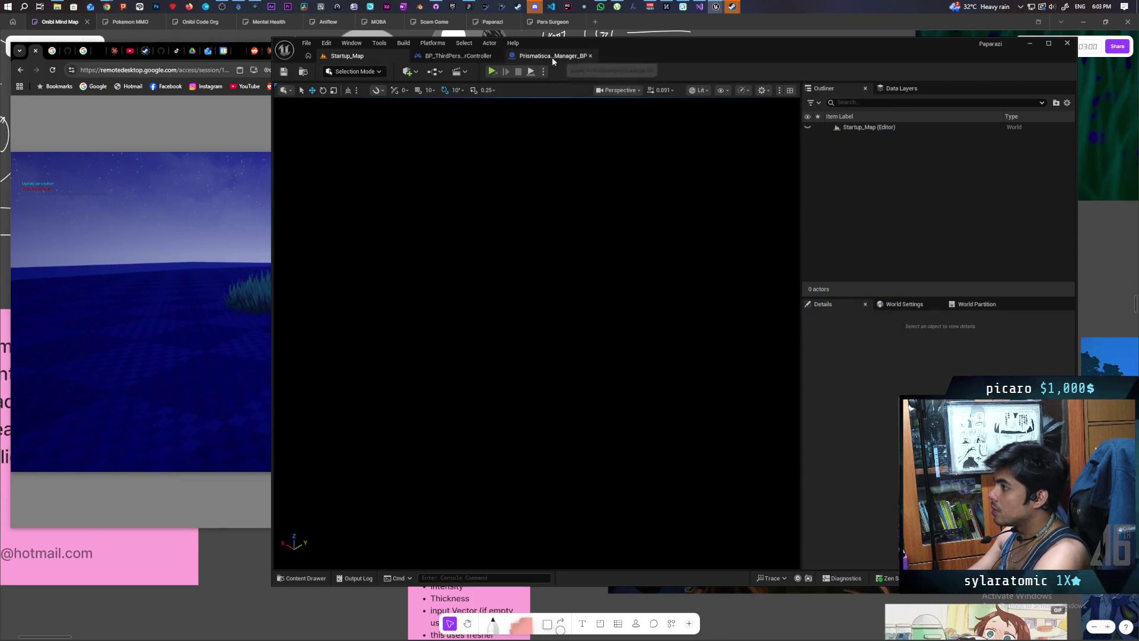
pyautogui.click(552, 57)
pyautogui.scroll(-2, 635, 178)
pyautogui.scroll(2, 534, 198)
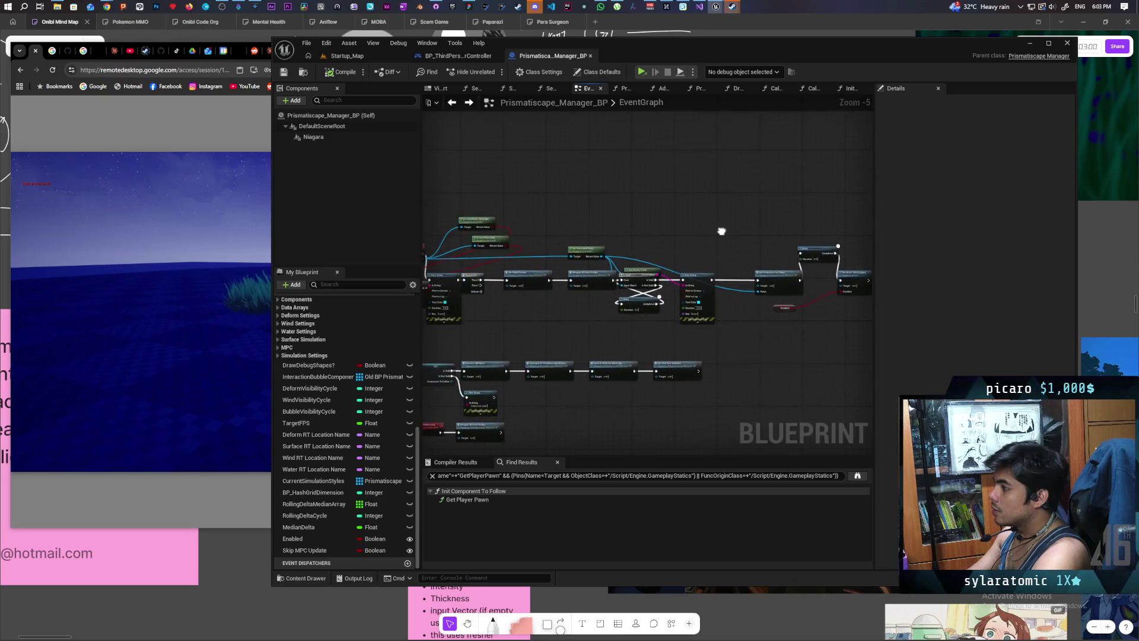
pyautogui.scroll(5, 603, 224)
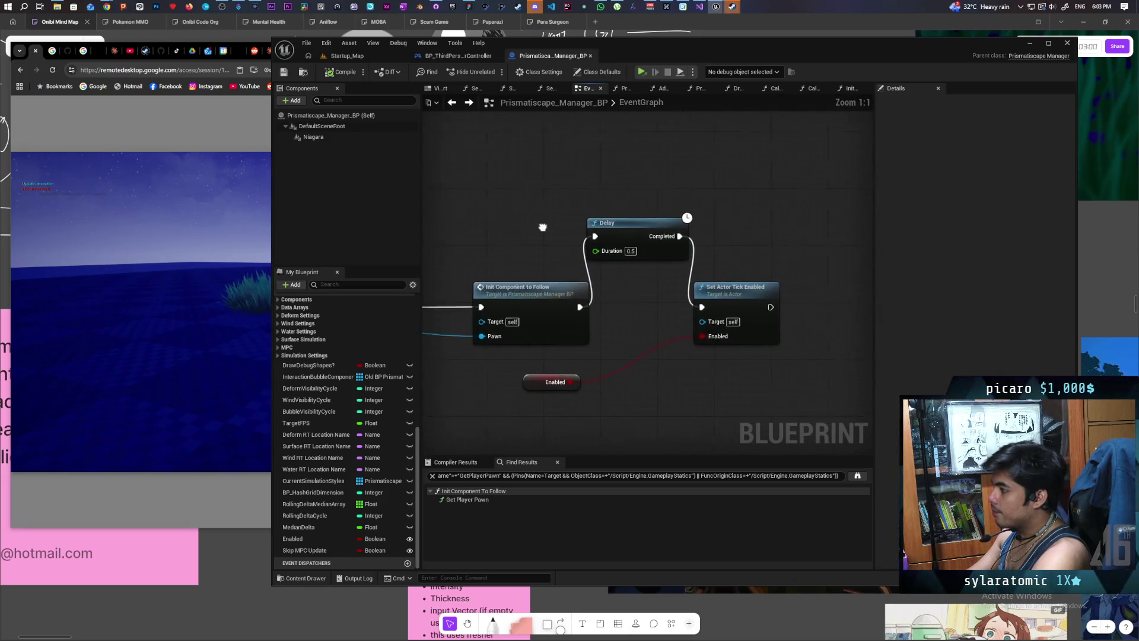
# Step: Inspect the Init Component To Follow function and its node that sets ComponentToFollow
pyautogui.doubleClick(611, 276)
pyautogui.scroll(3, 644, 247)
pyautogui.moveTo(642, 245); pyautogui.dragTo(541, 318)
pyautogui.scroll(-2, 593, 310)
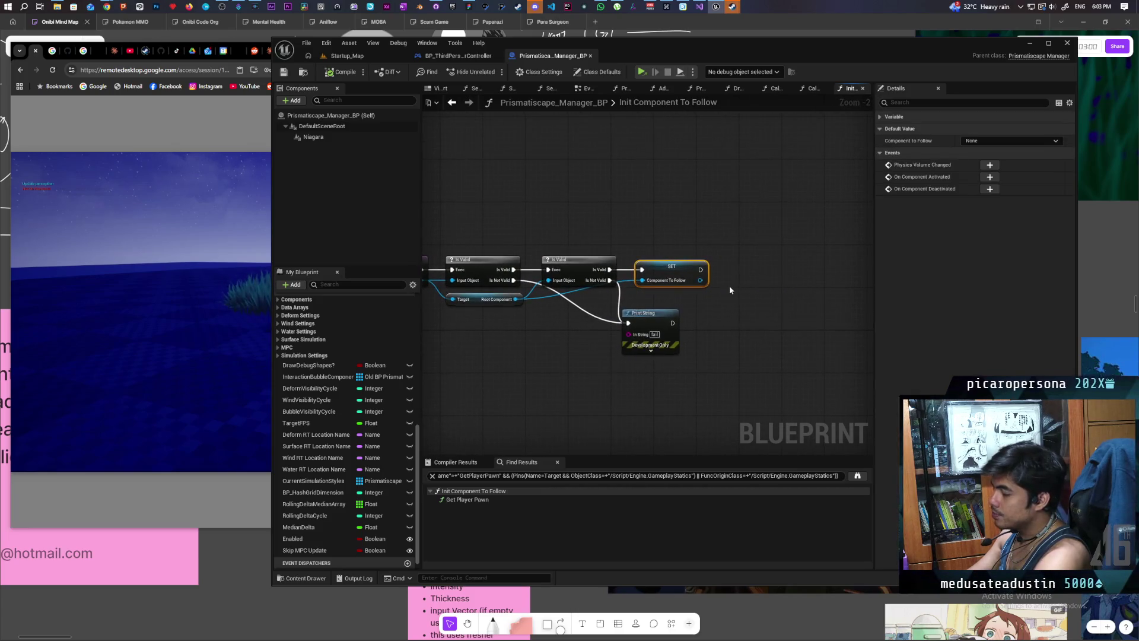
pyautogui.click(458, 103)
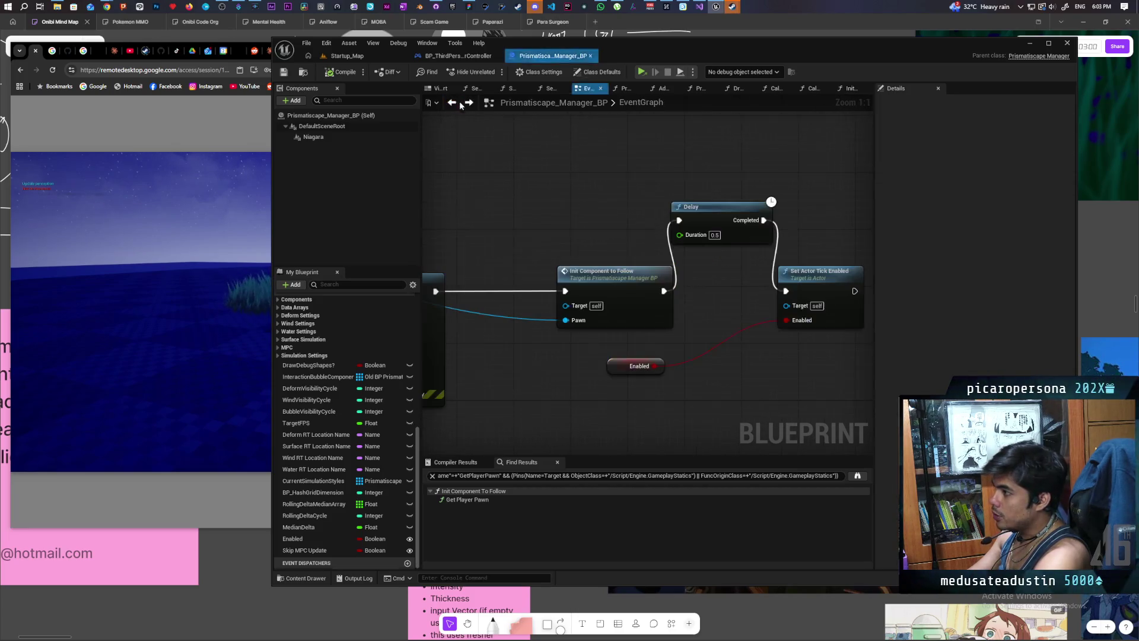
# Step: In the EventGraph, inspect the ComponentToFollow validity check and its 'follow not valid' Print String
pyautogui.scroll(-2, 543, 256)
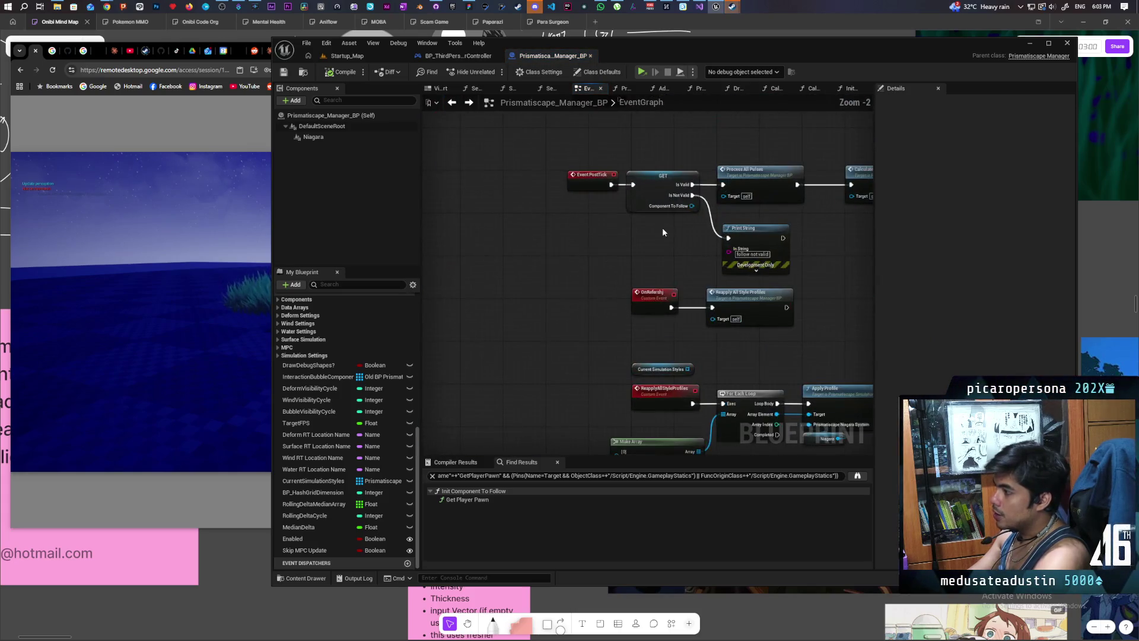
pyautogui.scroll(2, 533, 308)
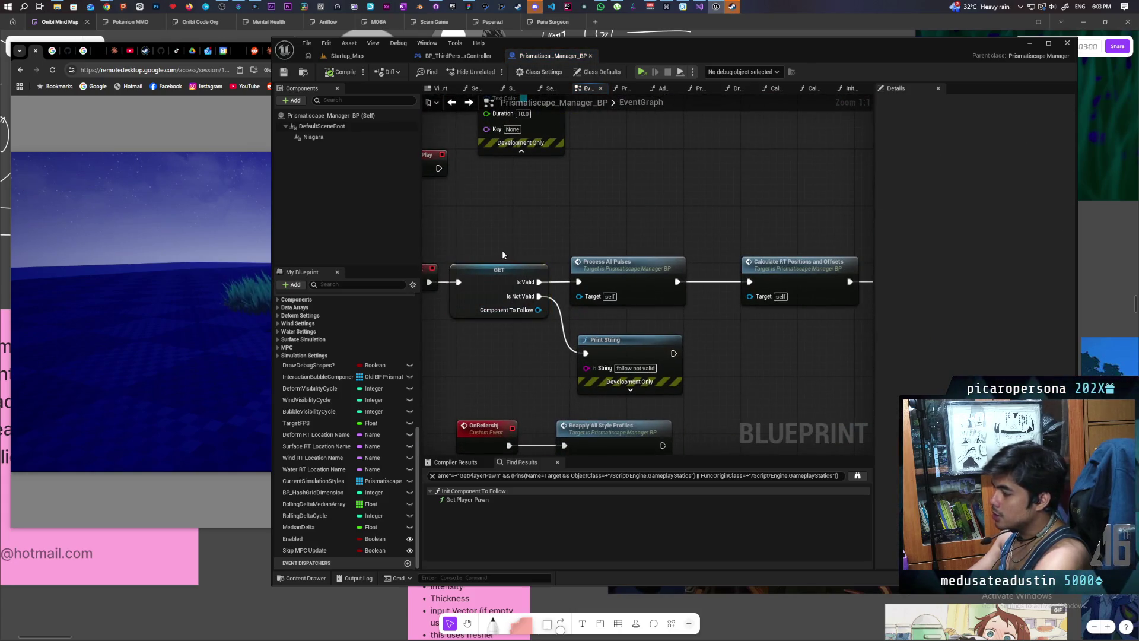
pyautogui.click(502, 269)
pyautogui.click(730, 338)
pyautogui.moveTo(830, 335); pyautogui.dragTo(679, 366)
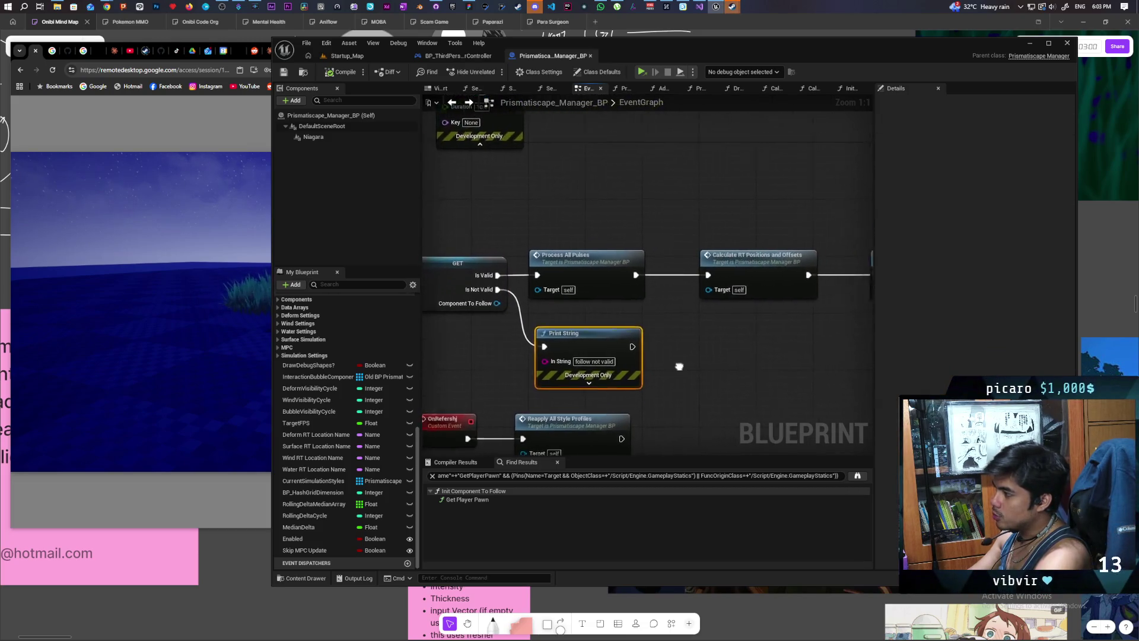
pyautogui.click(742, 339)
pyautogui.moveTo(742, 338)
pyautogui.mouseDown()
pyautogui.moveTo(622, 340)
pyautogui.moveTo(539, 318)
pyautogui.moveTo(693, 318)
pyautogui.moveTo(647, 325)
pyautogui.moveTo(608, 287)
pyautogui.mouseUp()
# Step: Inspect the ProcessAllPulses and Calculate RT Positions And Offsets function graphs
pyautogui.doubleClick(560, 283)
pyautogui.scroll(2, 628, 306)
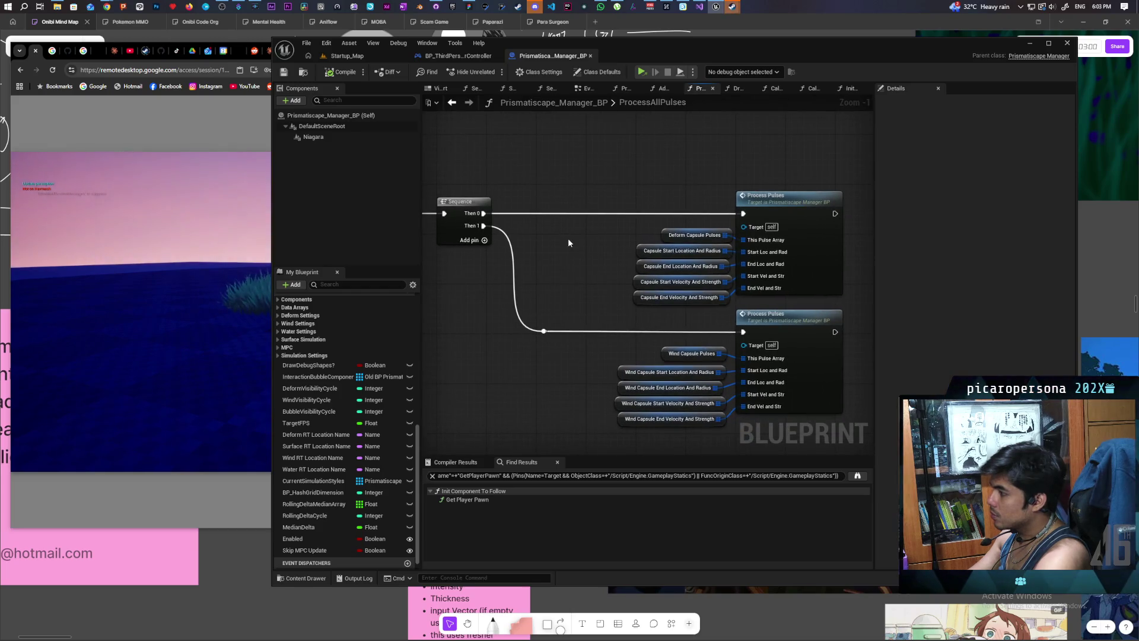
pyautogui.moveTo(568, 243); pyautogui.dragTo(648, 254)
pyautogui.click(452, 102)
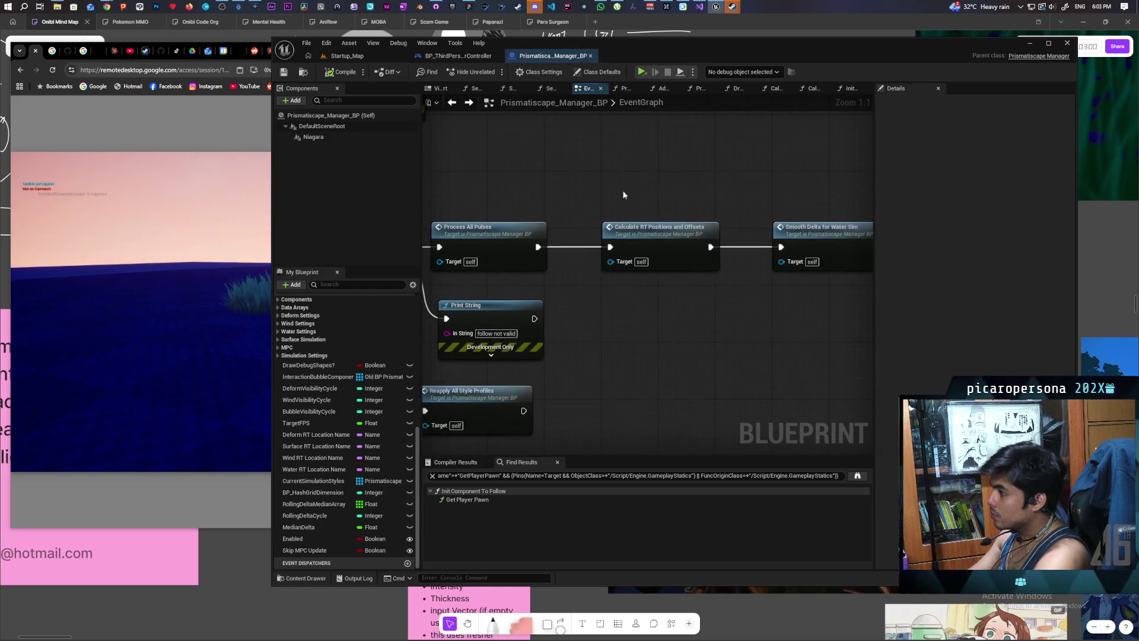
pyautogui.doubleClick(660, 230)
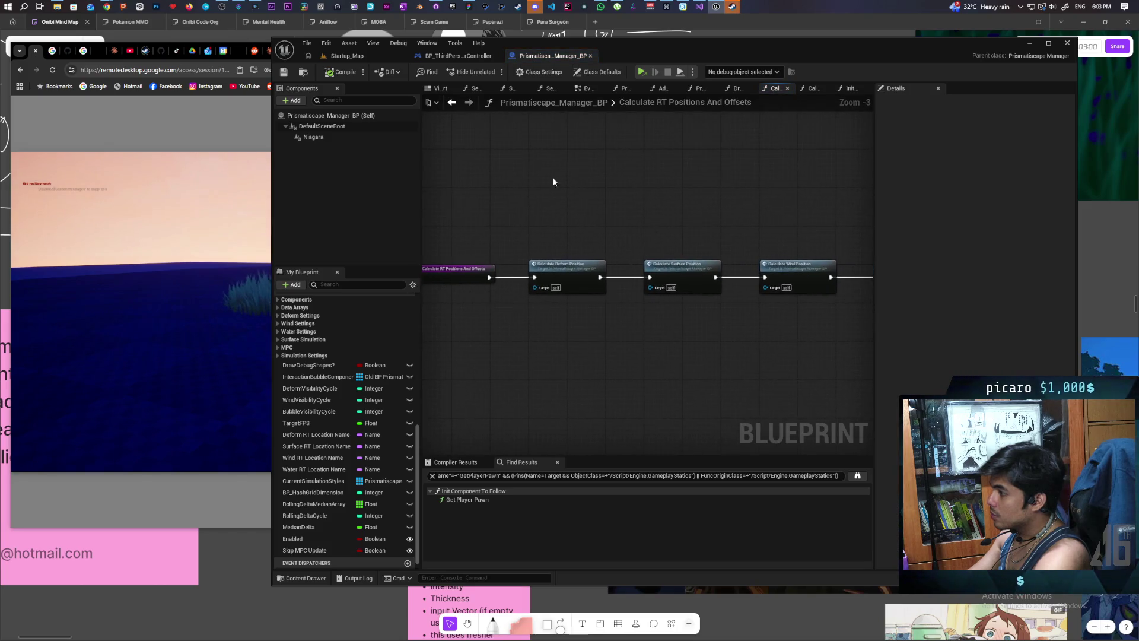
pyautogui.click(452, 102)
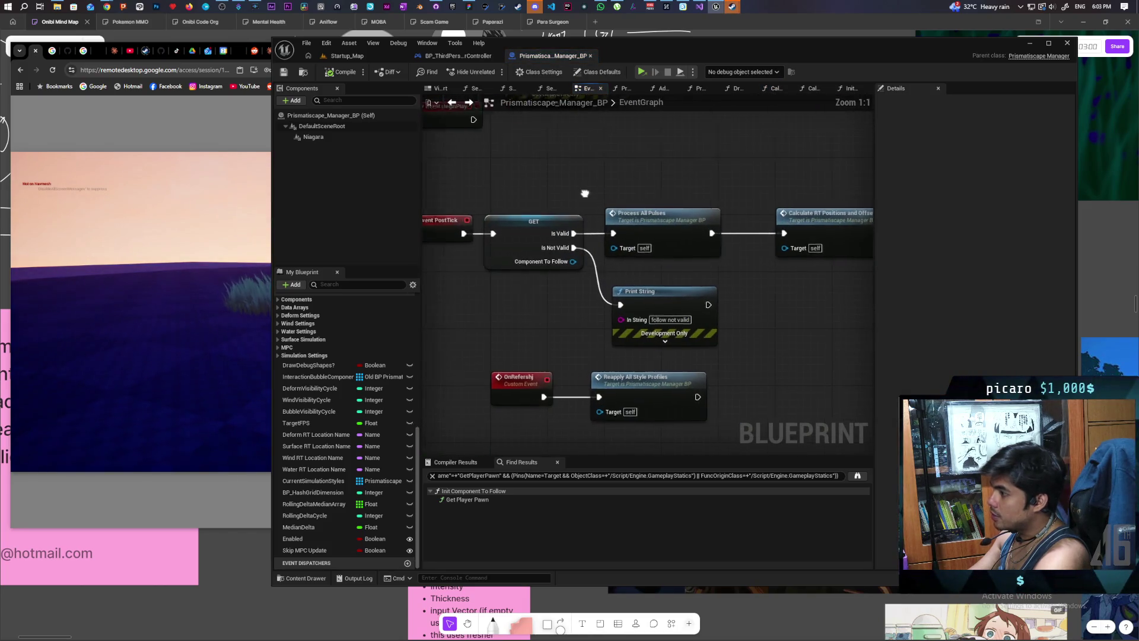
# Step: Select the GET ComponentToFollow node to view its properties, defaulting to None
pyautogui.click(555, 244)
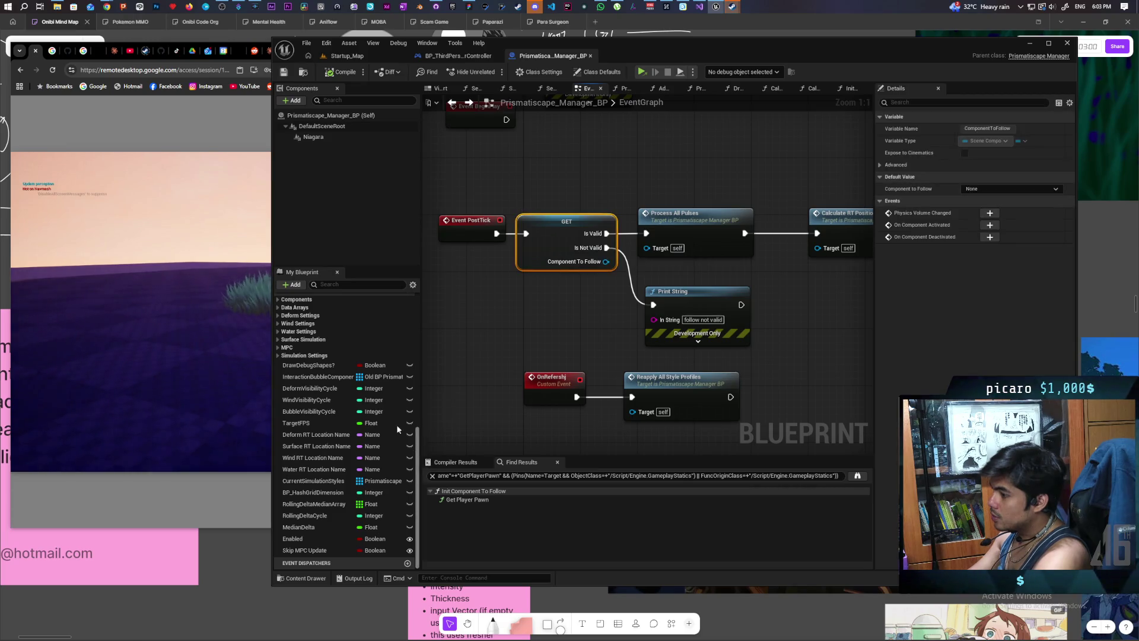
pyautogui.scroll(10, 287, 332)
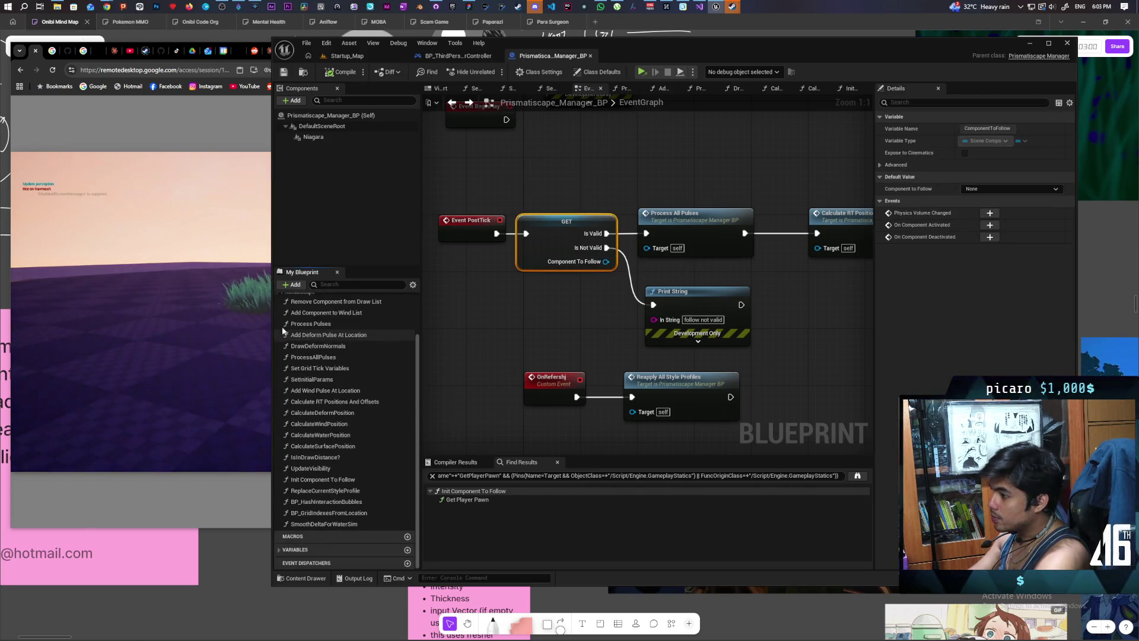
pyautogui.scroll(-3, 287, 393)
pyautogui.scroll(3, 305, 465)
pyautogui.scroll(-2, 293, 446)
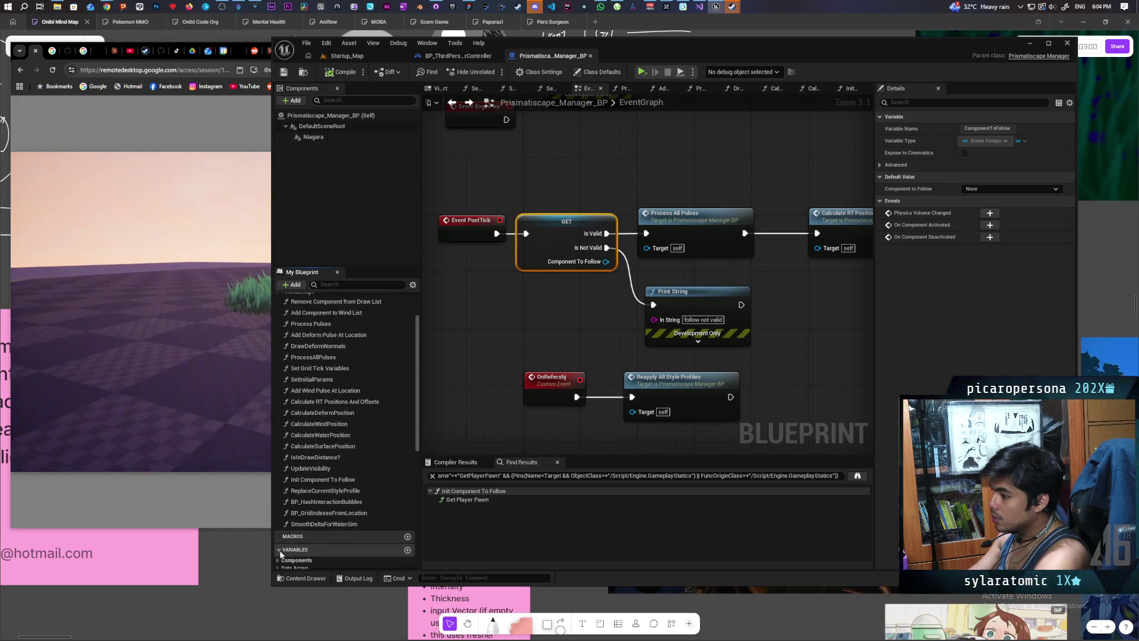
pyautogui.scroll(-3, 305, 511)
pyautogui.click(278, 489)
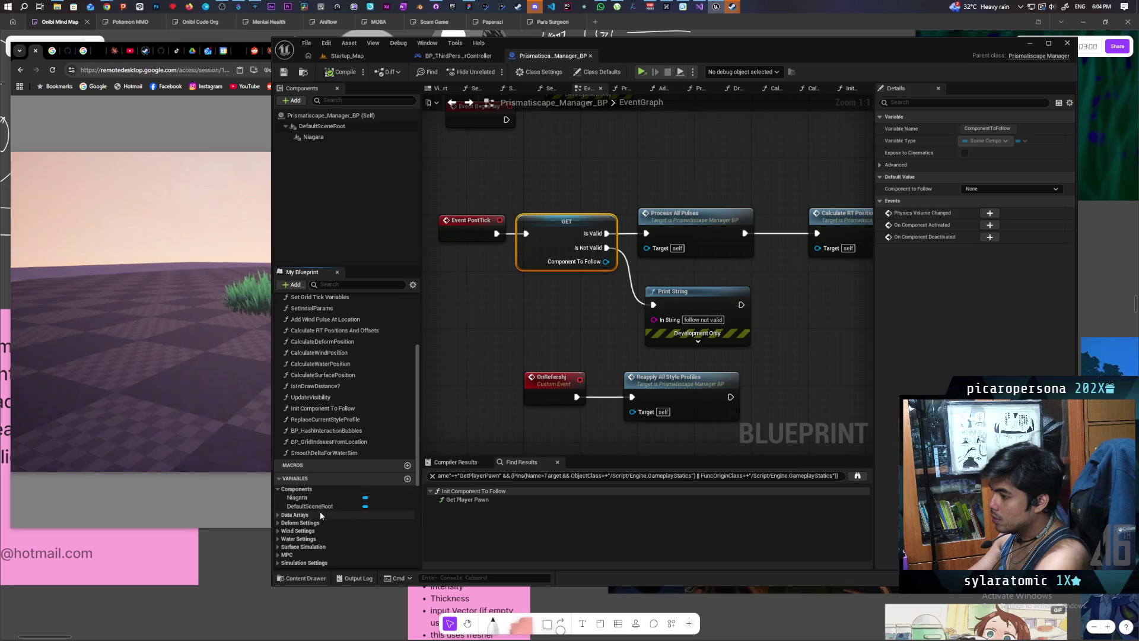
pyautogui.scroll(-5, 311, 522)
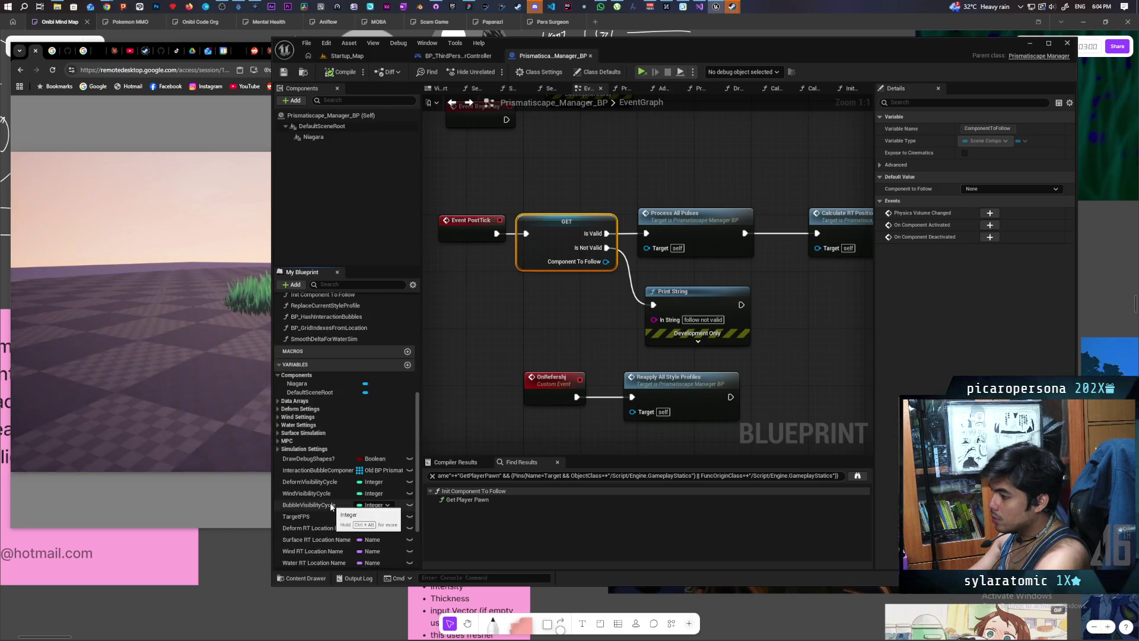
pyautogui.scroll(-1, 330, 508)
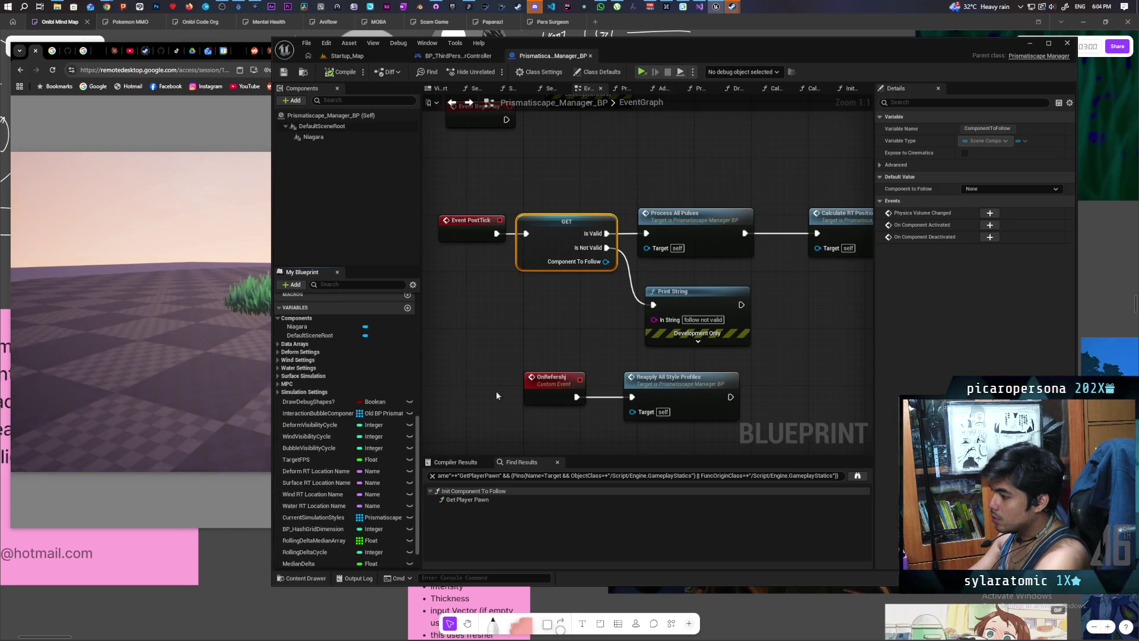
# Step: Find all references to ComponentToFollow by class member from the GET node
pyautogui.rightClick(561, 248)
pyautogui.moveTo(626, 342)
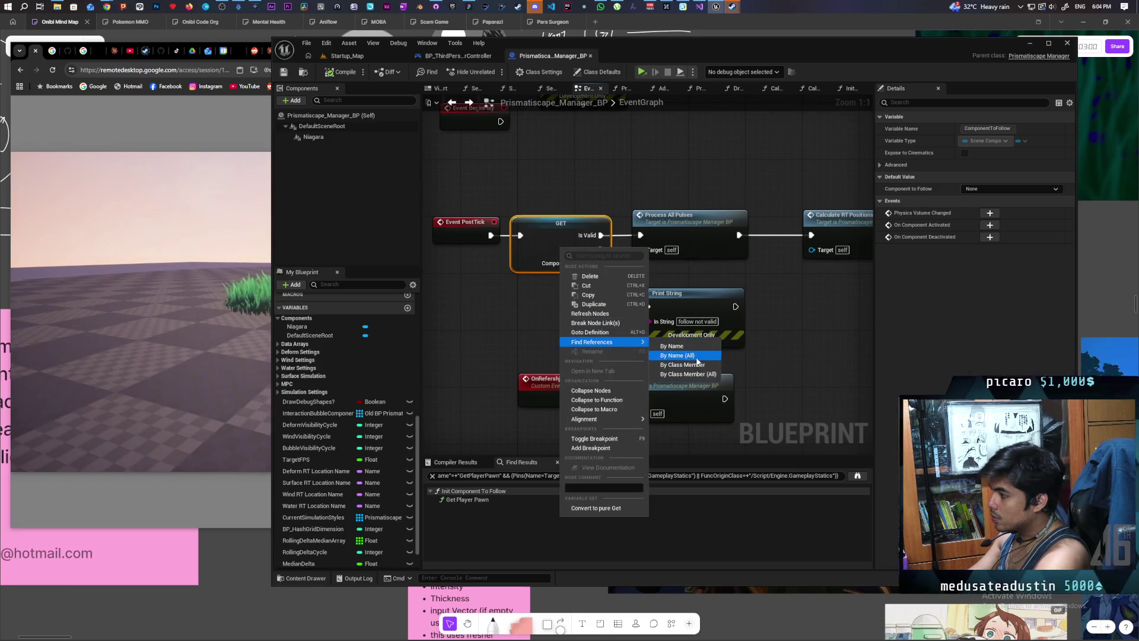
pyautogui.click(683, 364)
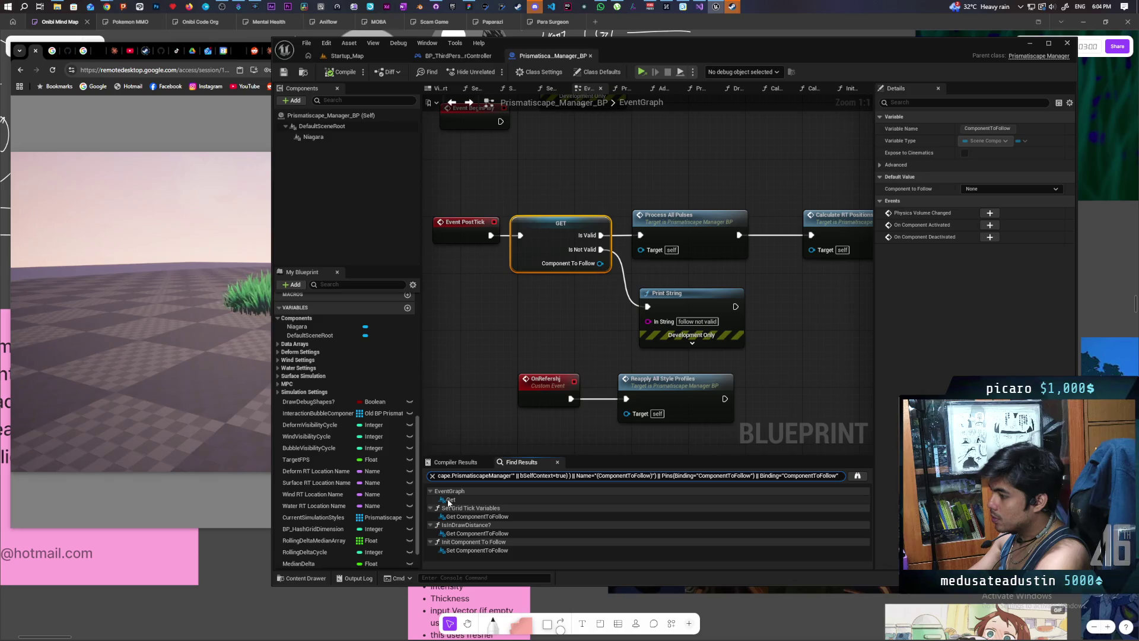
pyautogui.press('Down')
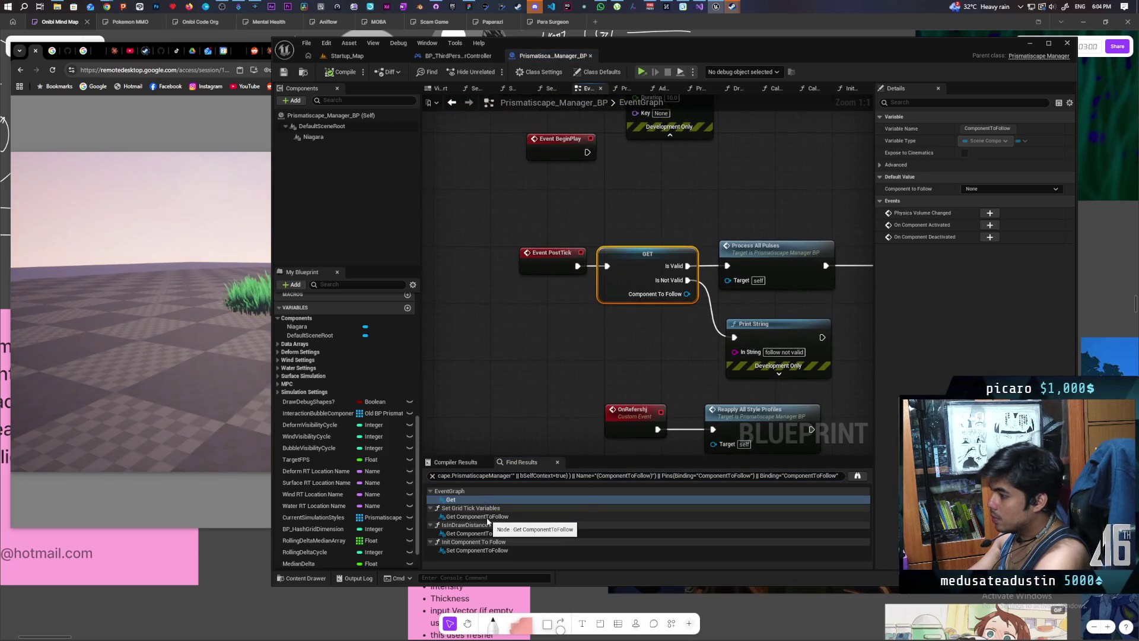
# Step: Visit its uses in Set Grid Tick Variables and IsInDrawDistance?, ending at its assignment
pyautogui.click(487, 517)
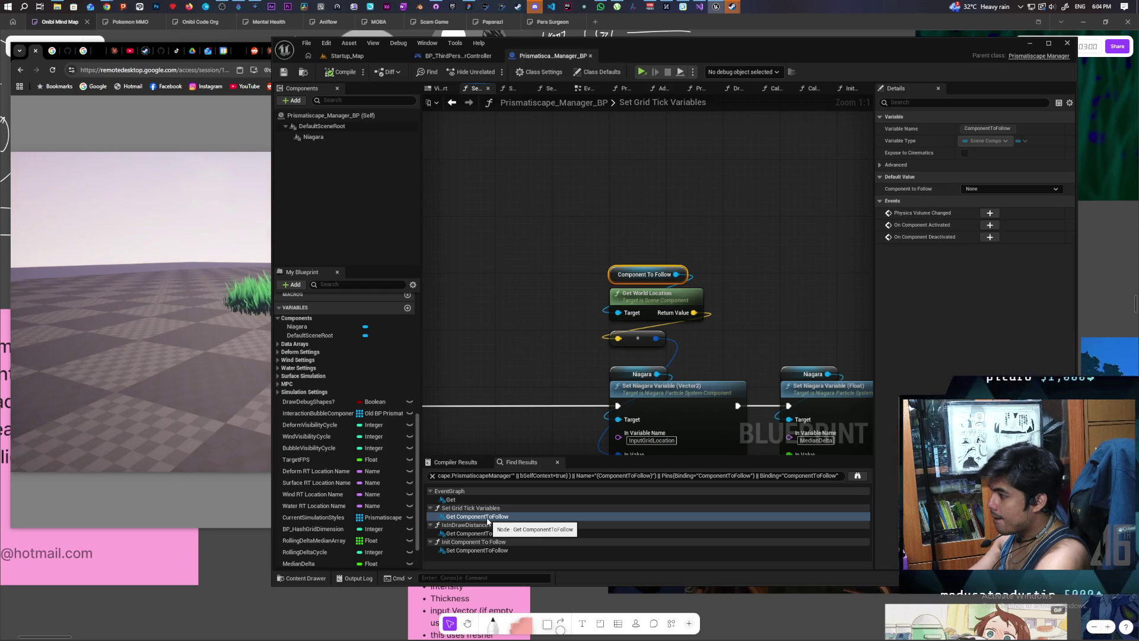
pyautogui.moveTo(537, 409)
pyautogui.mouseDown()
pyautogui.moveTo(541, 249)
pyautogui.moveTo(594, 258)
pyautogui.moveTo(588, 247)
pyautogui.mouseUp()
pyautogui.moveTo(552, 311)
pyautogui.mouseDown()
pyautogui.moveTo(562, 290)
pyautogui.moveTo(537, 290)
pyautogui.moveTo(540, 305)
pyautogui.mouseUp()
pyautogui.moveTo(504, 268)
pyautogui.mouseDown()
pyautogui.moveTo(453, 216)
pyautogui.moveTo(700, 234)
pyautogui.moveTo(512, 239)
pyautogui.moveTo(535, 394)
pyautogui.mouseUp()
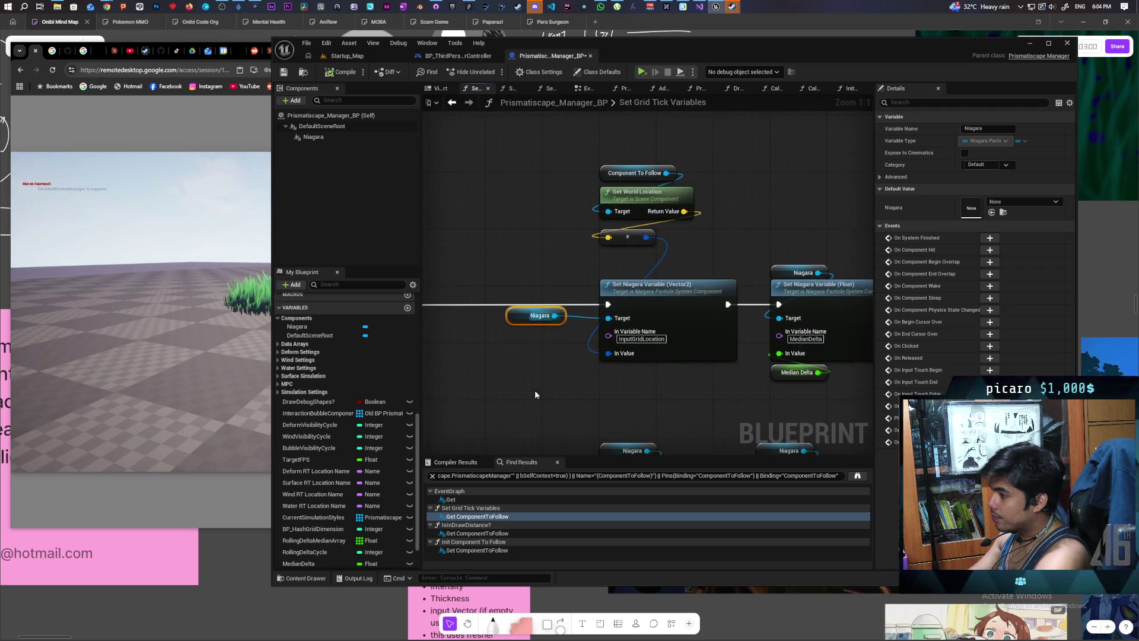
pyautogui.click(473, 534)
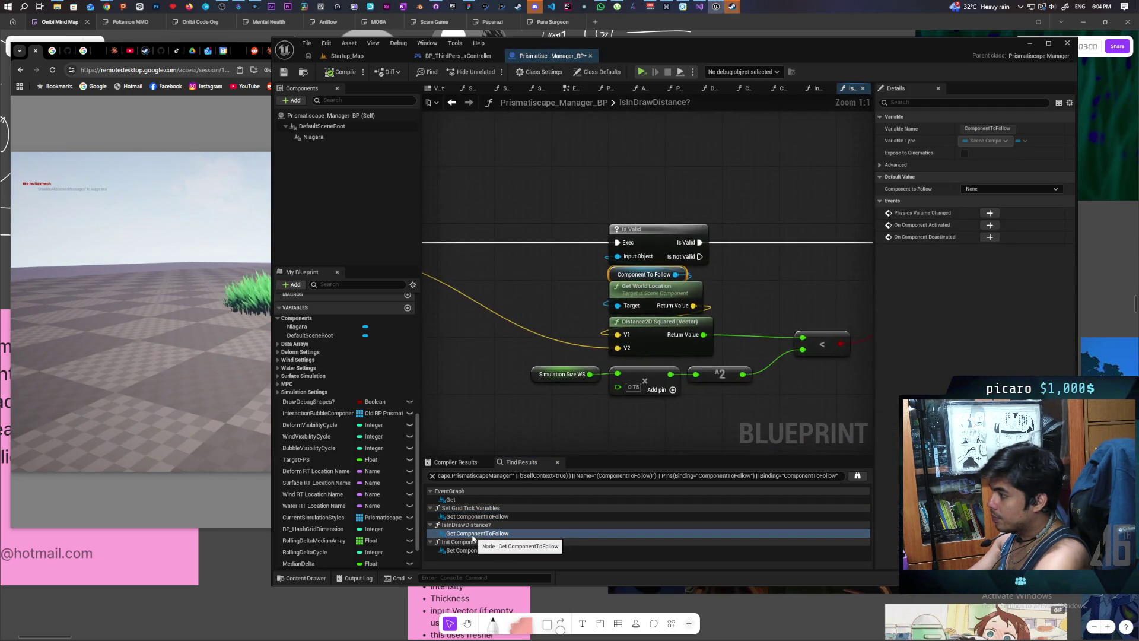
pyautogui.scroll(-2, 575, 287)
pyautogui.moveTo(575, 288)
pyautogui.mouseDown()
pyautogui.moveTo(776, 288)
pyautogui.moveTo(559, 288)
pyautogui.mouseUp()
pyautogui.scroll(2, 559, 288)
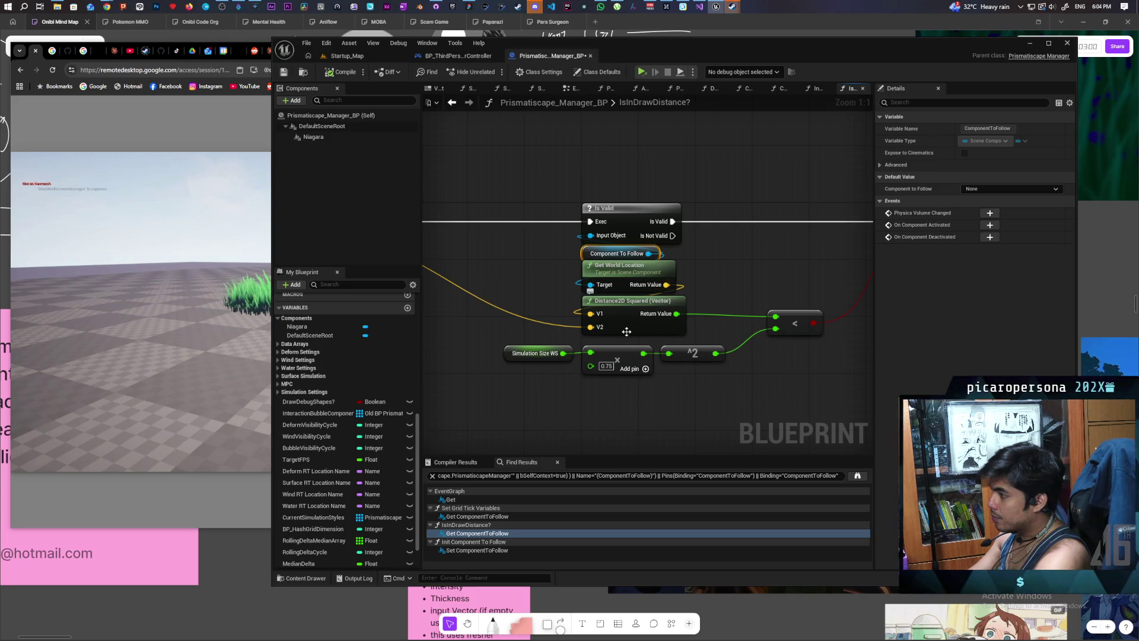
pyautogui.click(475, 550)
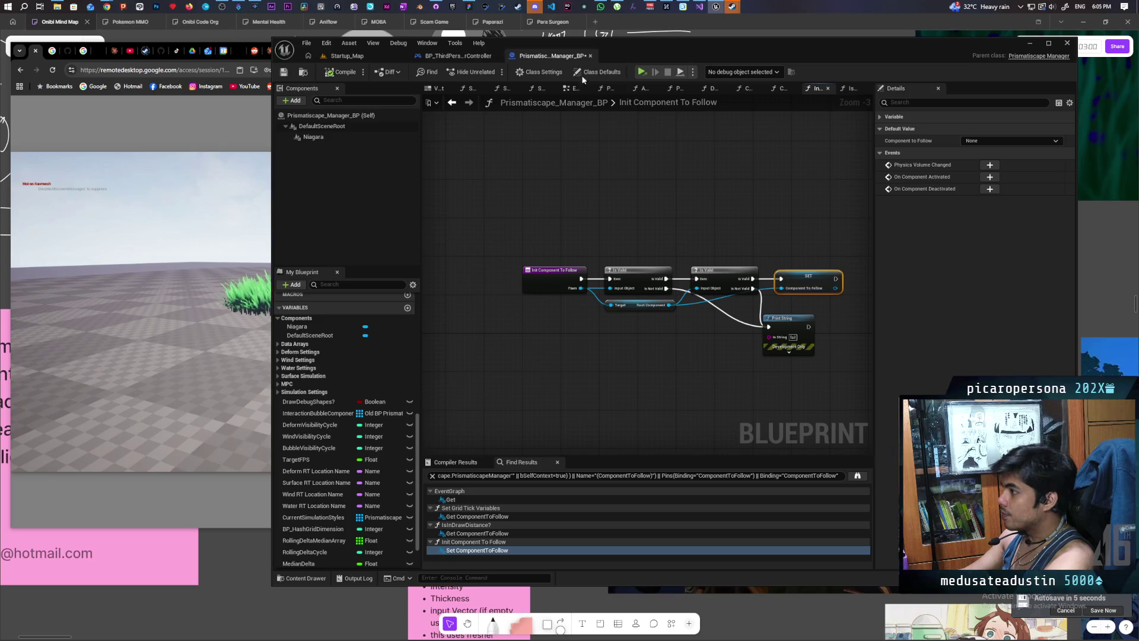
# Step: Switch to the Startup_Map editor and load GreyboxLevel from the Favorite Levels list
pyautogui.click(372, 55)
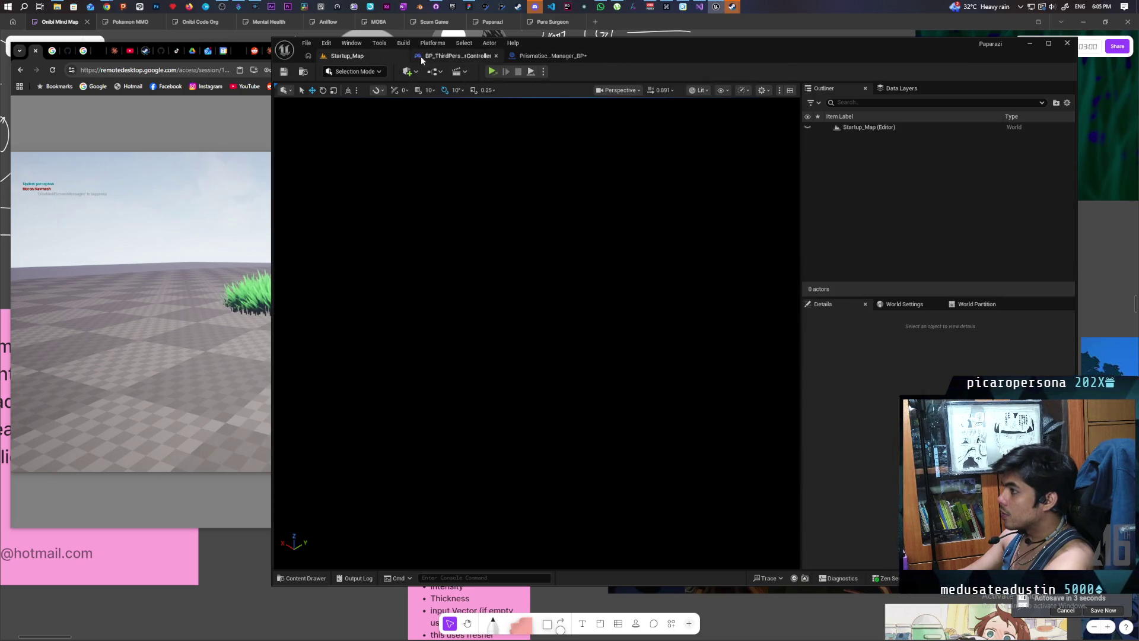
pyautogui.click(303, 72)
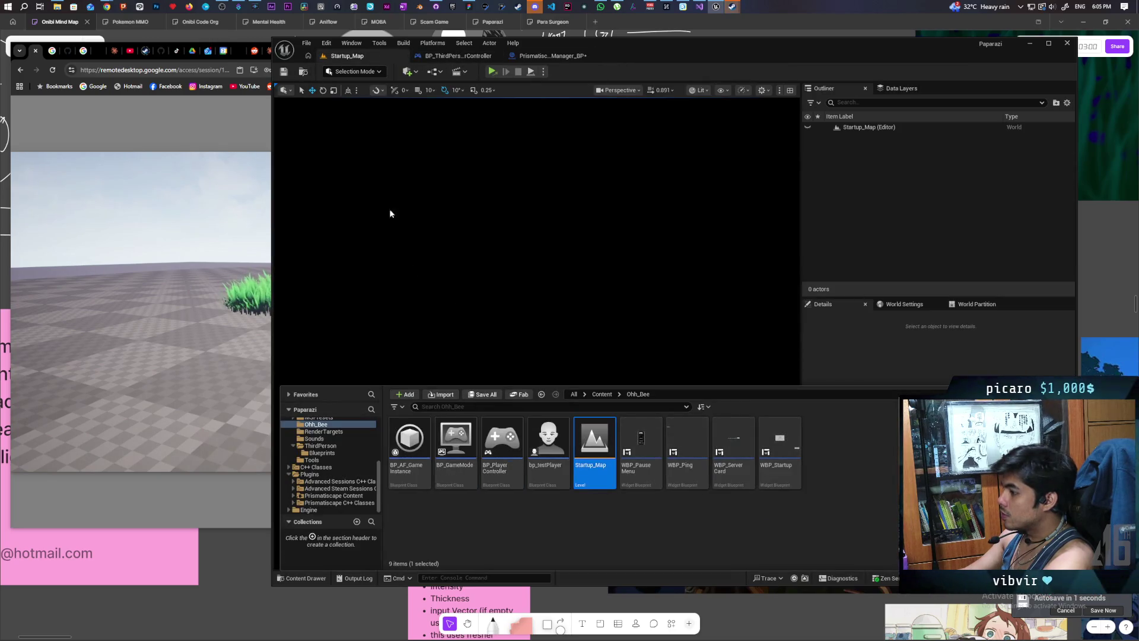
pyautogui.click(307, 43)
pyautogui.moveTo(393, 102)
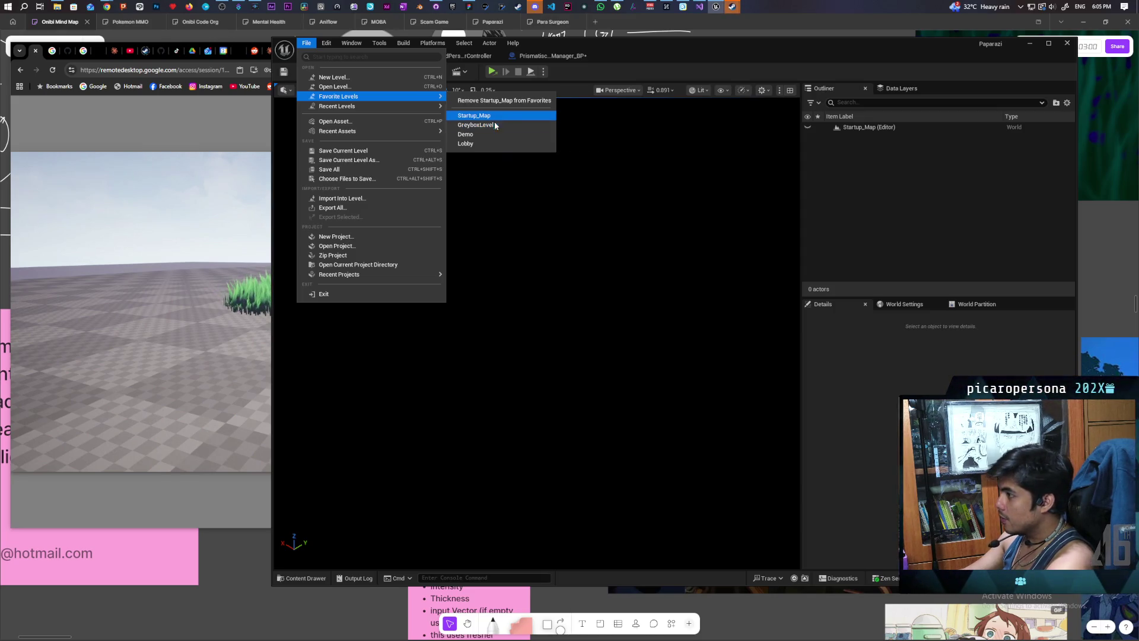
pyautogui.press('Escape')
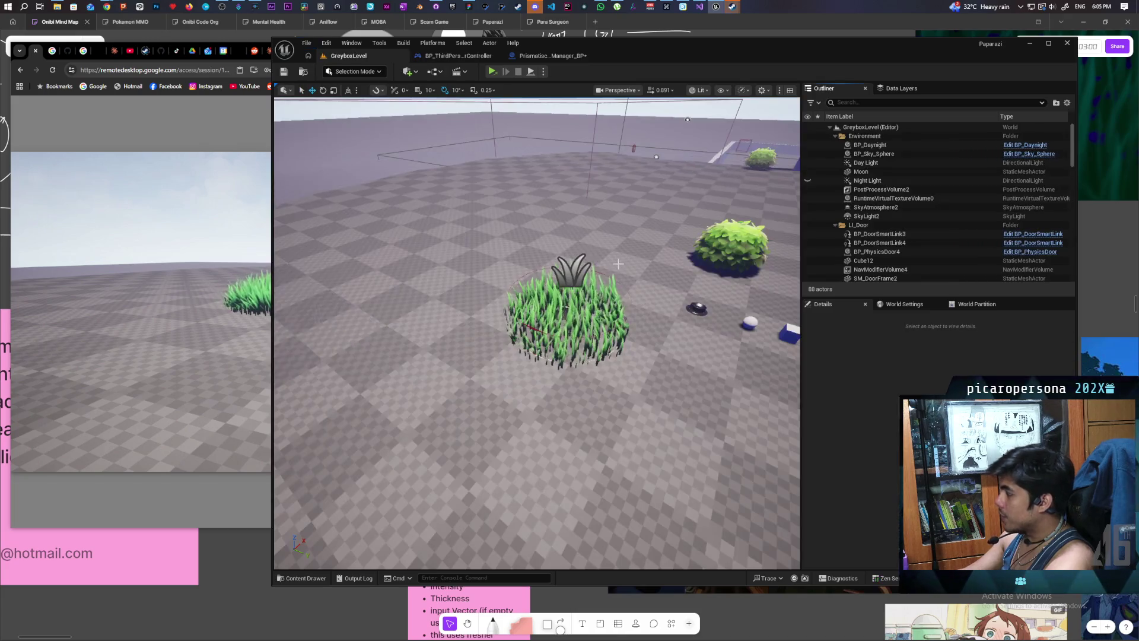
# Step: Set Number of Players to 3 in the play options and launch the session
pyautogui.click(543, 71)
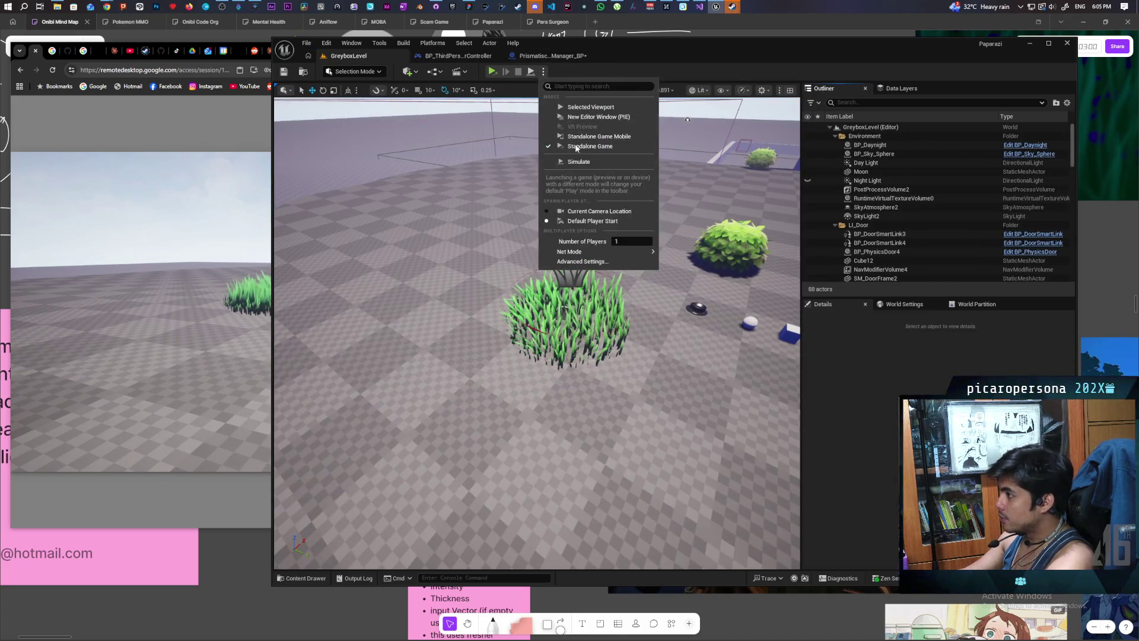
pyautogui.moveTo(620, 255)
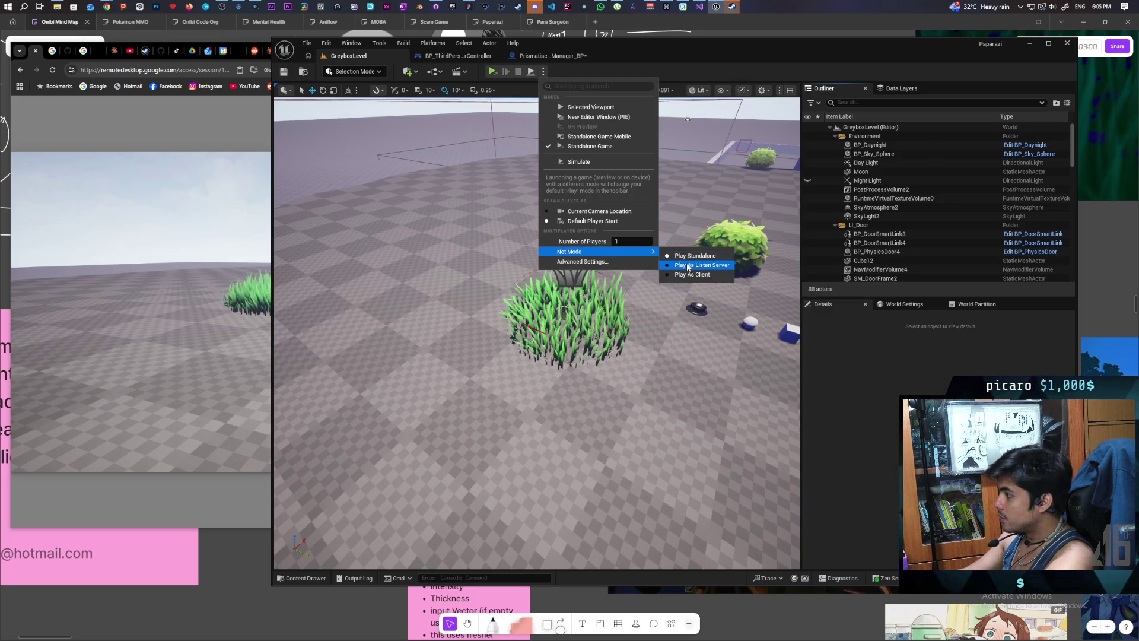
pyautogui.click(657, 257)
pyautogui.click(543, 71)
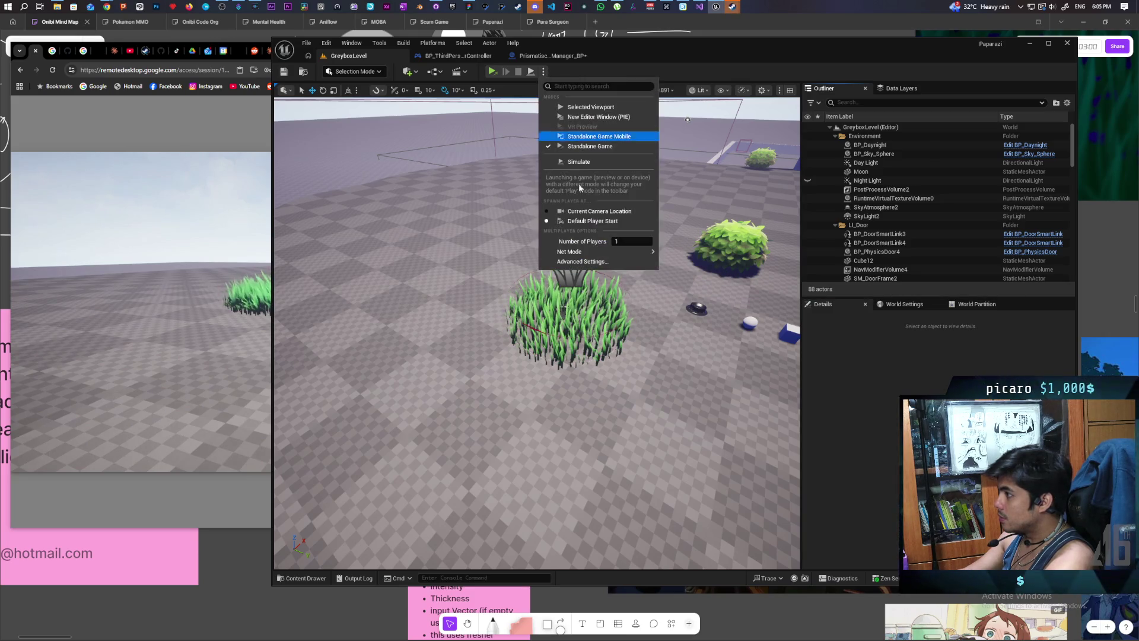
pyautogui.click(627, 239)
pyautogui.write('3')
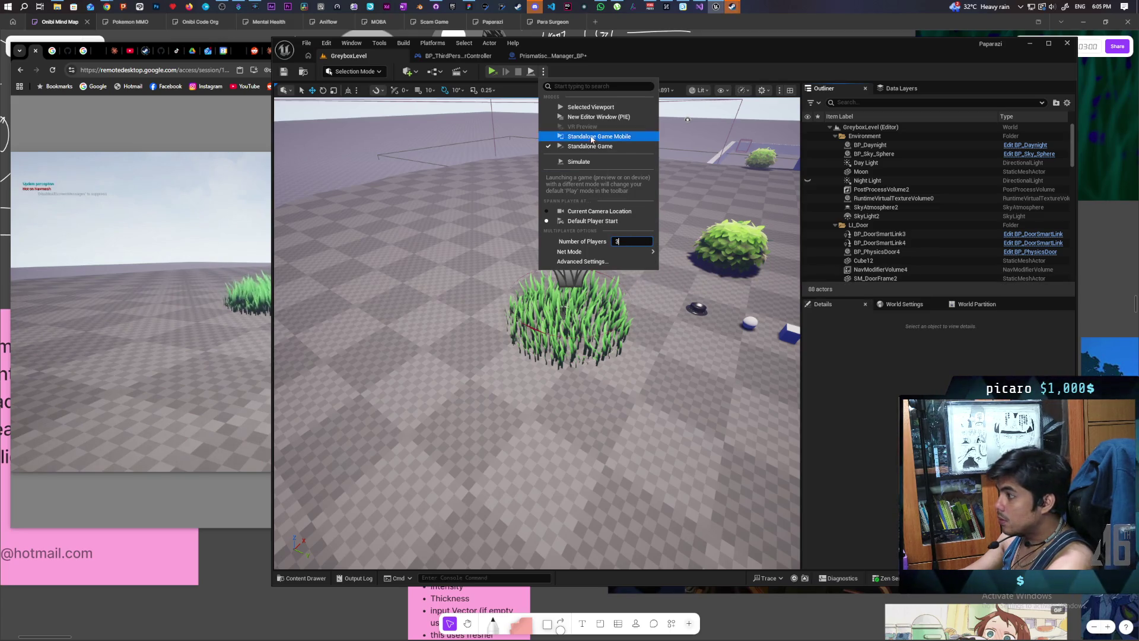
pyautogui.click(586, 110)
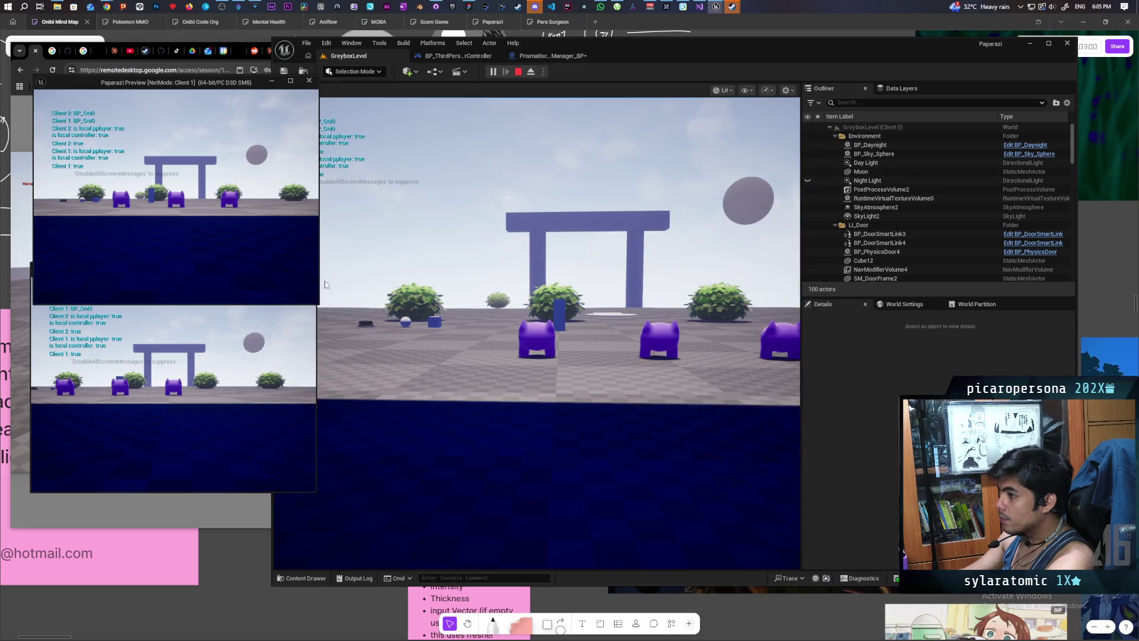
# Step: Walk the main game and Client 1 characters into the grass patch
pyautogui.click(328, 285)
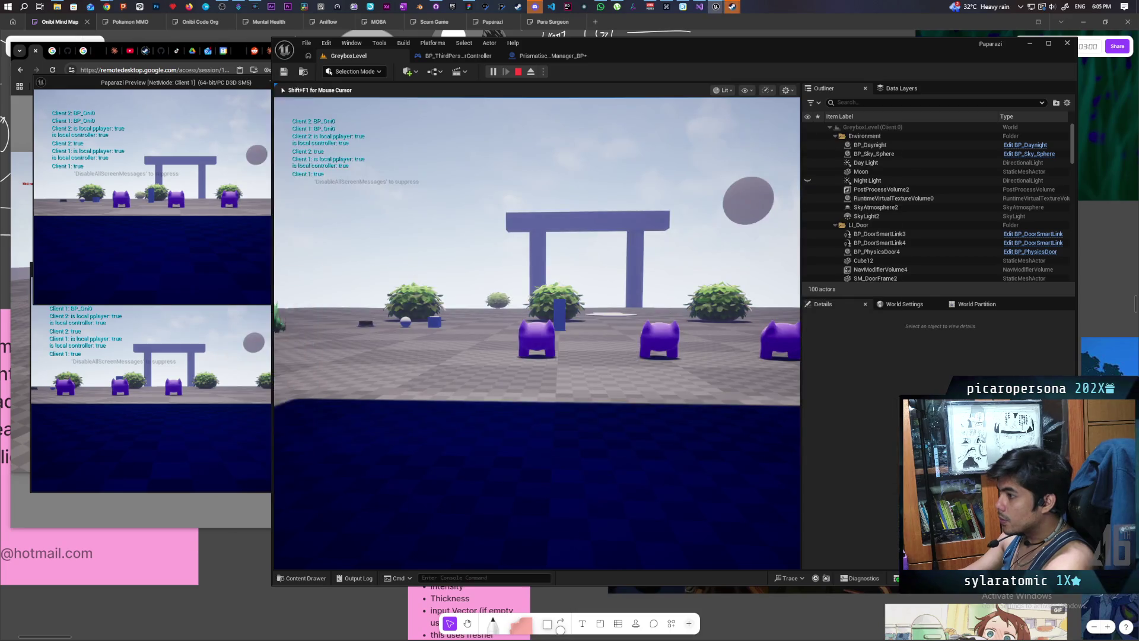
pyautogui.press('w')
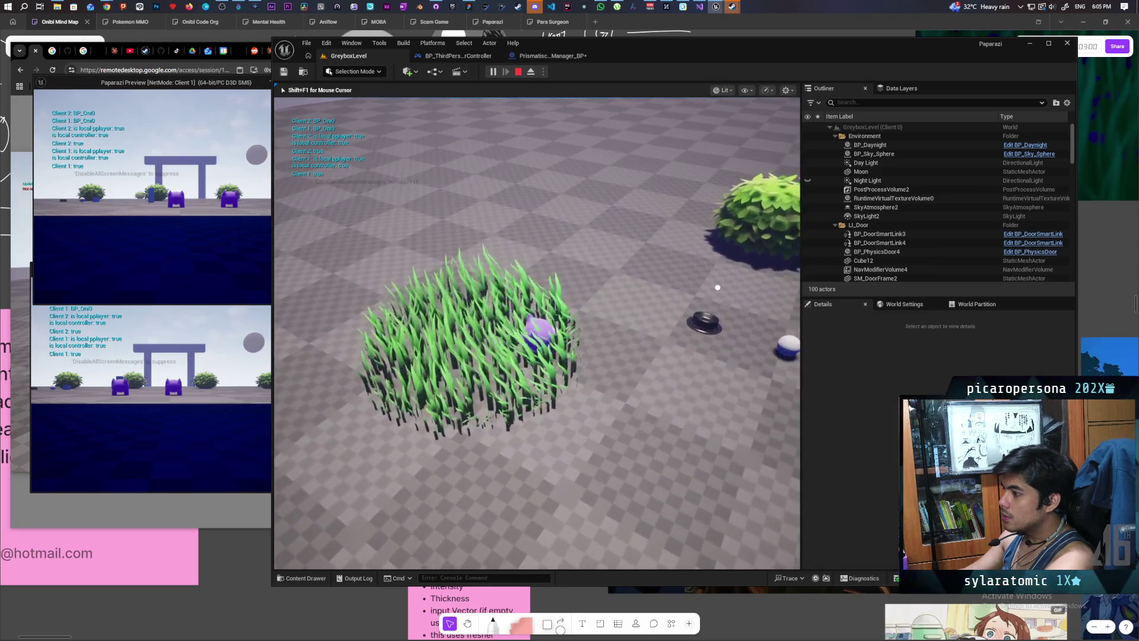
pyautogui.hotkey('shift', 'F1')
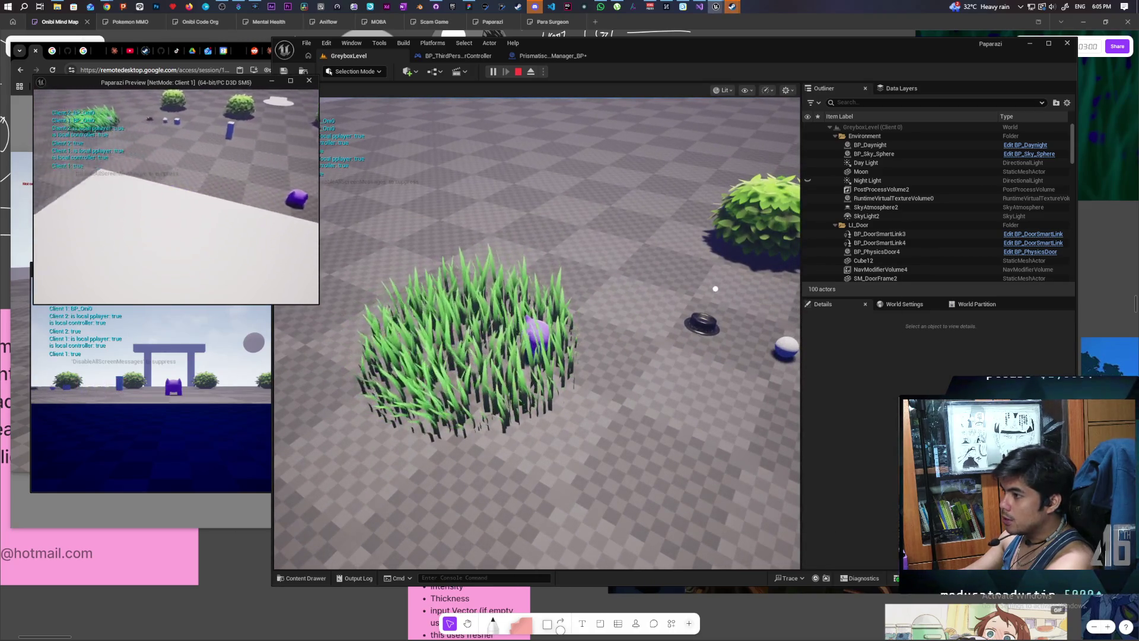
pyautogui.press('w')
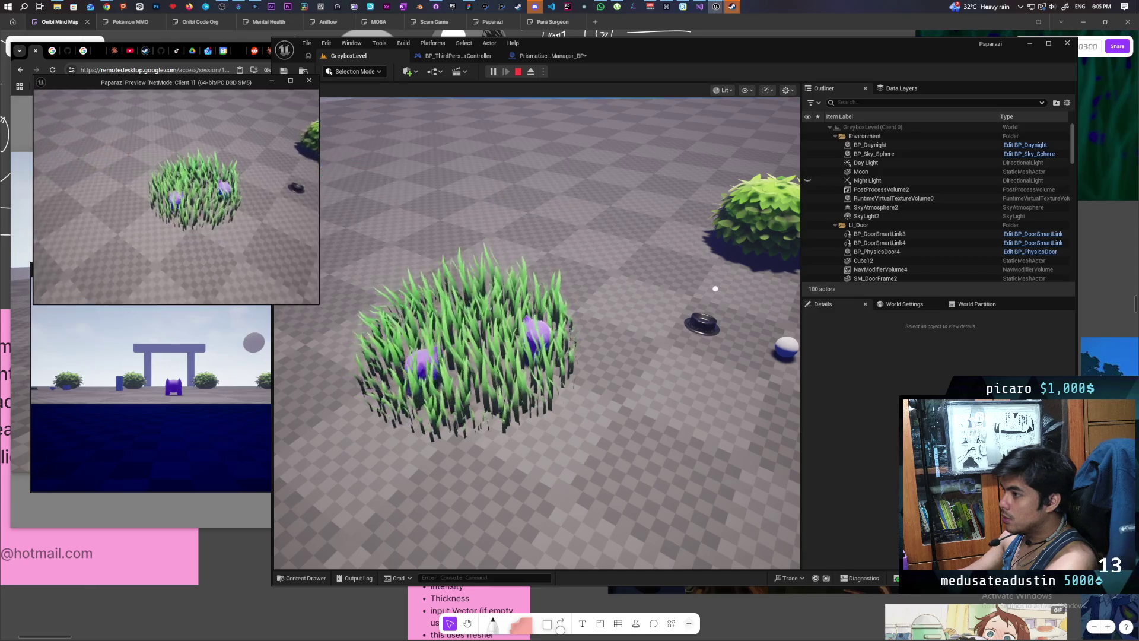
# Step: Walk Client 2's character through the grass, then stop the play session
pyautogui.hotkey('alt', 'Tab')
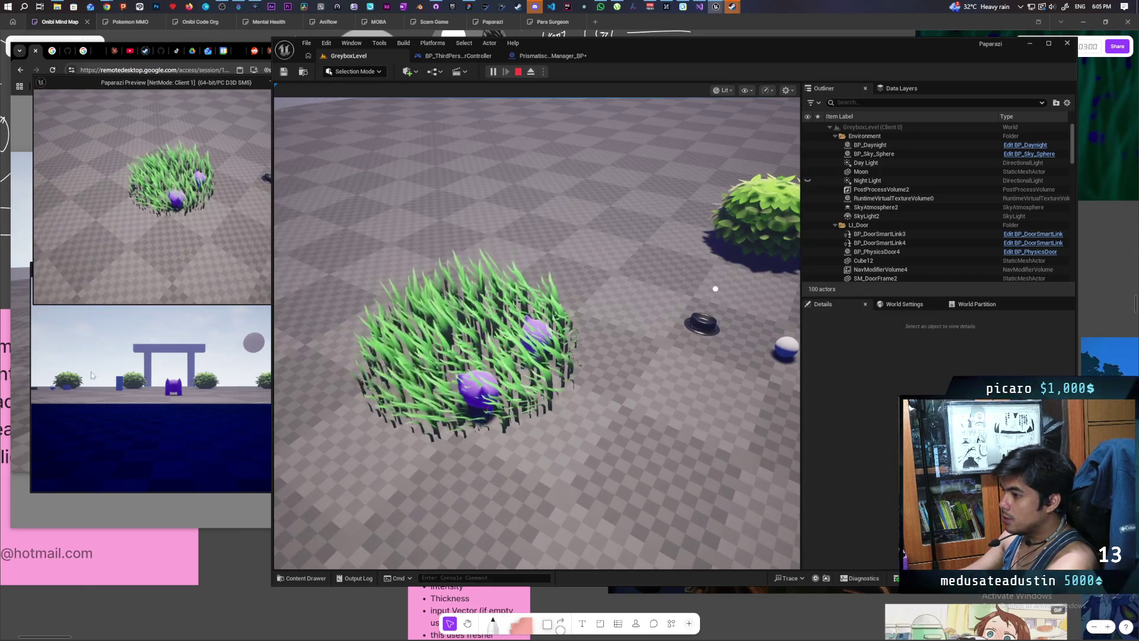
pyautogui.press('w')
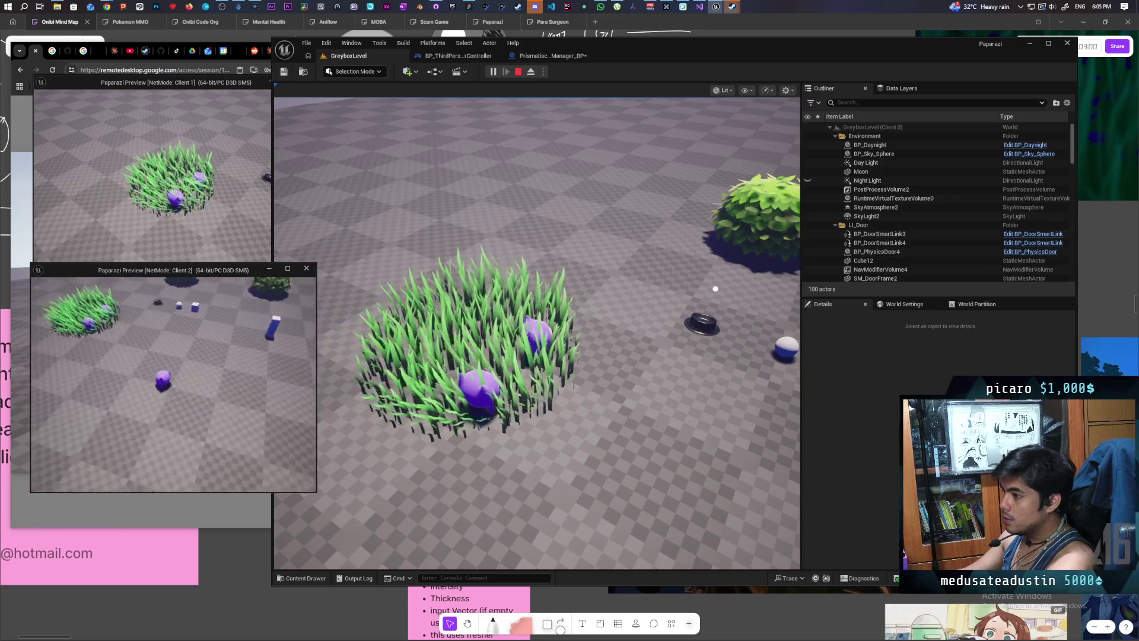
pyautogui.press('w')
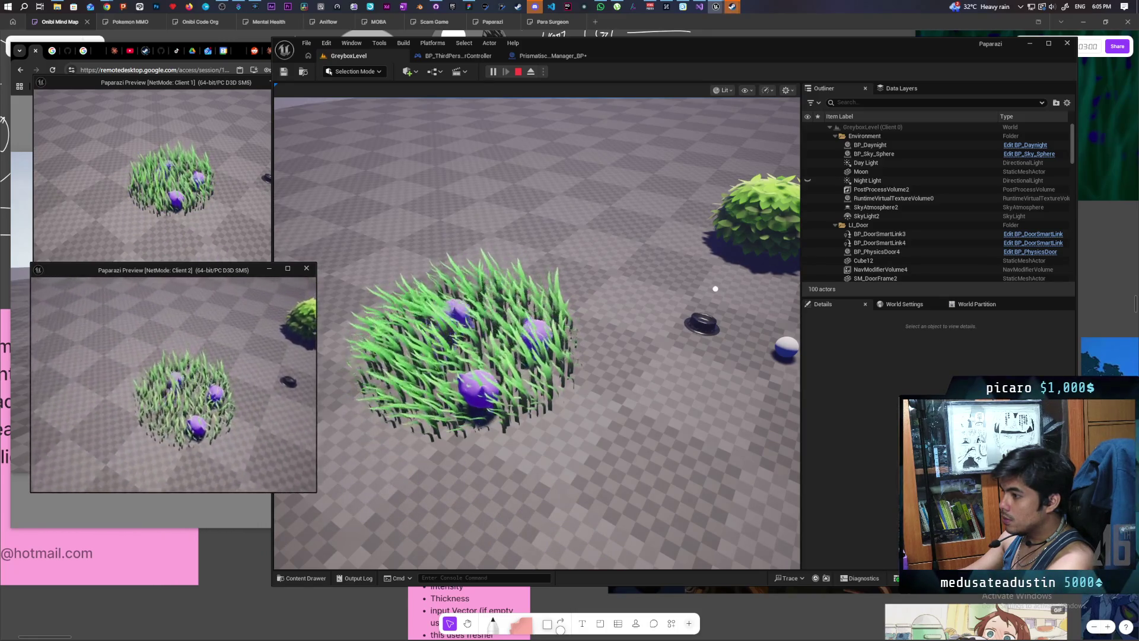
pyautogui.press('w')
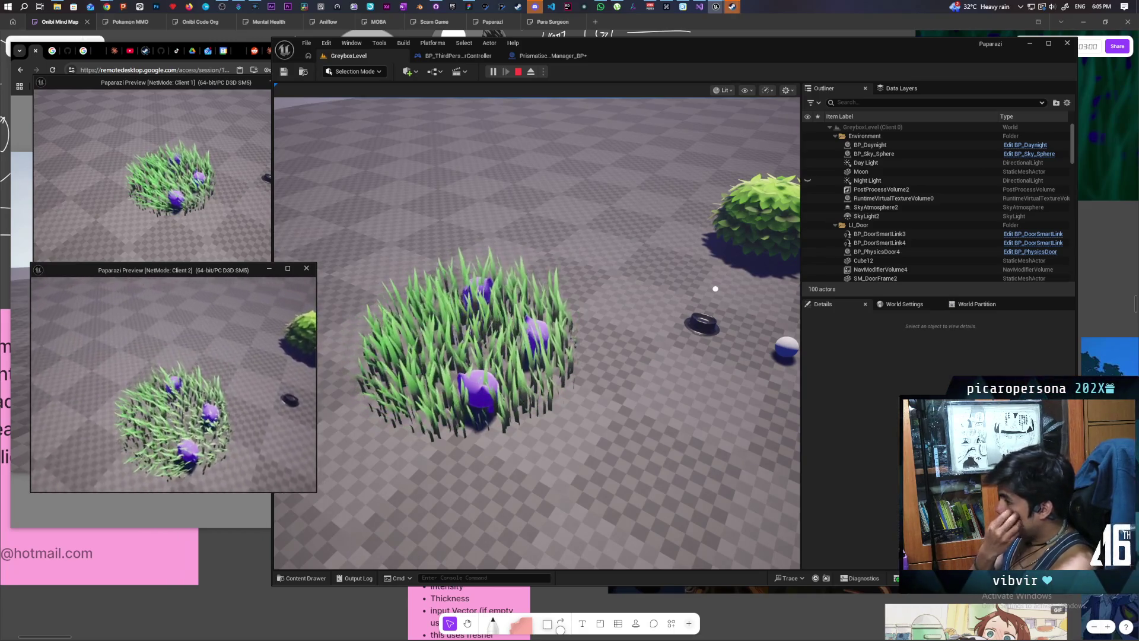
pyautogui.press('w')
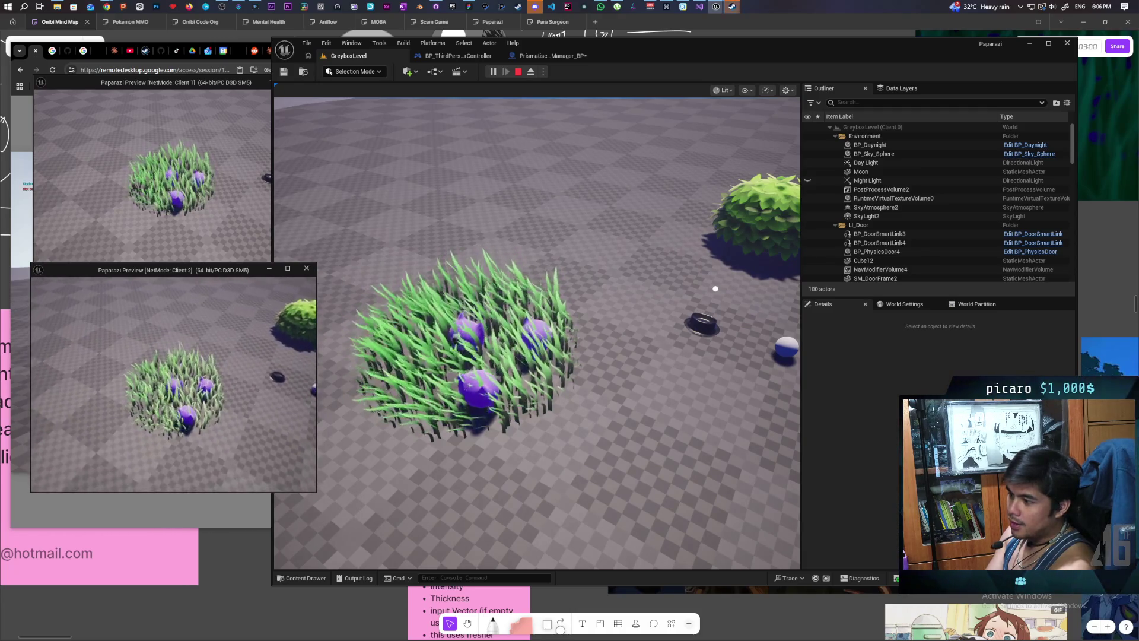
pyautogui.press('w')
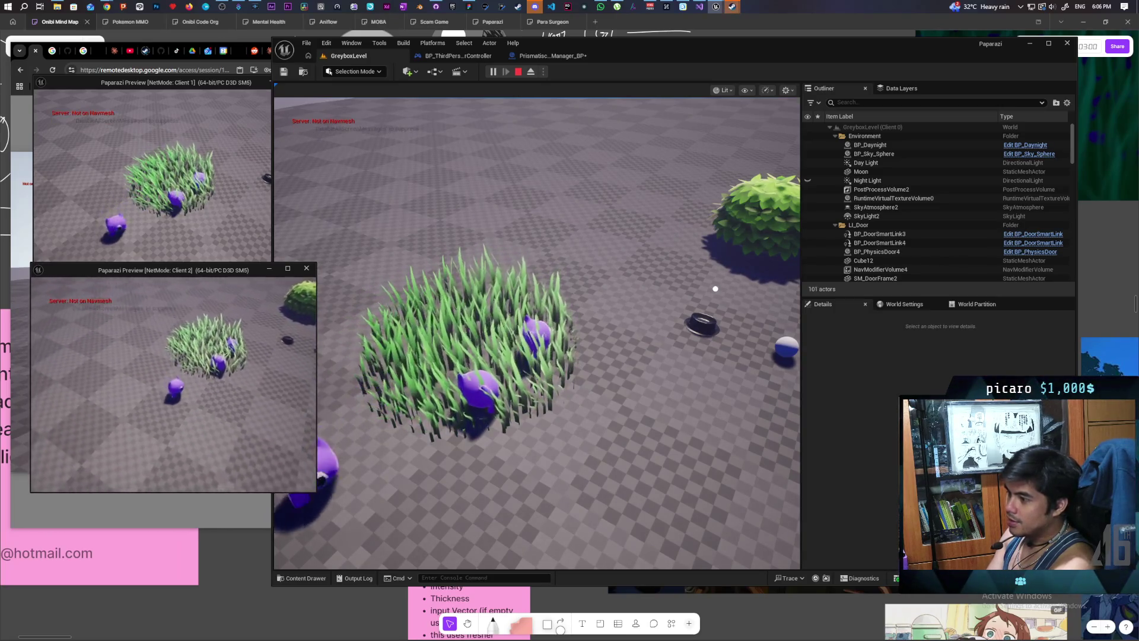
pyautogui.press('w')
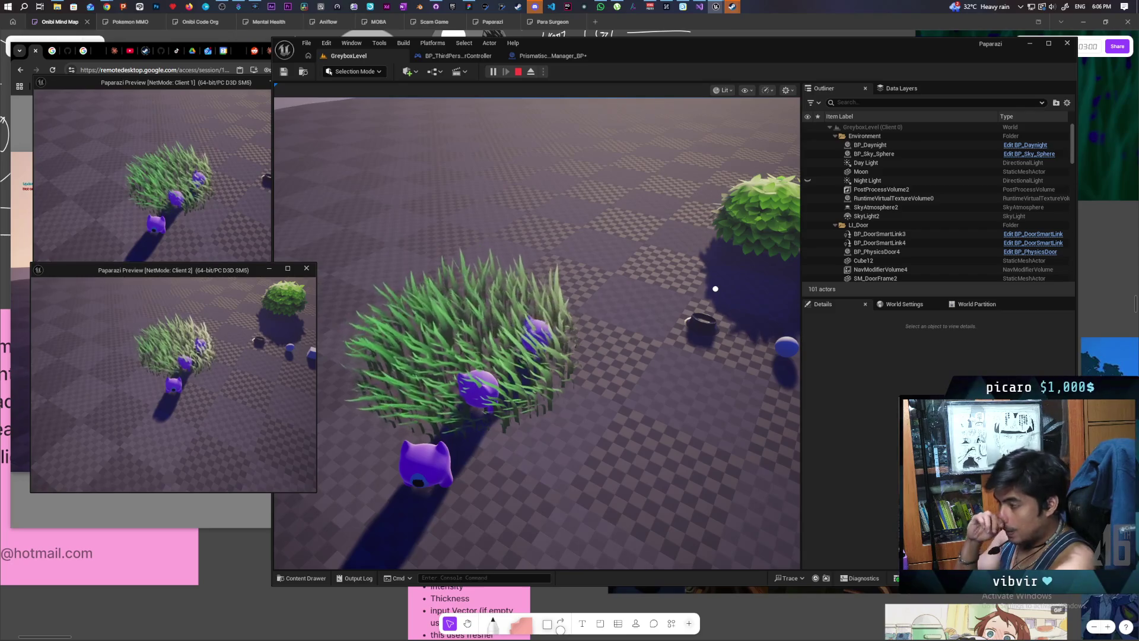
pyautogui.press('Escape')
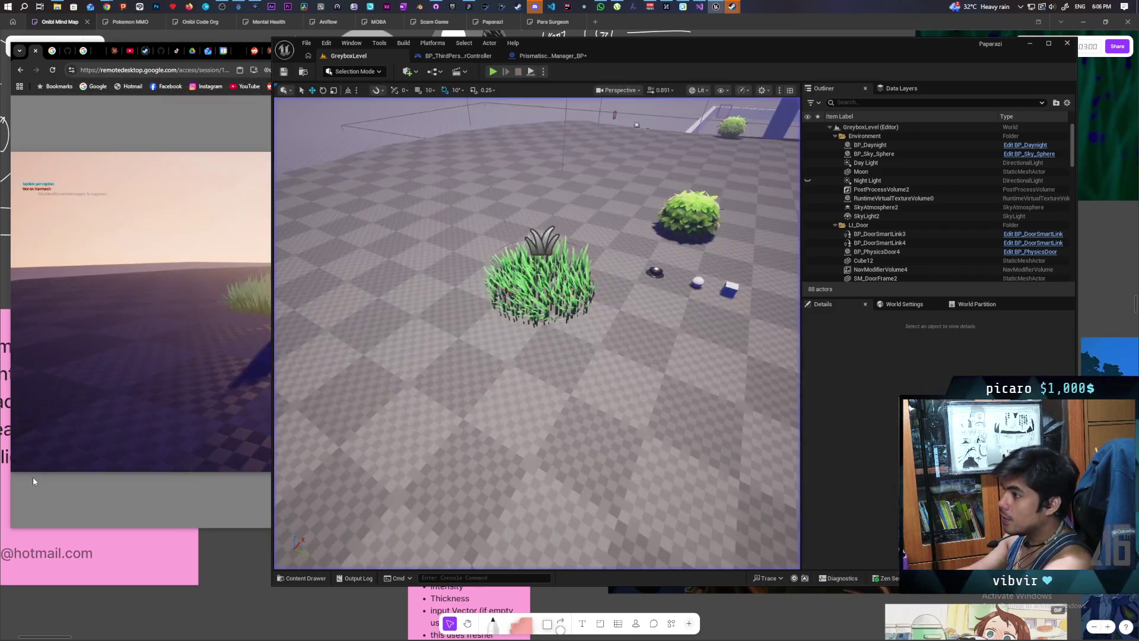
# Step: Return to the manager's EventGraph and drag the four nodes after the GET check rightward
pyautogui.click(544, 56)
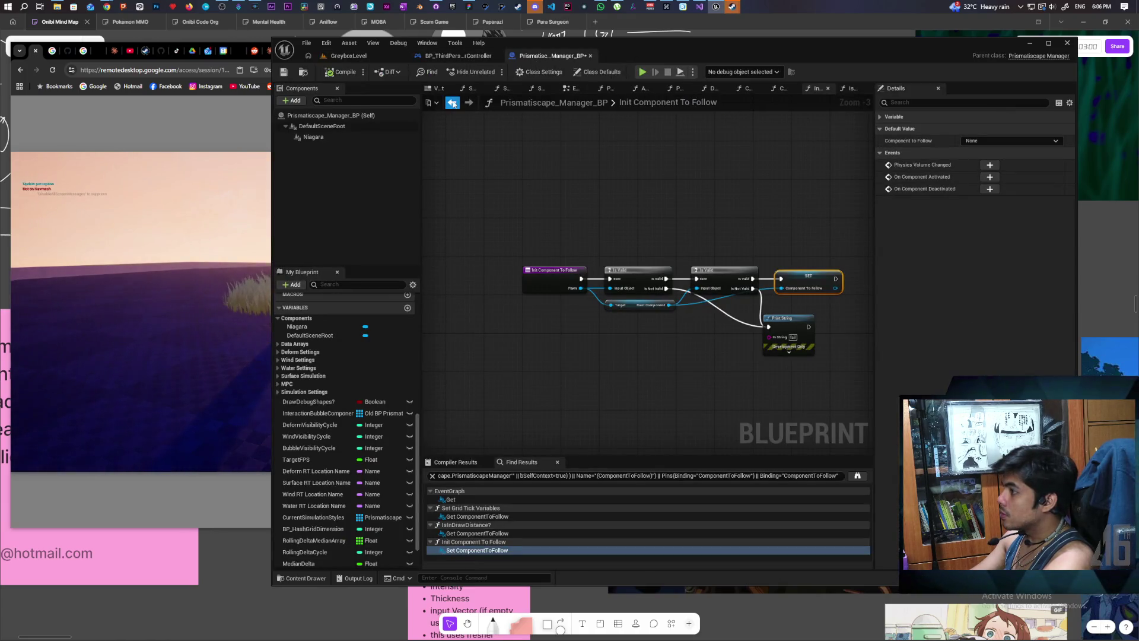
pyautogui.hotkey('alt', 'Left')
pyautogui.hotkey('alt', 'Left')
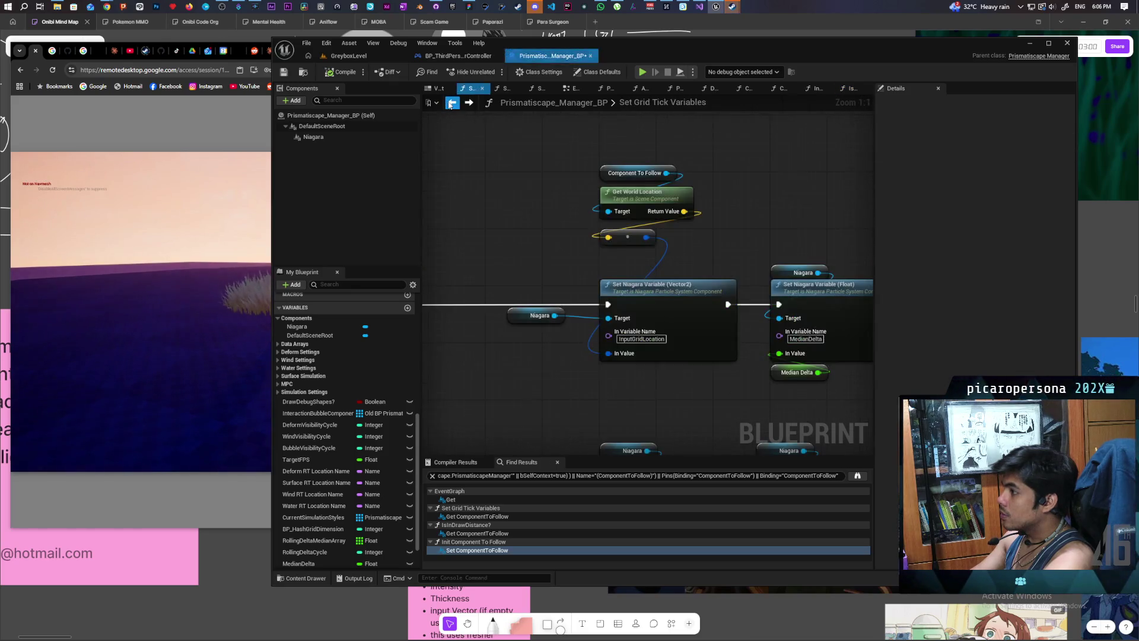
pyautogui.click(451, 103)
pyautogui.click(450, 103)
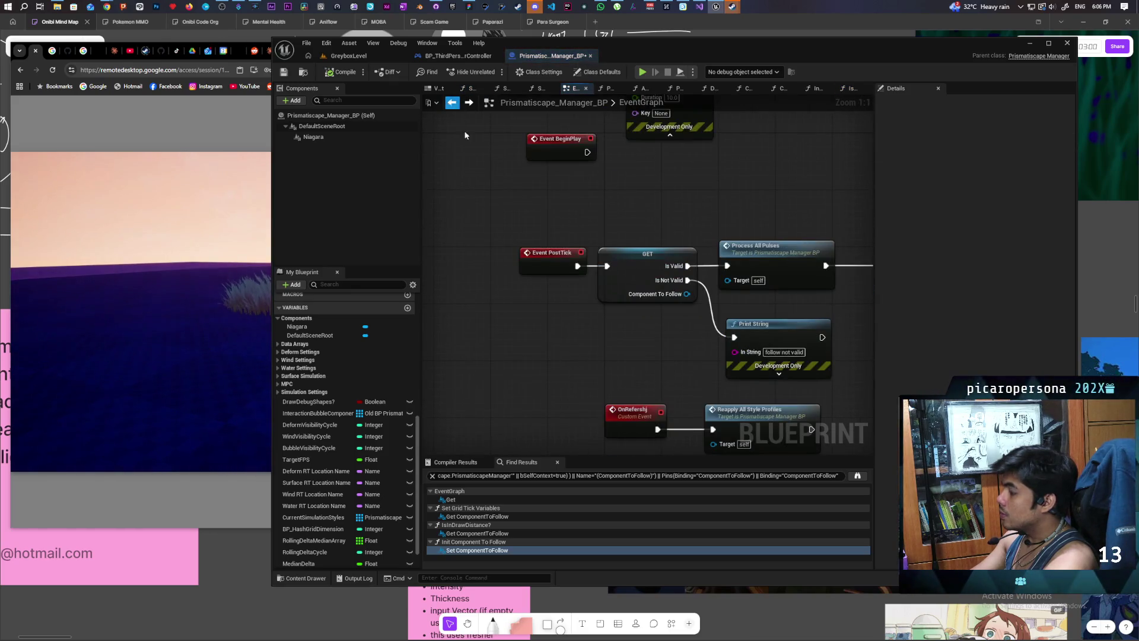
pyautogui.click(451, 103)
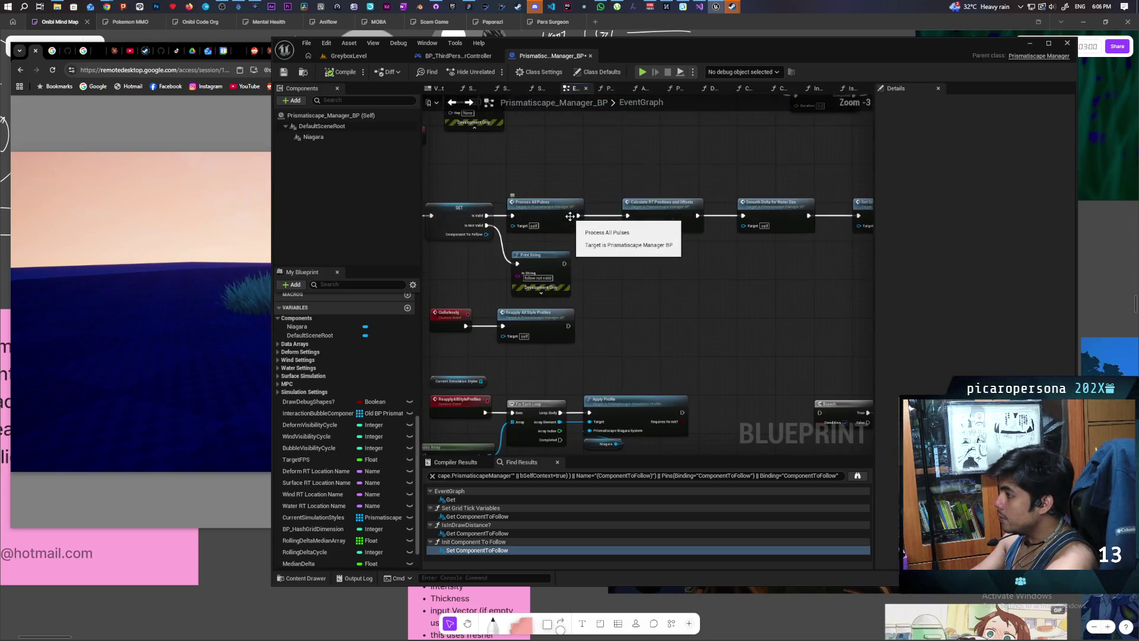
pyautogui.moveTo(568, 215)
pyautogui.mouseDown()
pyautogui.moveTo(569, 186)
pyautogui.moveTo(451, 216)
pyautogui.mouseUp()
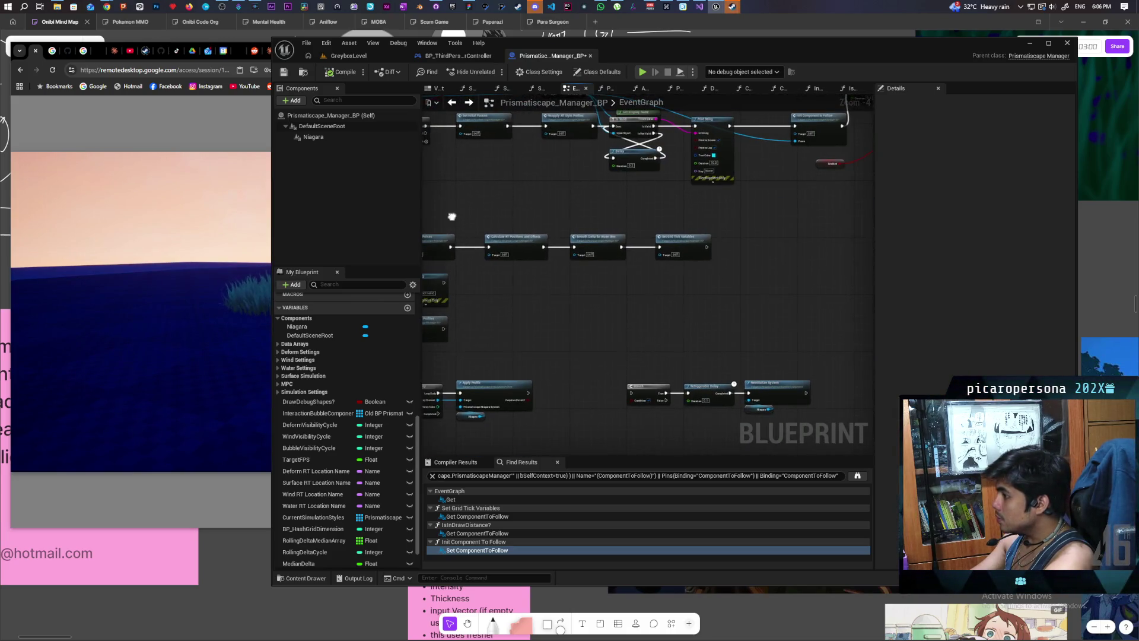
pyautogui.moveTo(787, 243); pyautogui.dragTo(786, 244)
pyautogui.moveTo(503, 237); pyautogui.dragTo(599, 242)
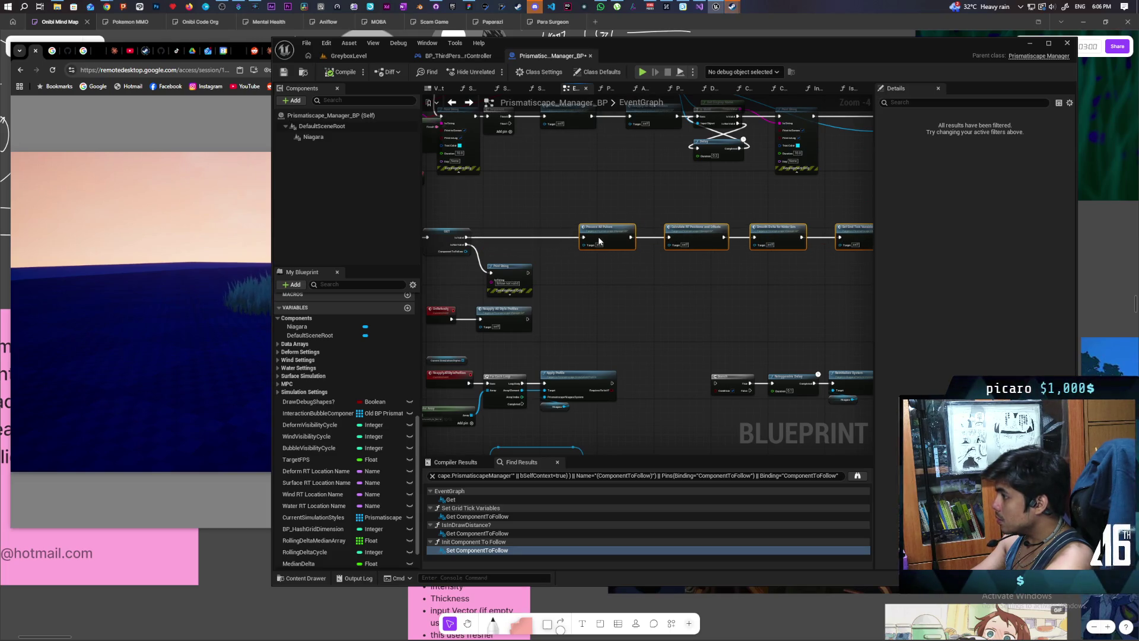
pyautogui.scroll(4, 510, 240)
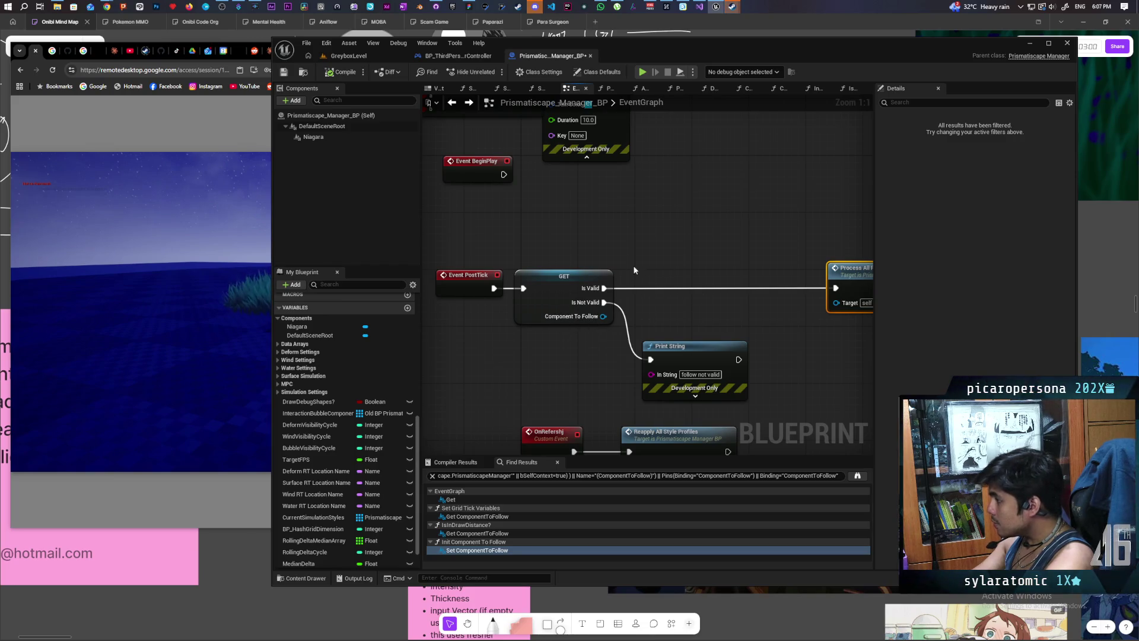
# Step: Try adding Draw Debug Box and Draw Debug Sphere nodes, deleting both
pyautogui.rightClick(682, 247)
pyautogui.write('draw')
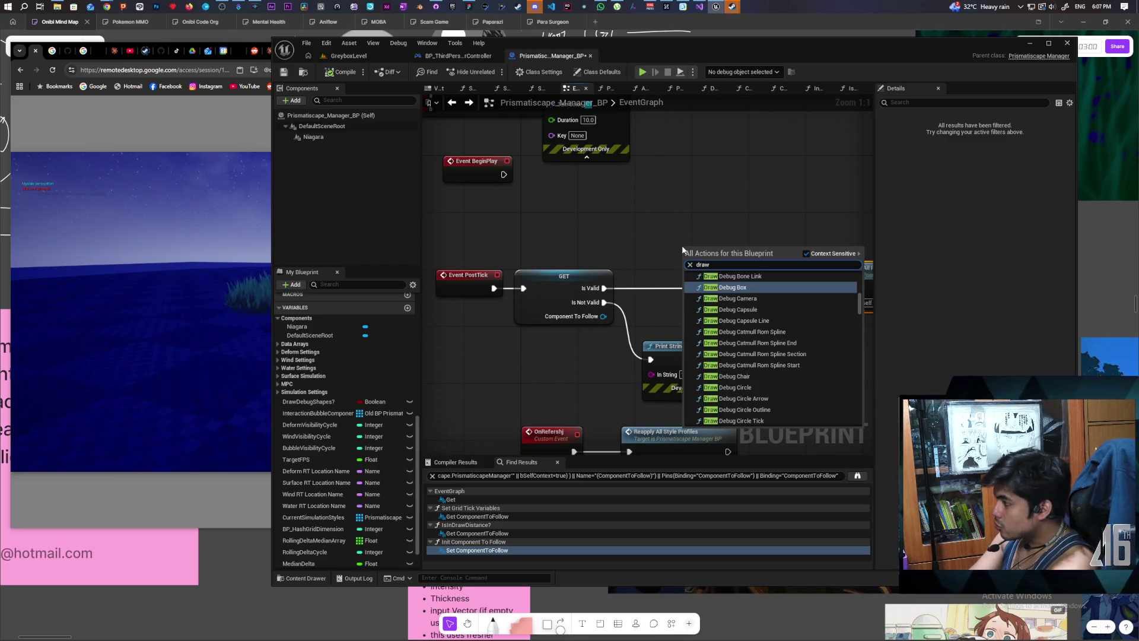
pyautogui.click(698, 287)
pyautogui.moveTo(724, 260); pyautogui.dragTo(742, 194)
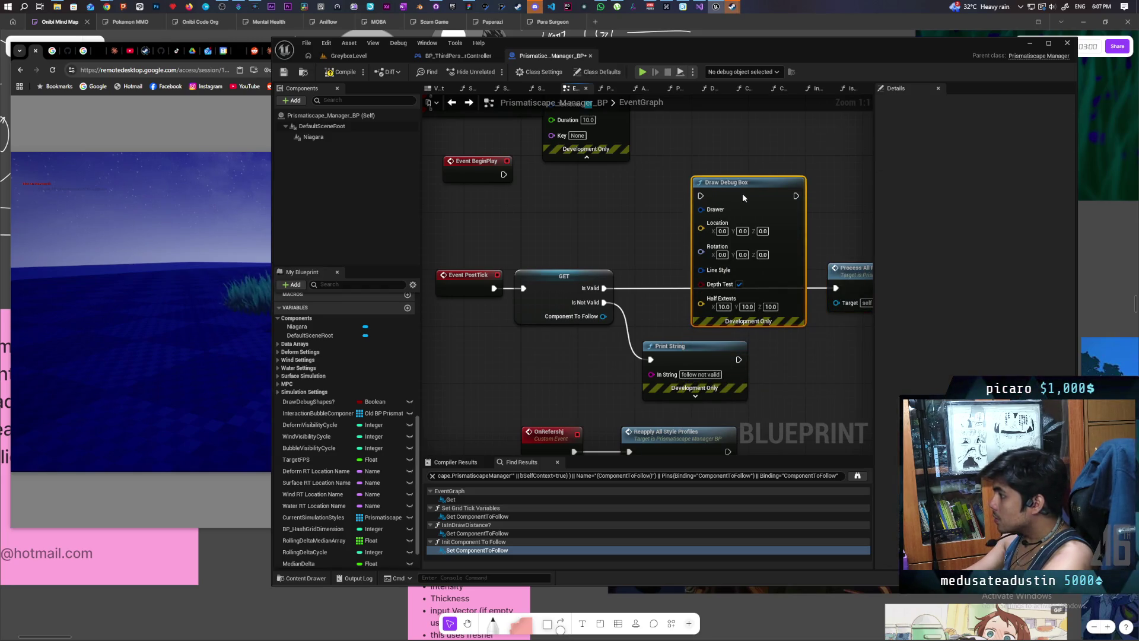
pyautogui.press('Delete')
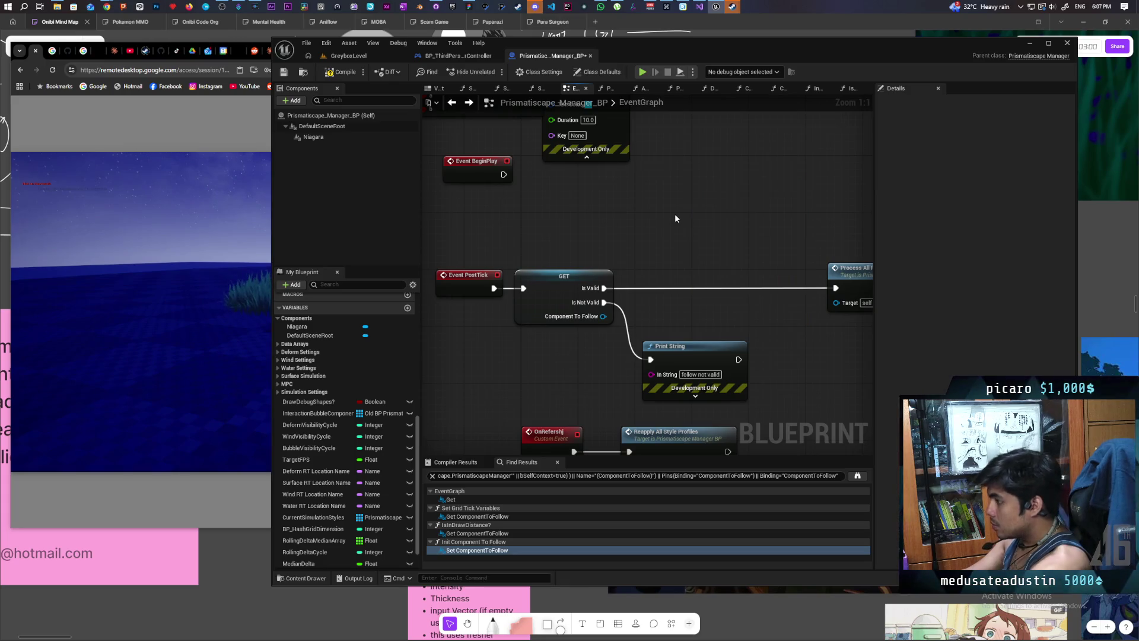
pyautogui.rightClick(675, 213)
pyautogui.write('draw ')
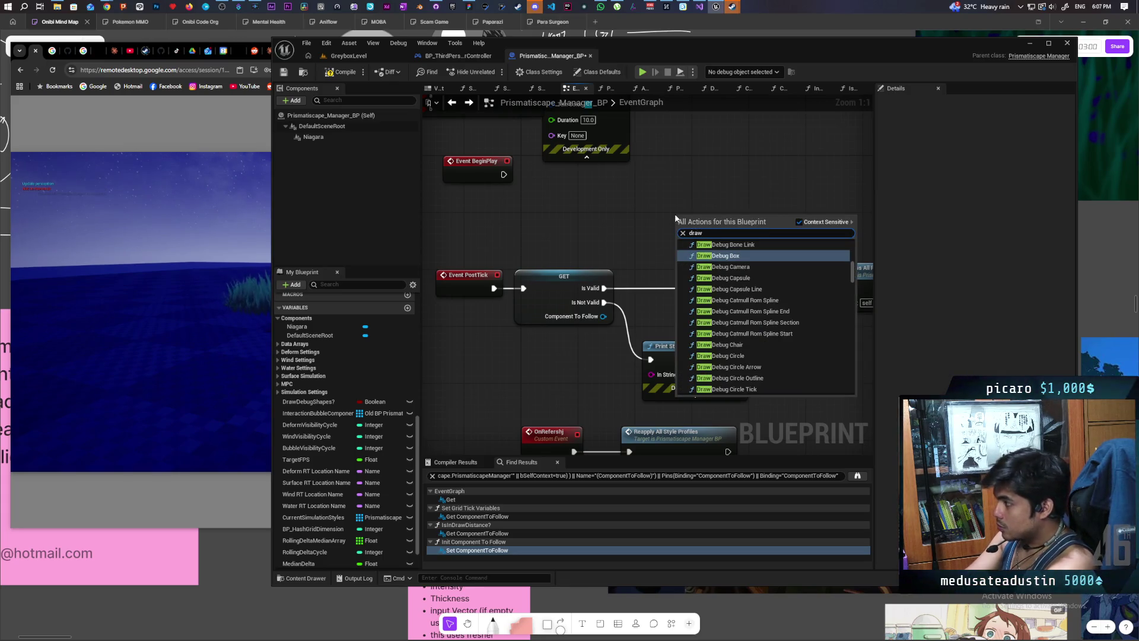
pyautogui.write('spher')
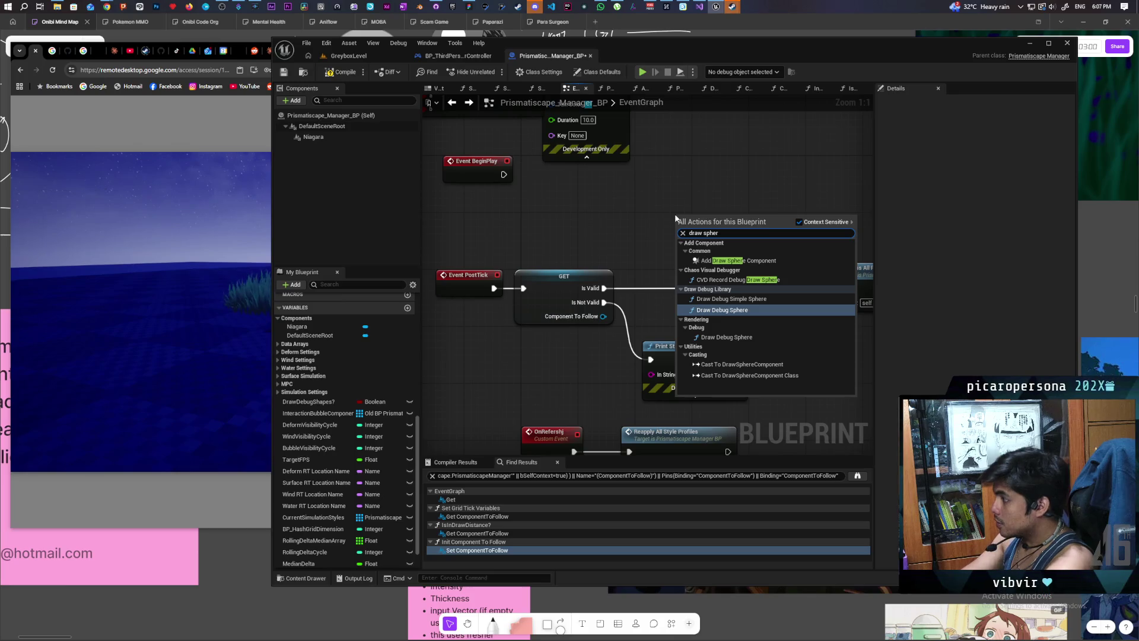
pyautogui.click(732, 310)
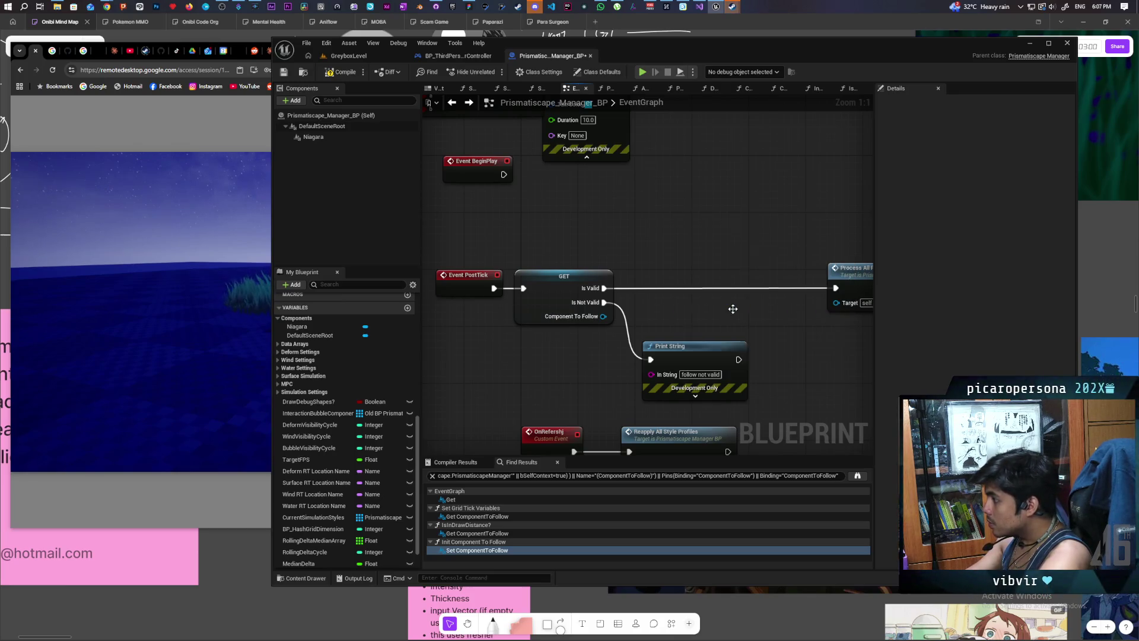
pyautogui.press('Delete')
# Step: Place a Draw Debug Sphere node after the GET check, driven by Is Valid
pyautogui.rightClick(721, 248)
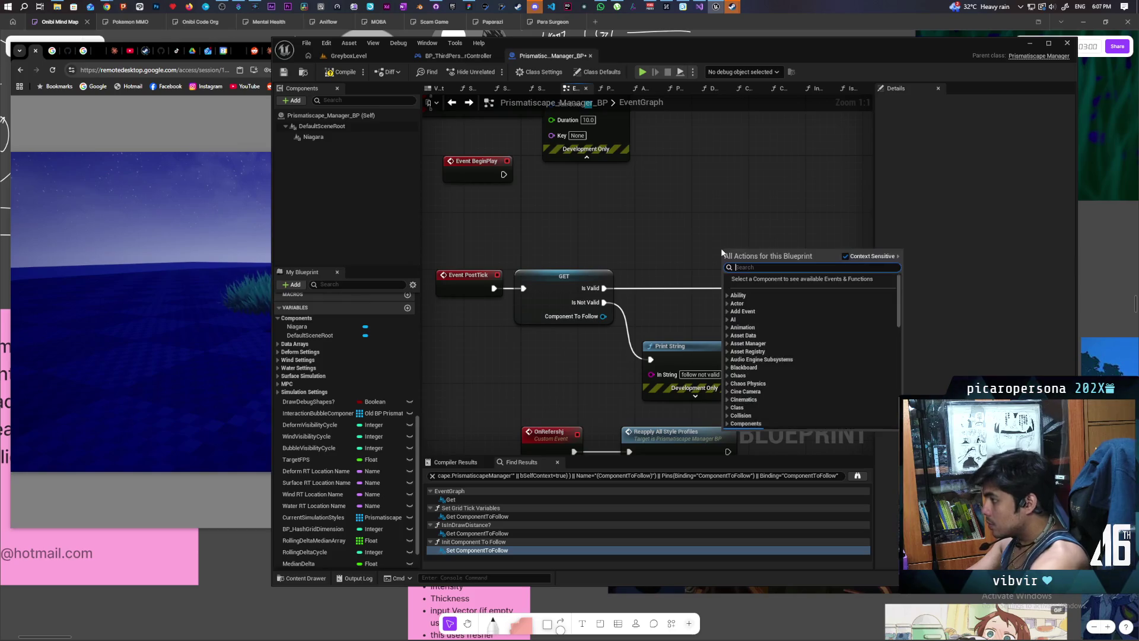
pyautogui.write('draw')
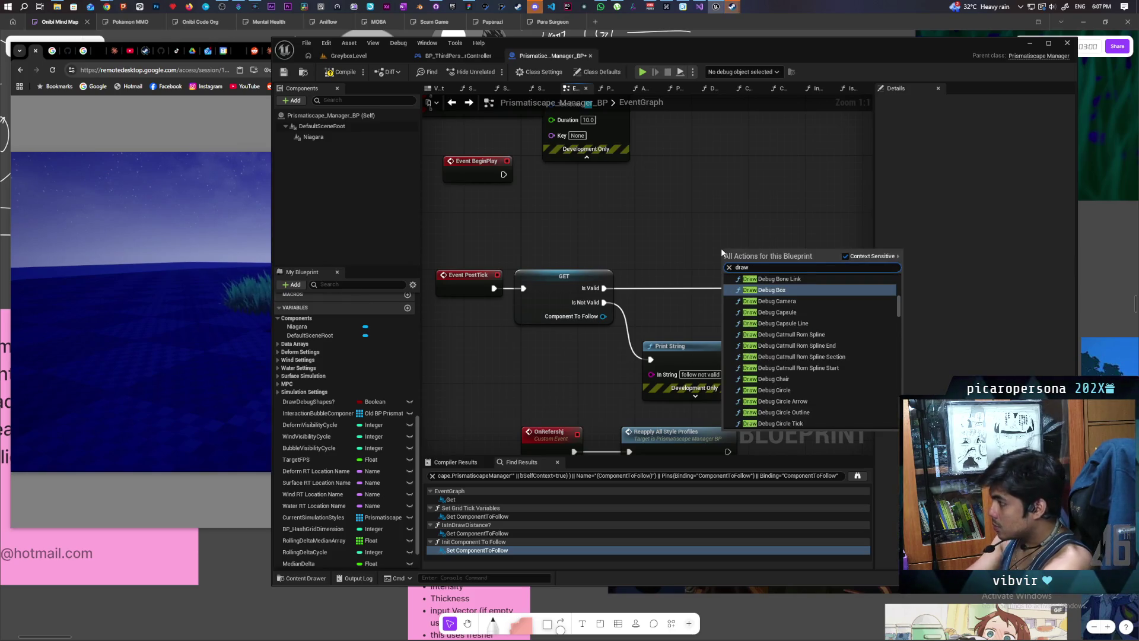
pyautogui.write(' debug')
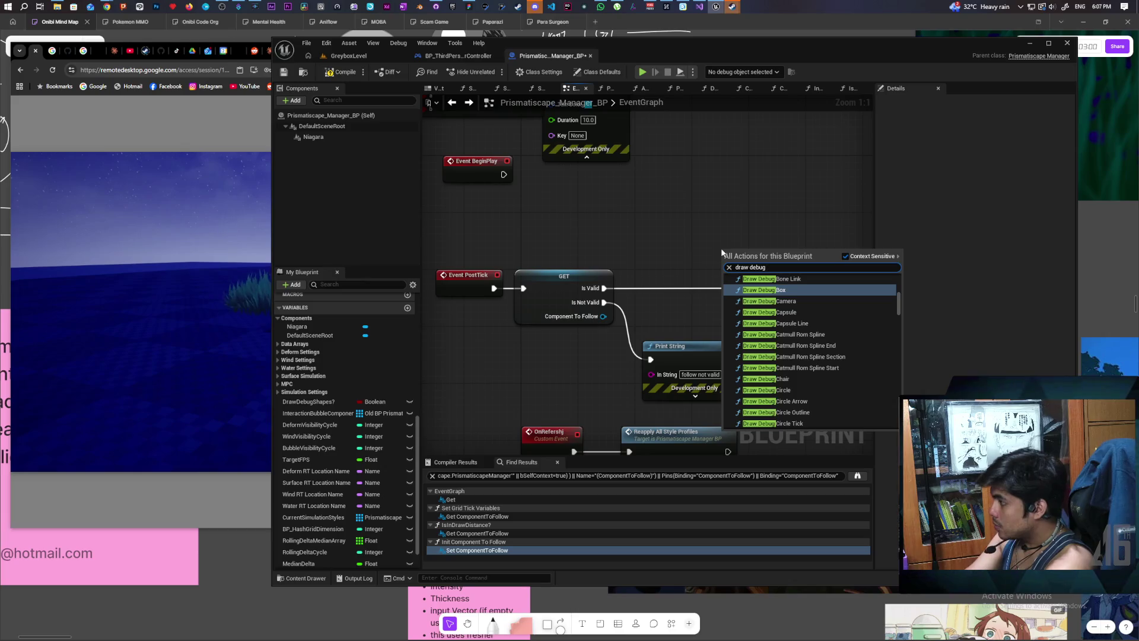
pyautogui.write(' sp')
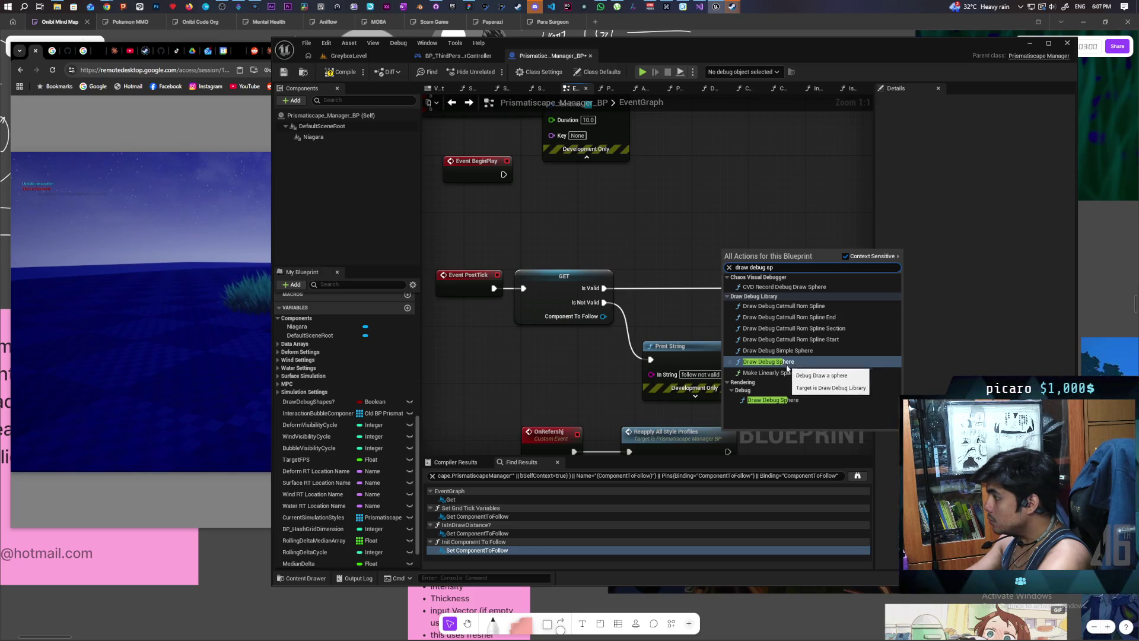
pyautogui.click(773, 400)
pyautogui.moveTo(798, 291); pyautogui.dragTo(782, 277)
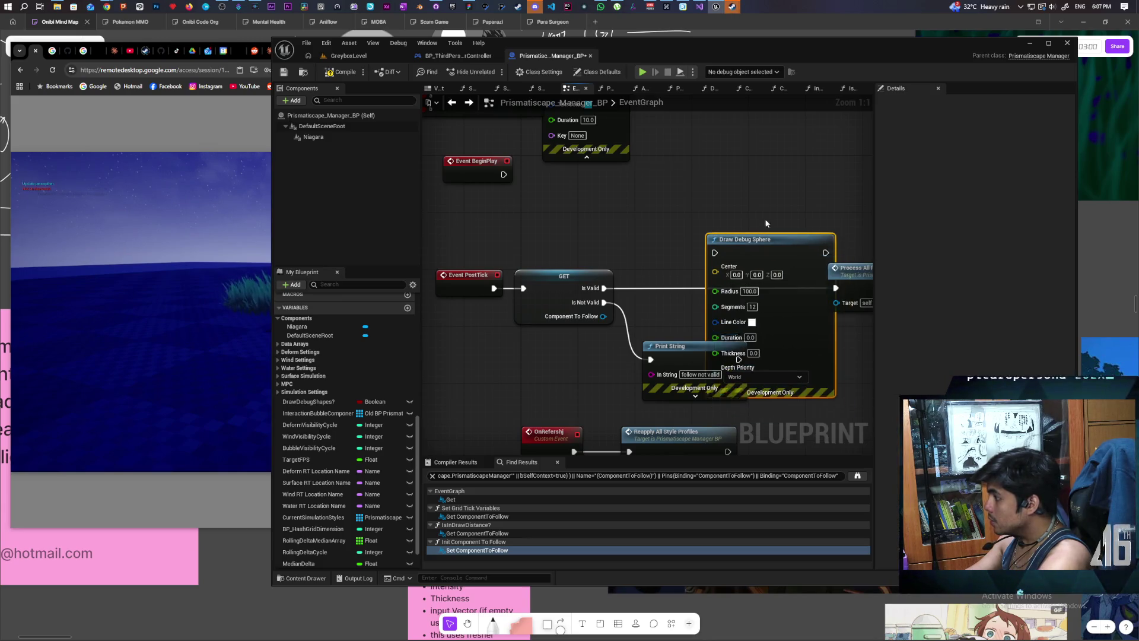
pyautogui.moveTo(765, 222); pyautogui.dragTo(749, 169)
pyautogui.moveTo(679, 192); pyautogui.dragTo(680, 174)
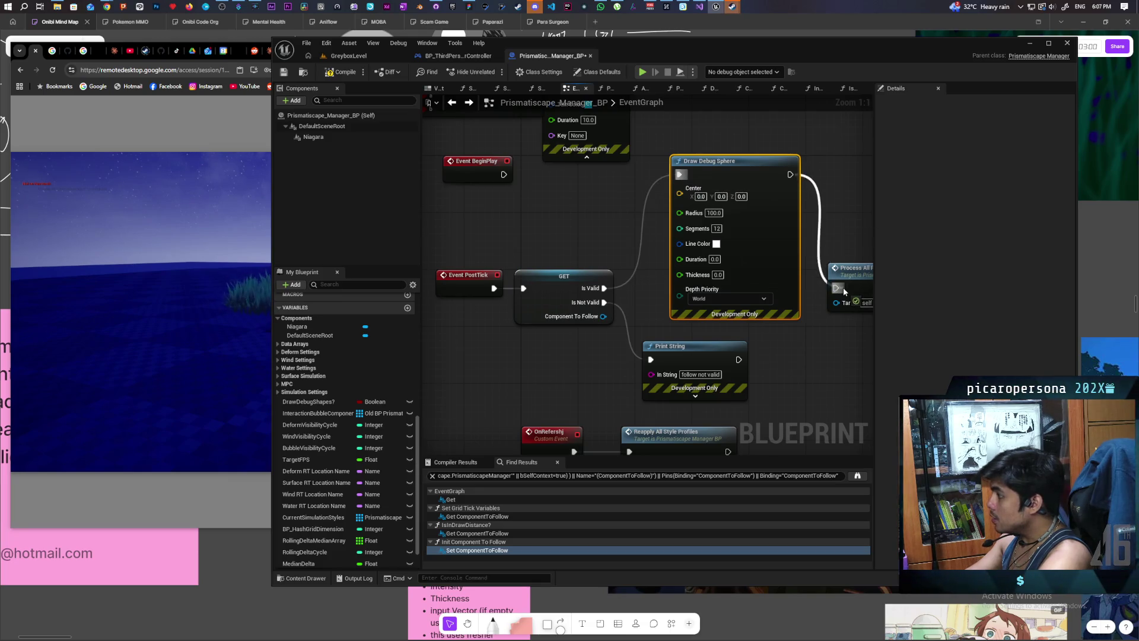
# Step: Wire ComponentToFollow's Get World Location into the sphere's Center and start picking its line colour
pyautogui.moveTo(603, 316); pyautogui.dragTo(526, 363)
pyautogui.write('get')
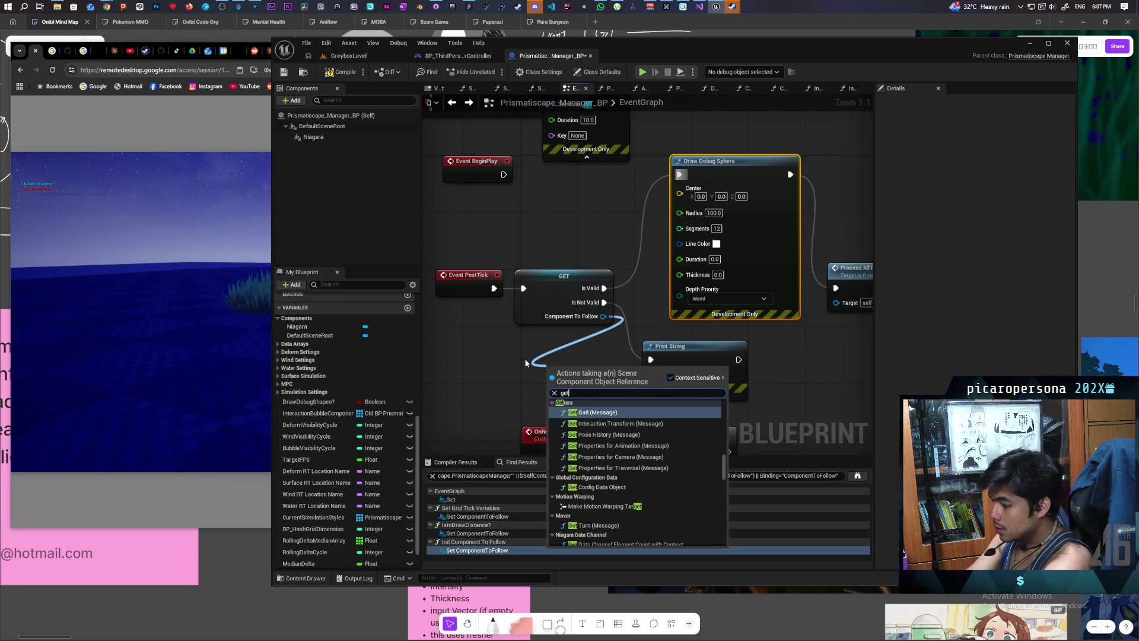
pyautogui.write(' world location')
pyautogui.press('Return')
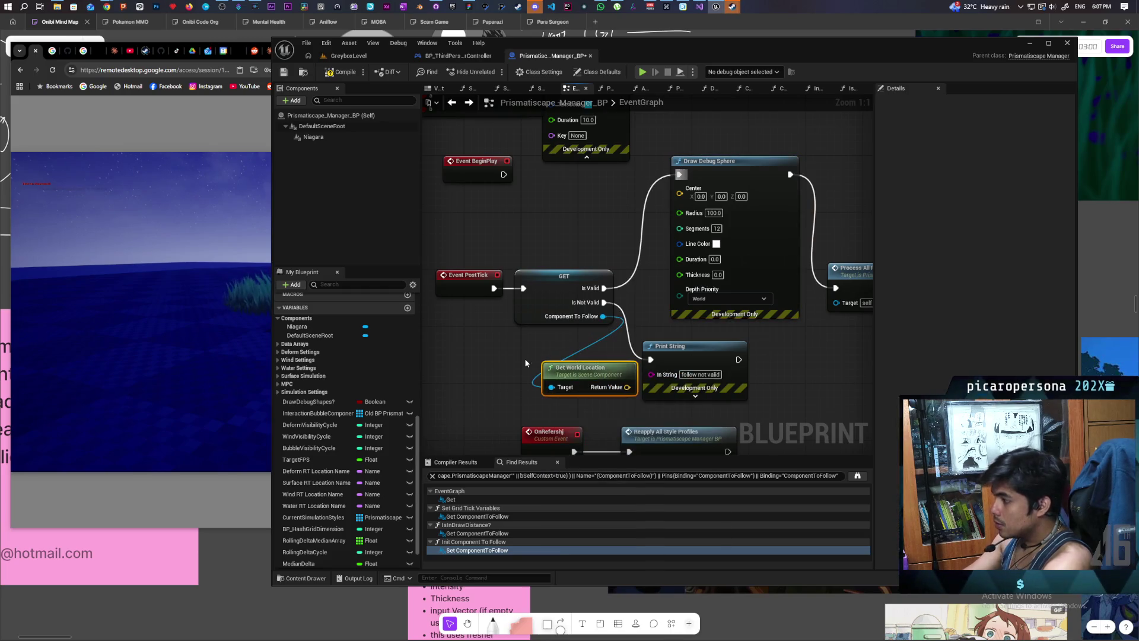
pyautogui.moveTo(587, 367)
pyautogui.mouseDown()
pyautogui.moveTo(517, 361)
pyautogui.moveTo(663, 220)
pyautogui.moveTo(680, 189)
pyautogui.mouseUp()
pyautogui.click(717, 234)
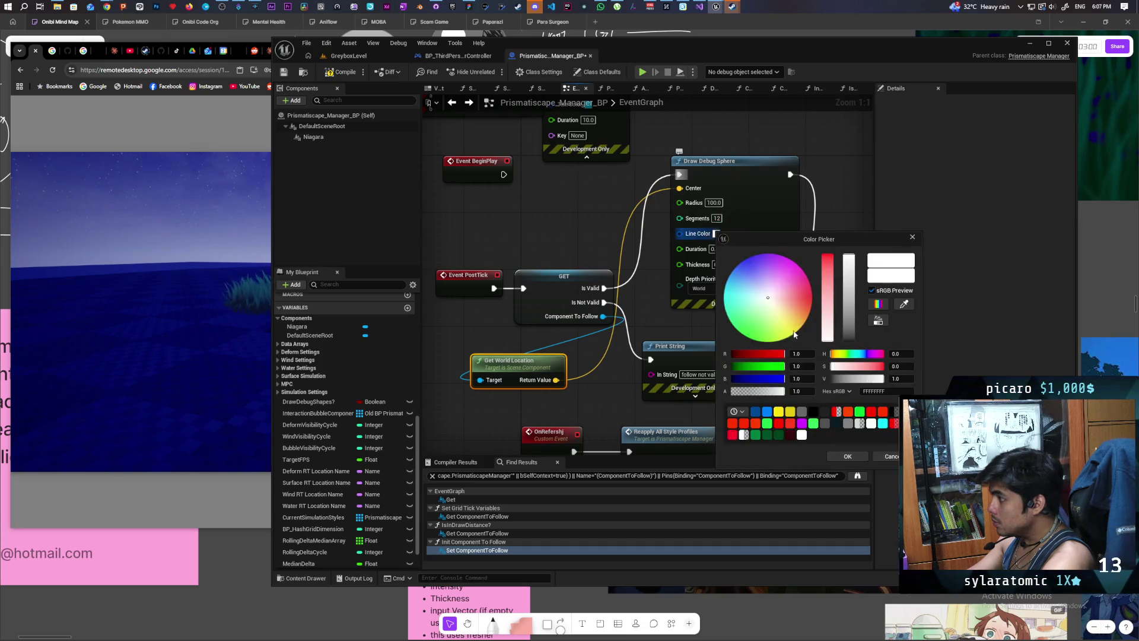
# Step: Give Draw Debug Sphere red lines, 0.01 duration and 1.0 thickness
pyautogui.click(848, 458)
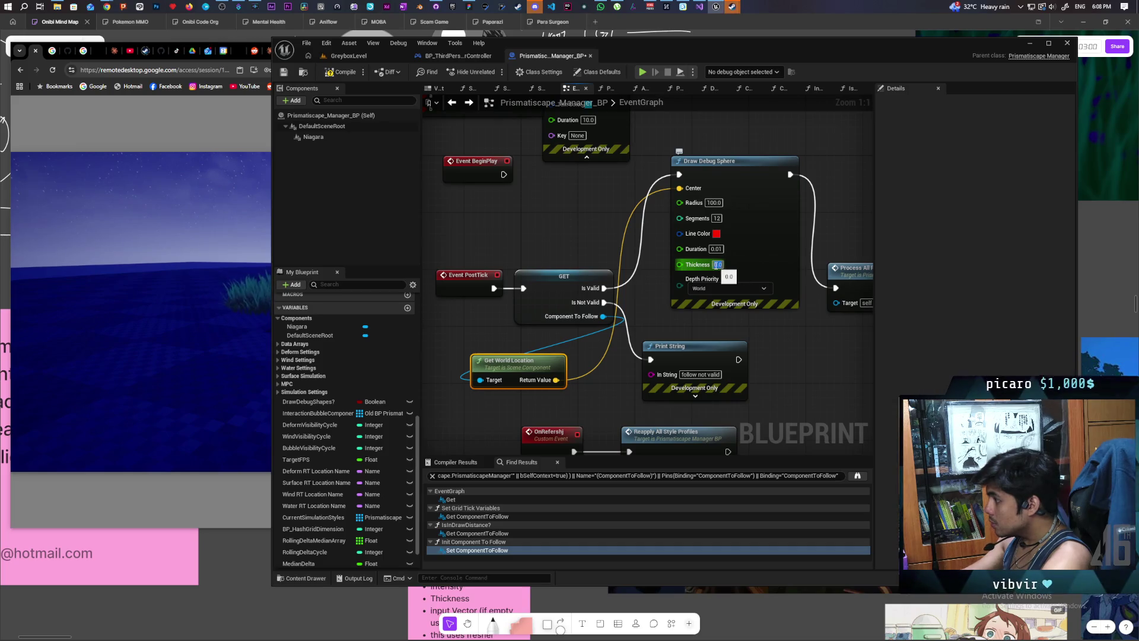
pyautogui.press('Return')
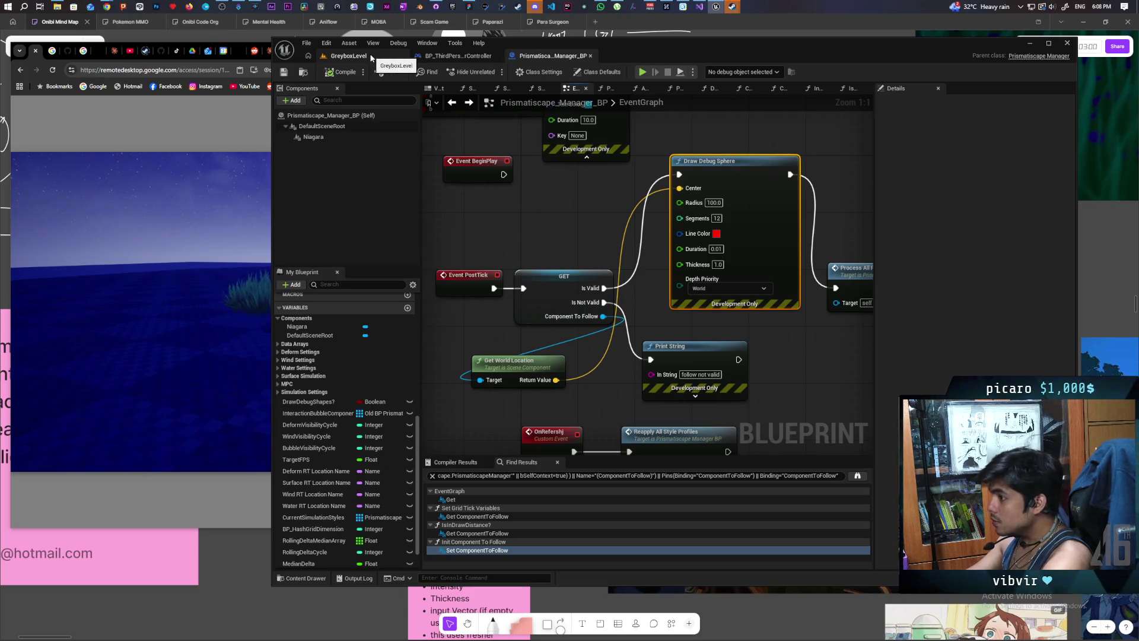
pyautogui.click(371, 57)
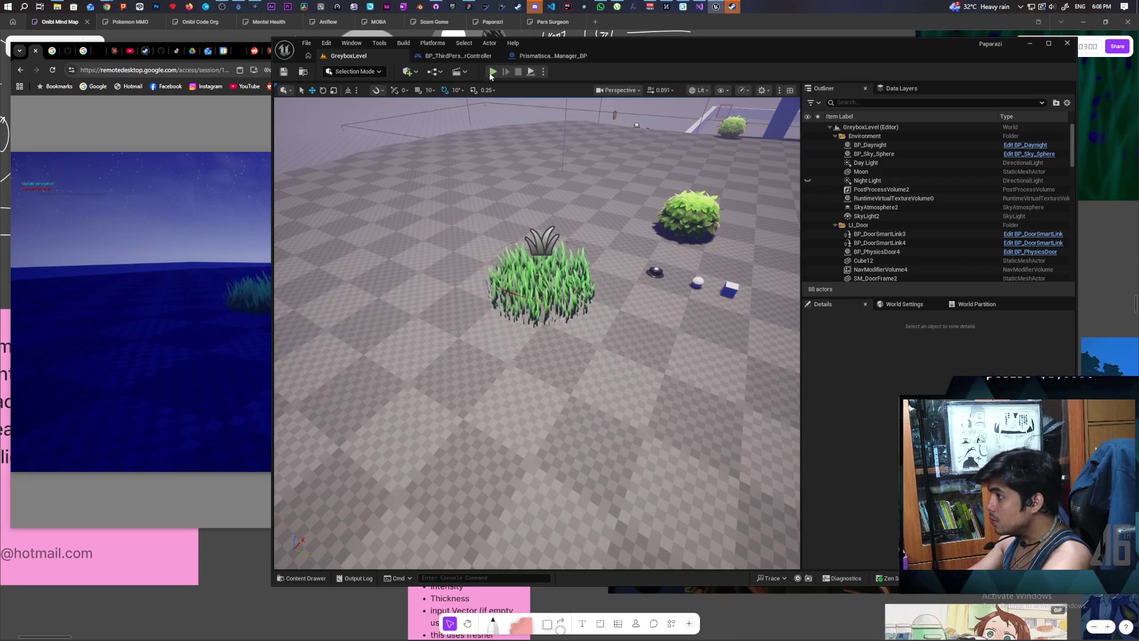
# Step: Play GreyboxLevel in the editor with Alt+P, watch the clients, then stop the session
pyautogui.hotkey('alt', 'p')
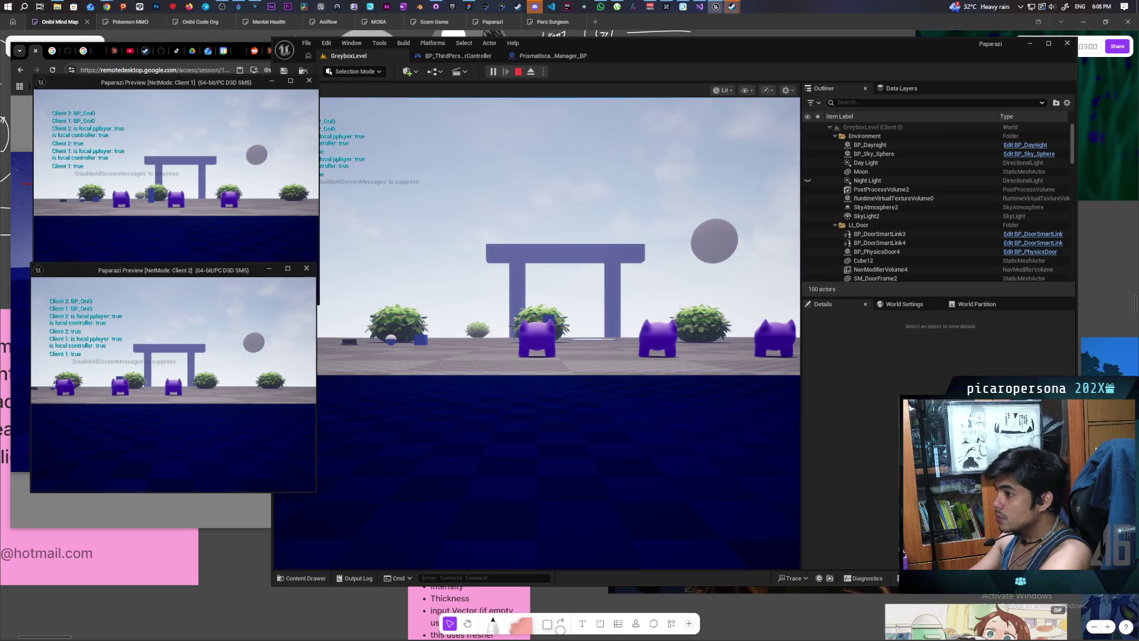
pyautogui.click(536, 332)
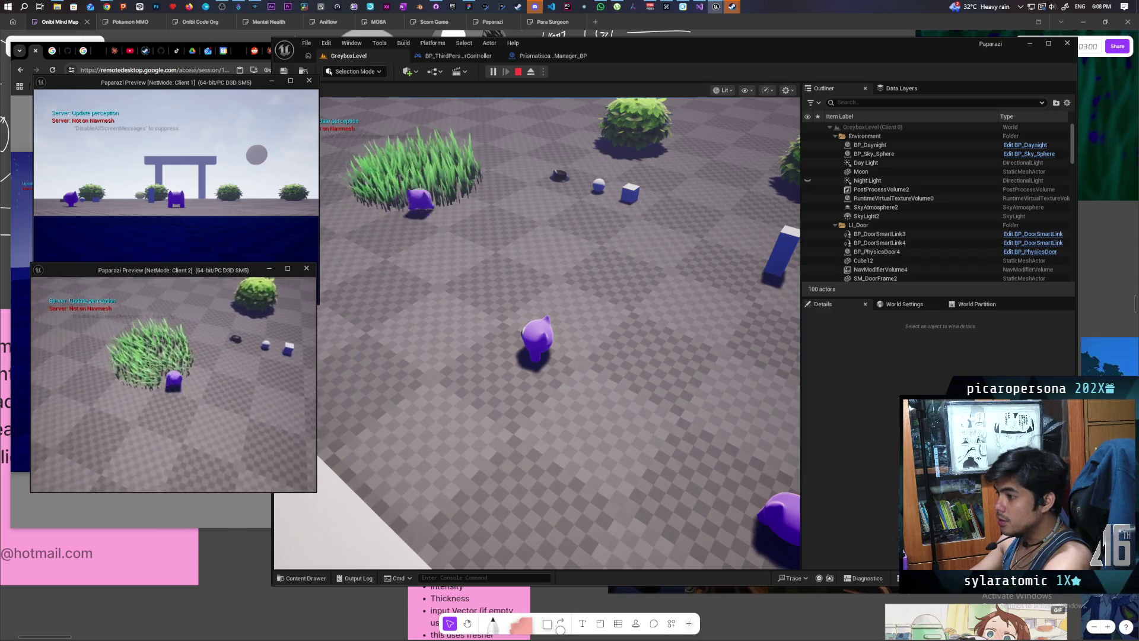
pyautogui.press('Escape')
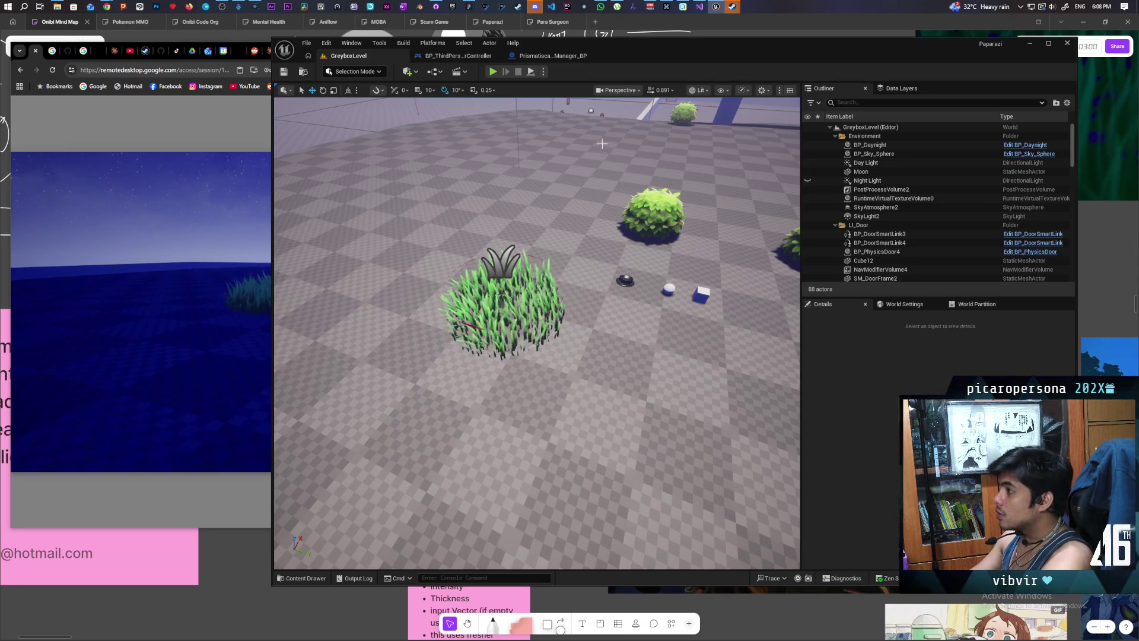
# Step: Set a breakpoint on the Initialize event in Prismatiscape_Manager_BP and start a multiplayer play session
pyautogui.click(558, 57)
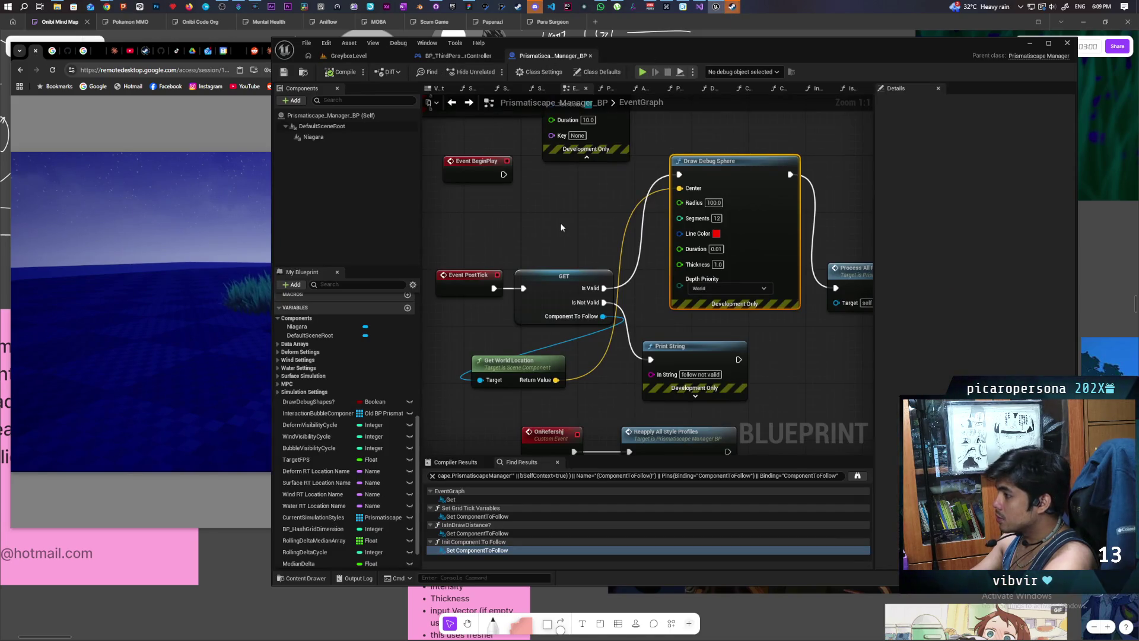
pyautogui.scroll(-3, 561, 228)
pyautogui.click(562, 255)
pyautogui.press('F9')
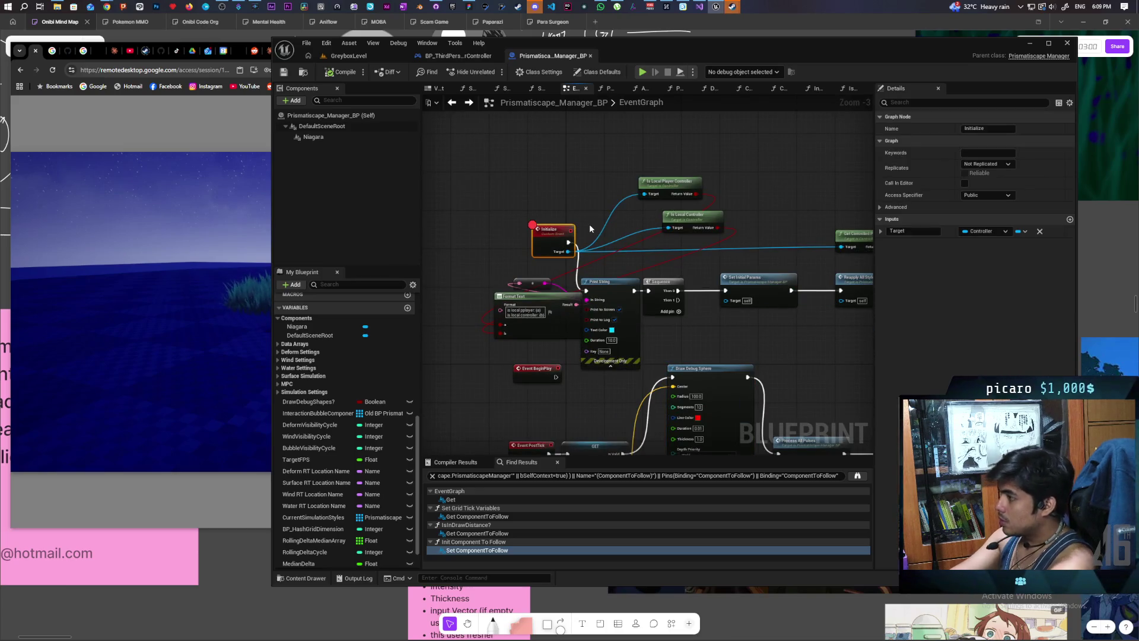
pyautogui.click(649, 70)
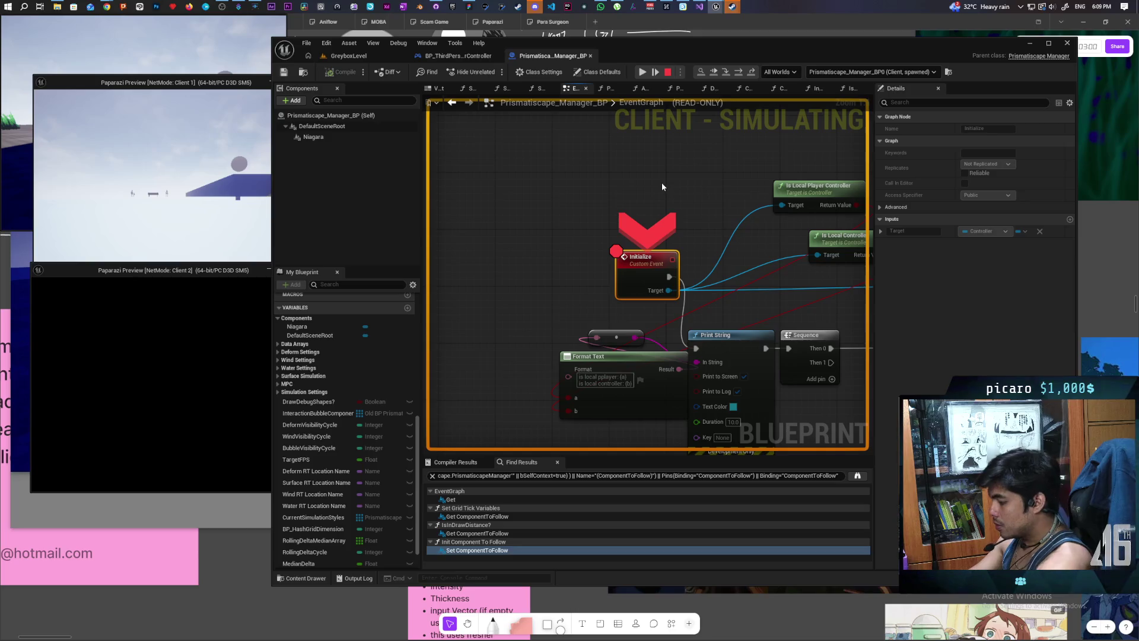
# Step: Step from Initialize through Print String, Sequence, Set Initial Params, Reapply All Style Profiles and Is Valid to Delay
pyautogui.press('F10')
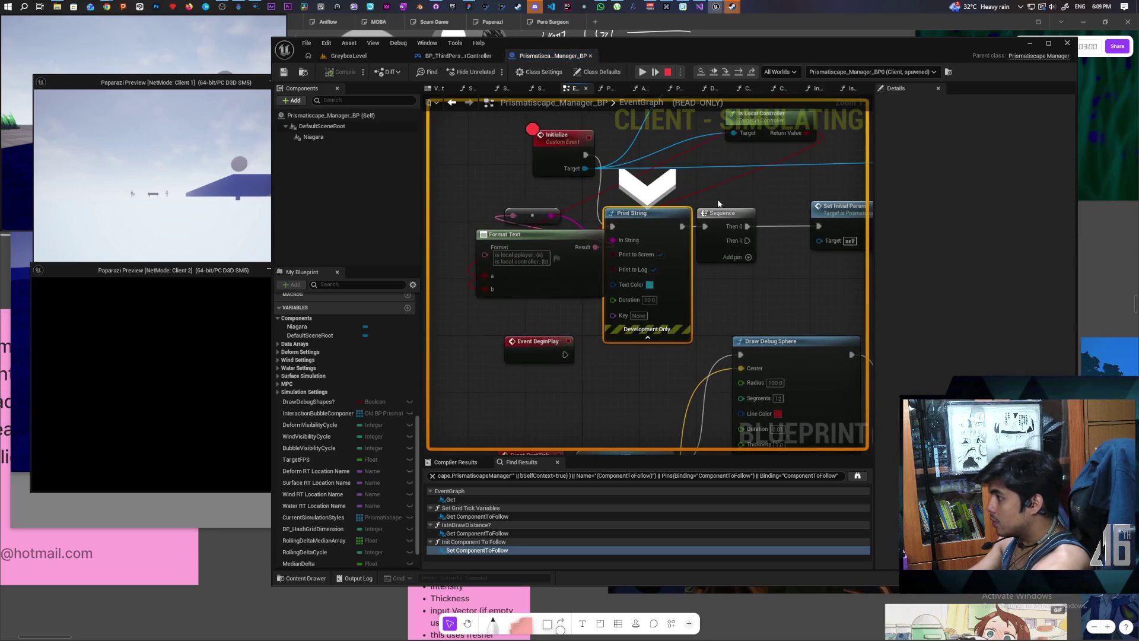
pyautogui.press('F10')
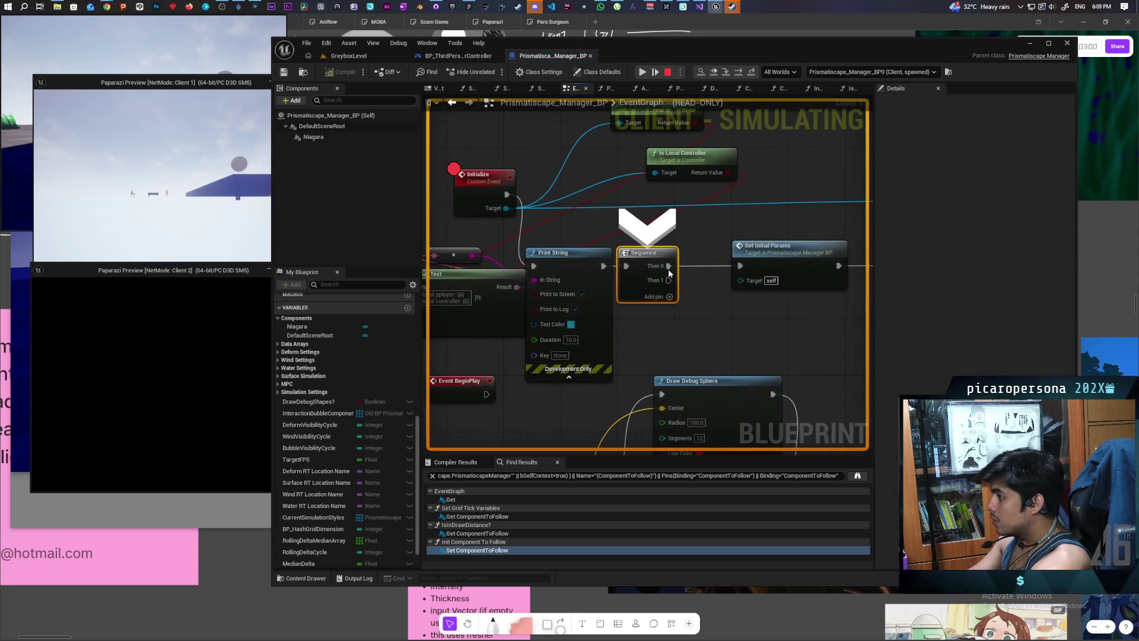
pyautogui.press('F10')
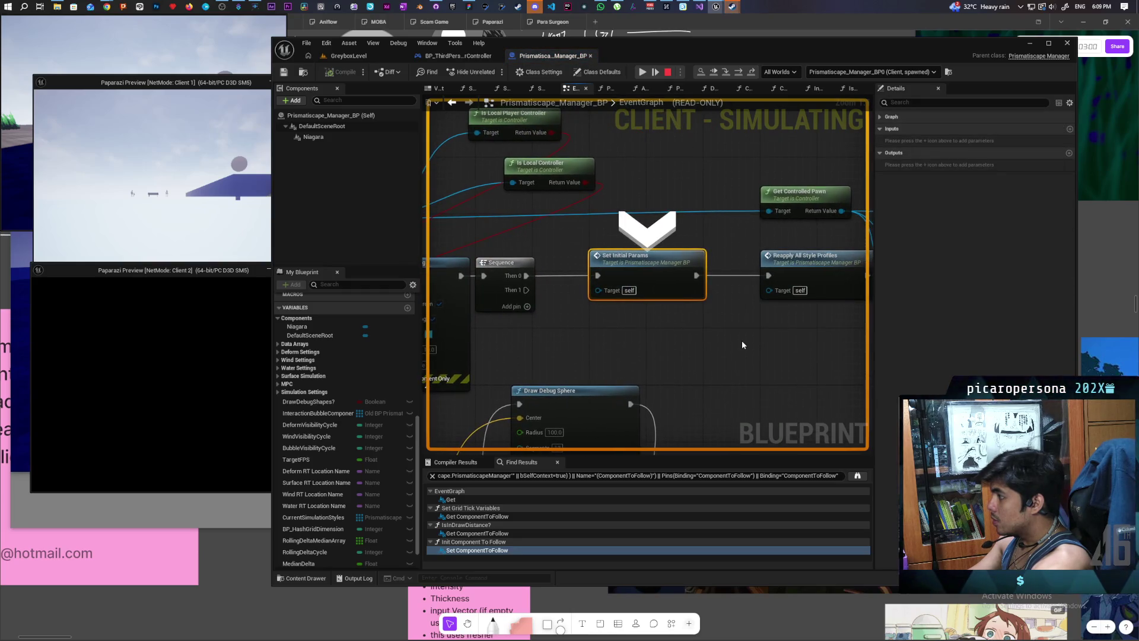
pyautogui.press('F10')
pyautogui.press('F10')
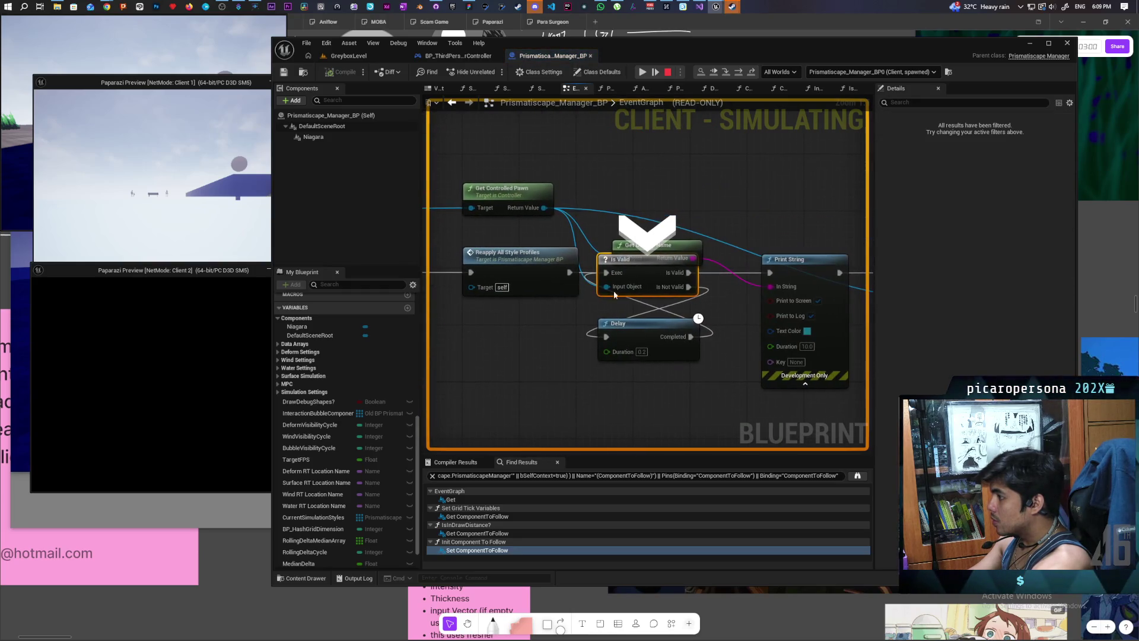
pyautogui.moveTo(609, 288)
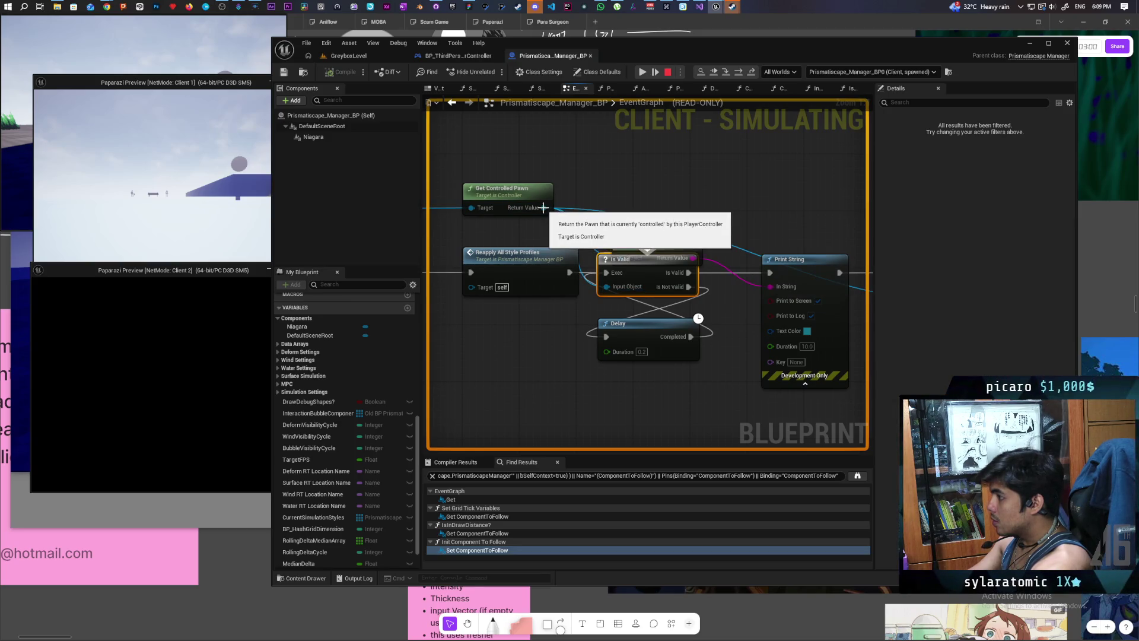
pyautogui.press('F10')
# Step: When Initialize breaks again, step through Reapply All Style Profiles and Is Valid to Delay, resuming the game
pyautogui.moveTo(646, 286)
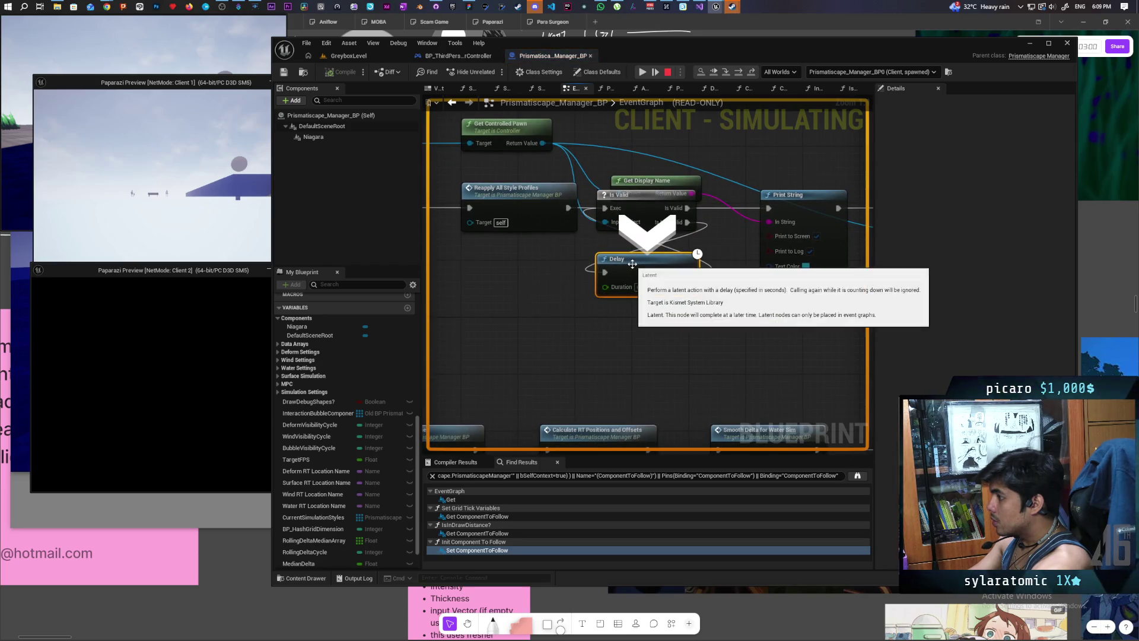
pyautogui.press('F10')
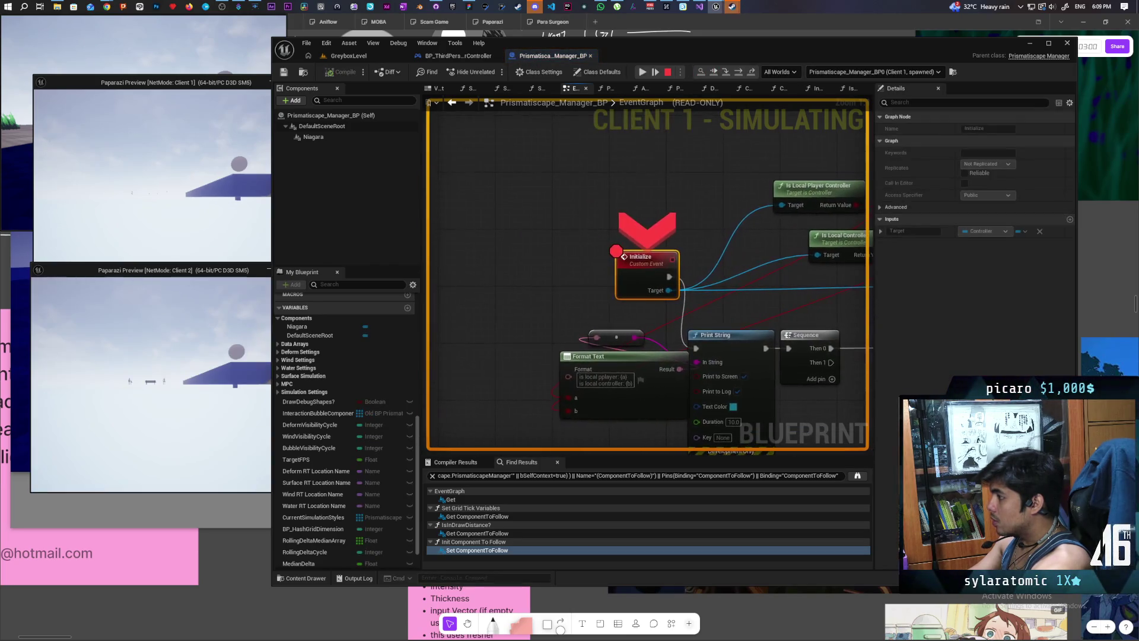
pyautogui.press('F10')
pyautogui.press('F10')
pyautogui.press('F10')
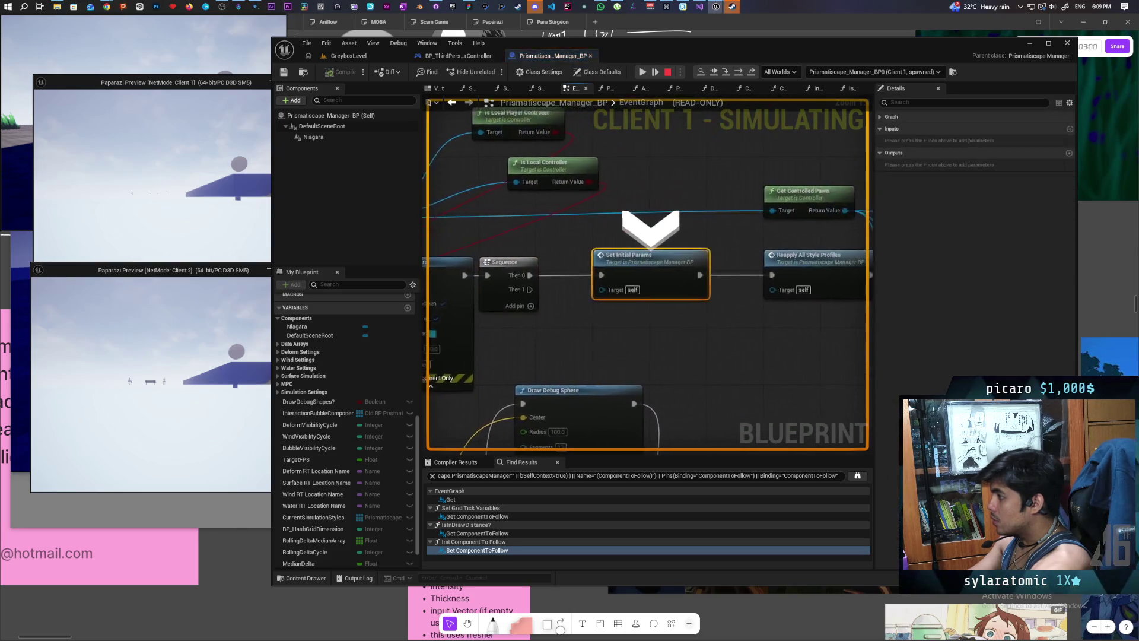
pyautogui.press('F10')
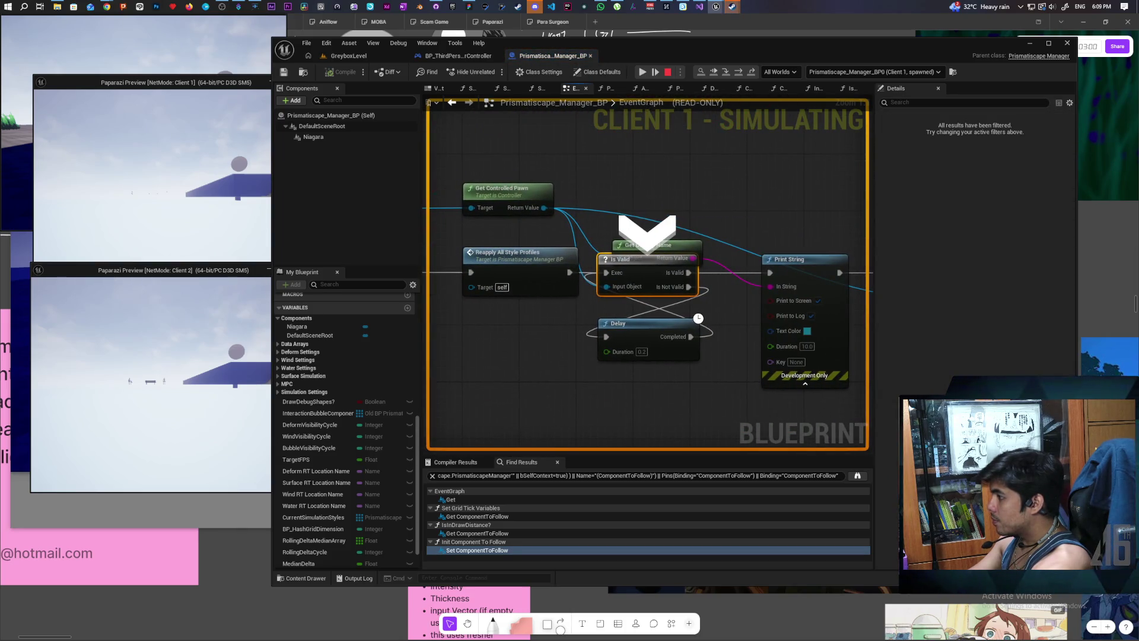
pyautogui.press('F10')
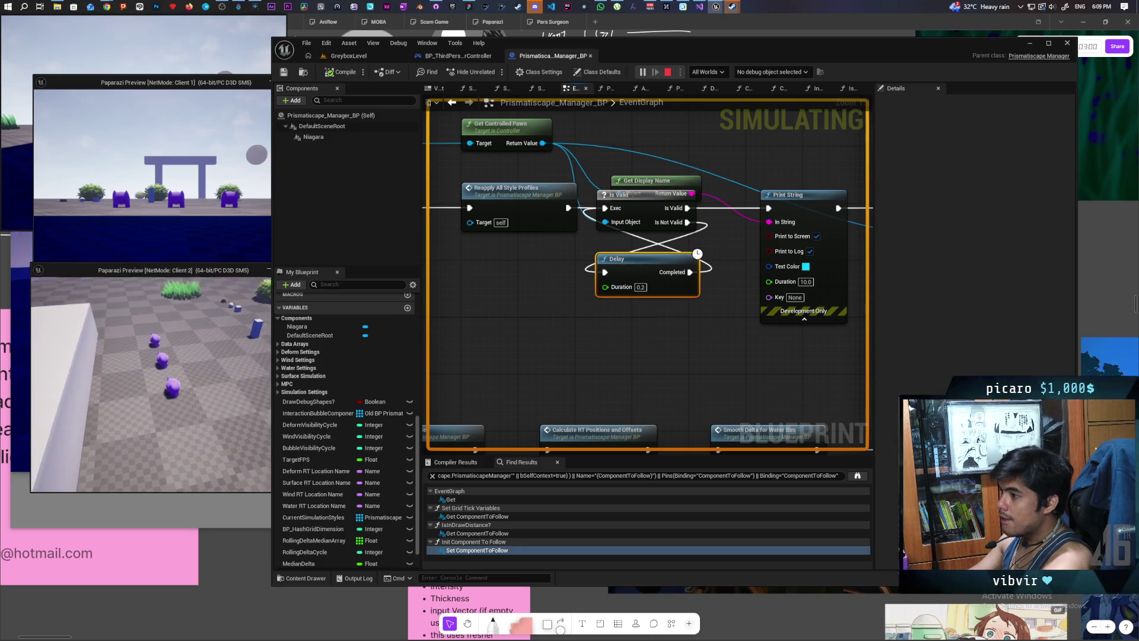
# Step: With the Client 2 preview brought forward, toggle off the Initialize event's breakpoint in the graph
pyautogui.click(303, 469)
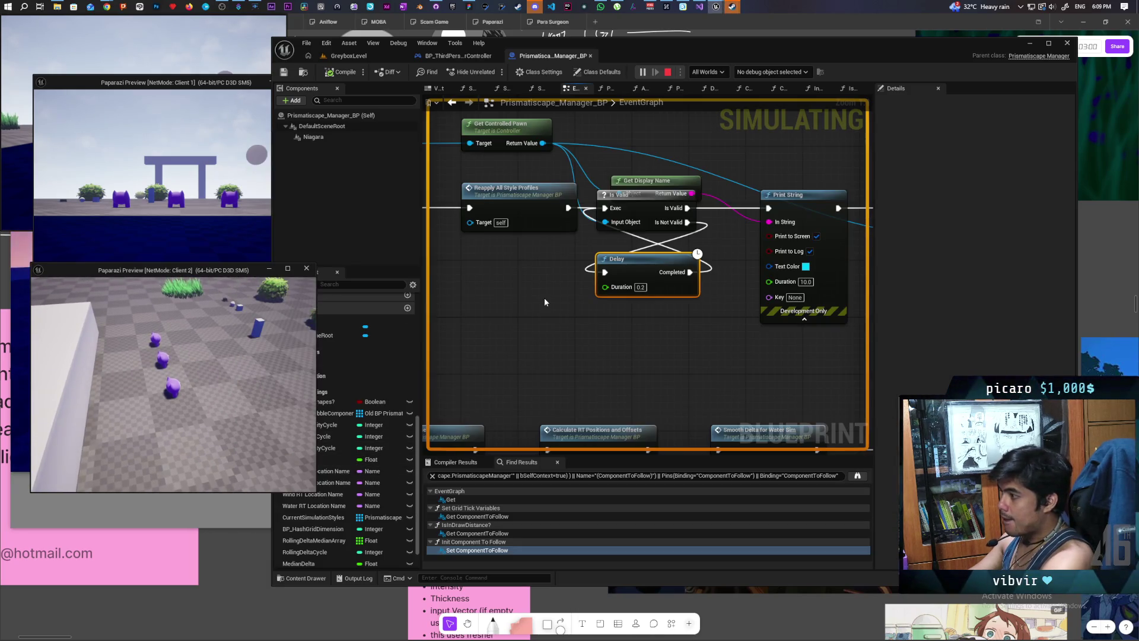
pyautogui.scroll(-3, 542, 295)
pyautogui.moveTo(696, 295)
pyautogui.mouseDown()
pyautogui.moveTo(773, 275)
pyautogui.moveTo(753, 265)
pyautogui.moveTo(656, 290)
pyautogui.moveTo(720, 270)
pyautogui.moveTo(753, 274)
pyautogui.moveTo(442, 332)
pyautogui.moveTo(748, 321)
pyautogui.mouseUp()
pyautogui.click(485, 186)
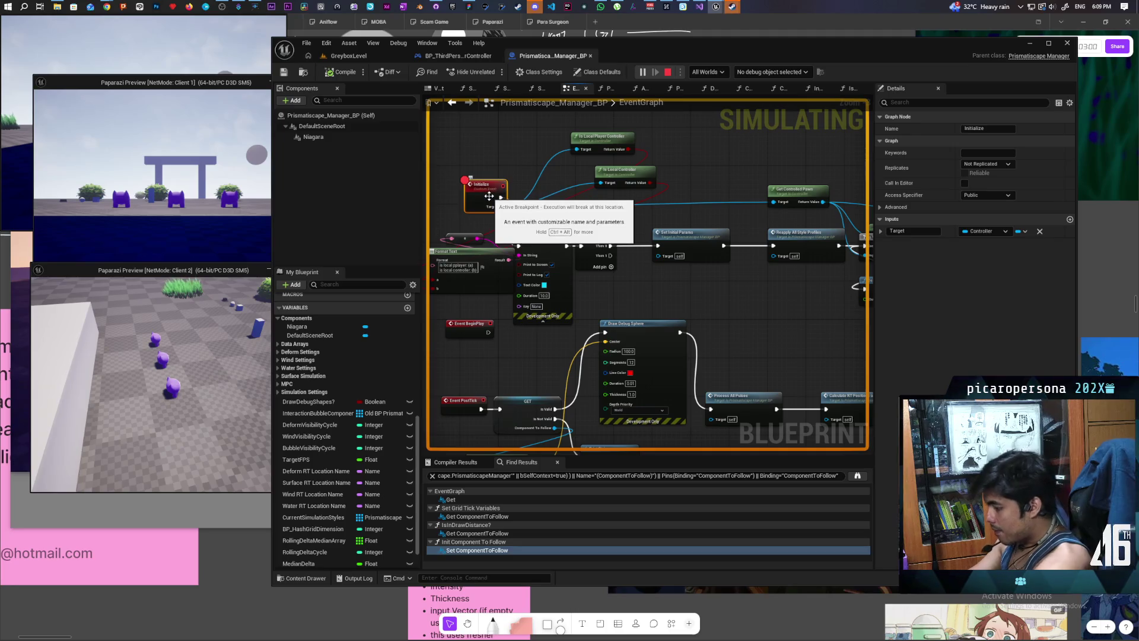
pyautogui.press('F9')
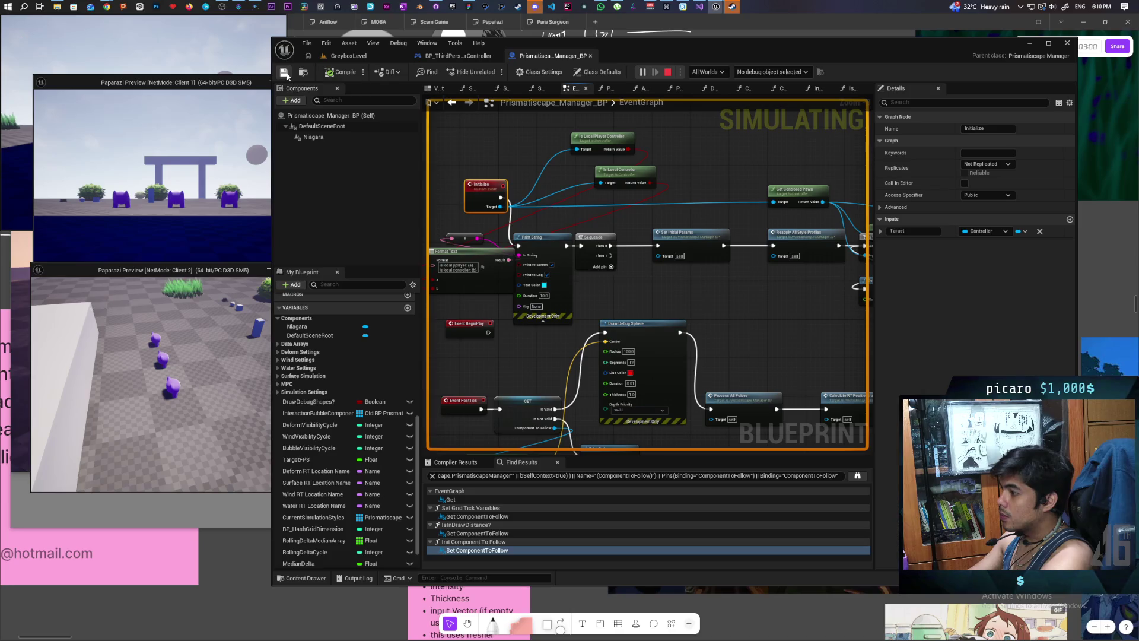
pyautogui.moveTo(675, 322)
pyautogui.mouseDown()
pyautogui.moveTo(683, 256)
pyautogui.moveTo(684, 267)
pyautogui.mouseUp()
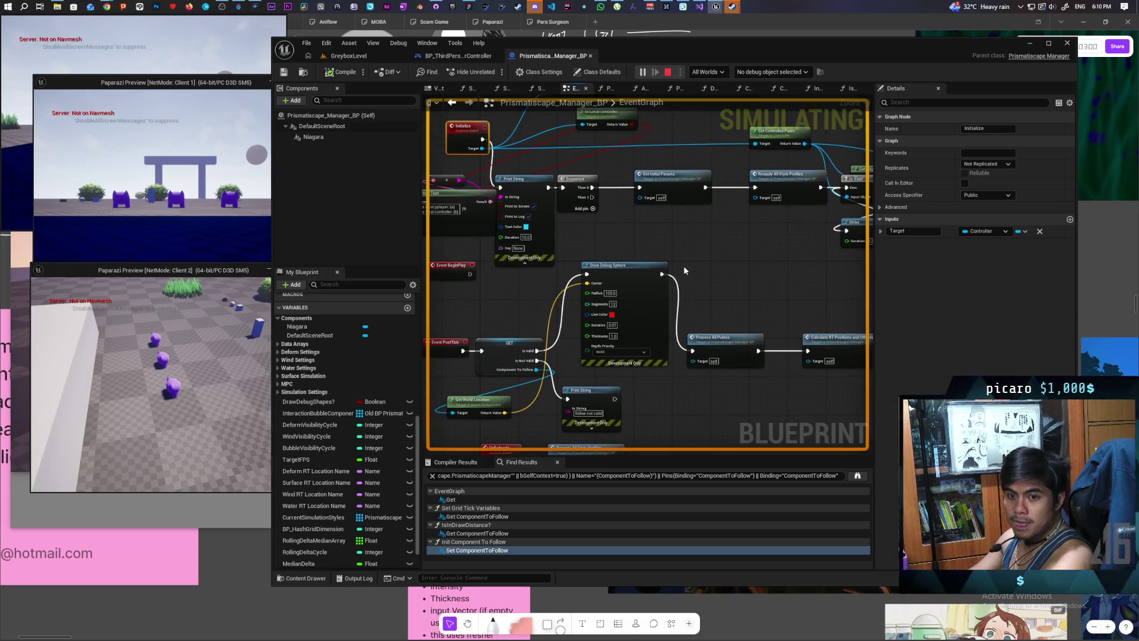
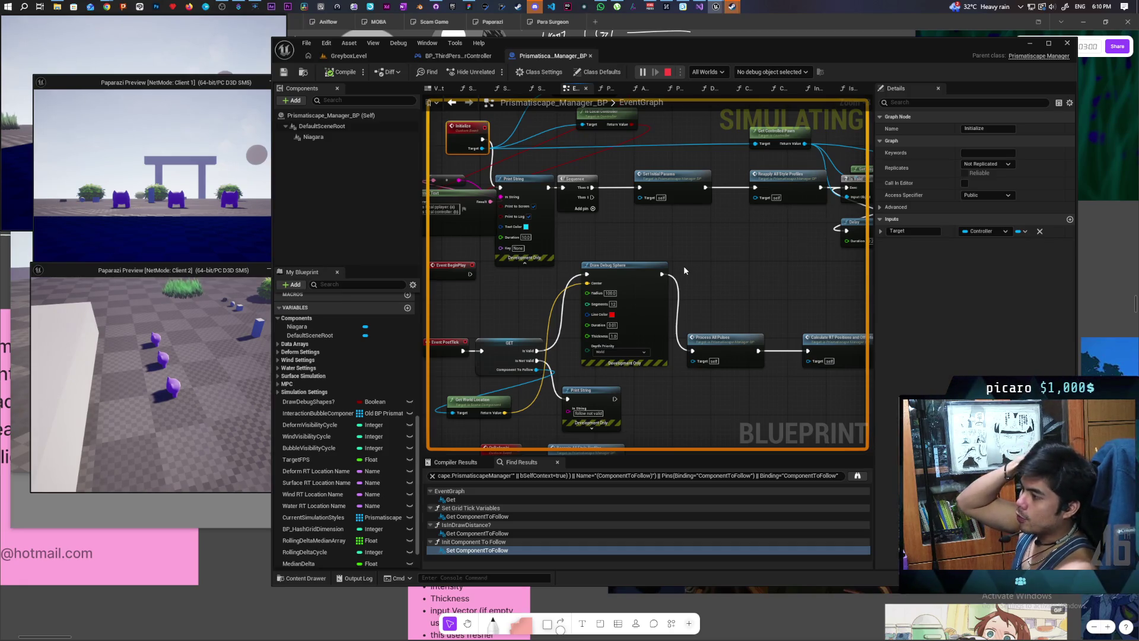
# Step: Stop the running simulation and view BP_ThirdPersonPlayerController's Get Actor Of Class nodes
pyautogui.moveTo(621, 248)
pyautogui.mouseDown()
pyautogui.moveTo(665, 314)
pyautogui.moveTo(664, 371)
pyautogui.moveTo(629, 382)
pyautogui.moveTo(663, 373)
pyautogui.mouseUp()
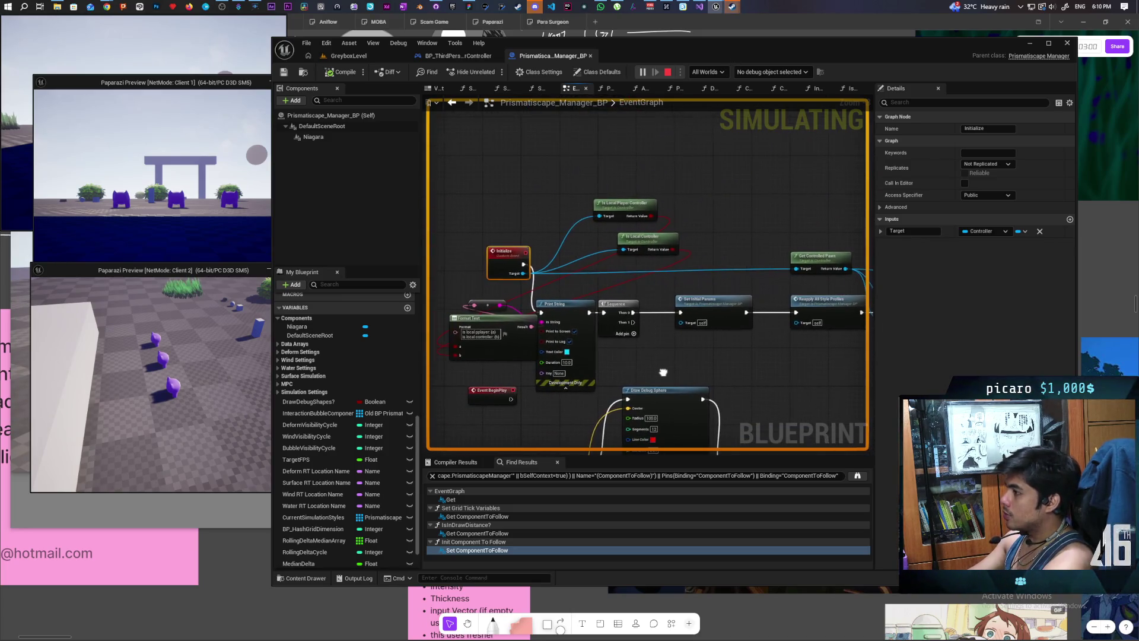
pyautogui.click(667, 73)
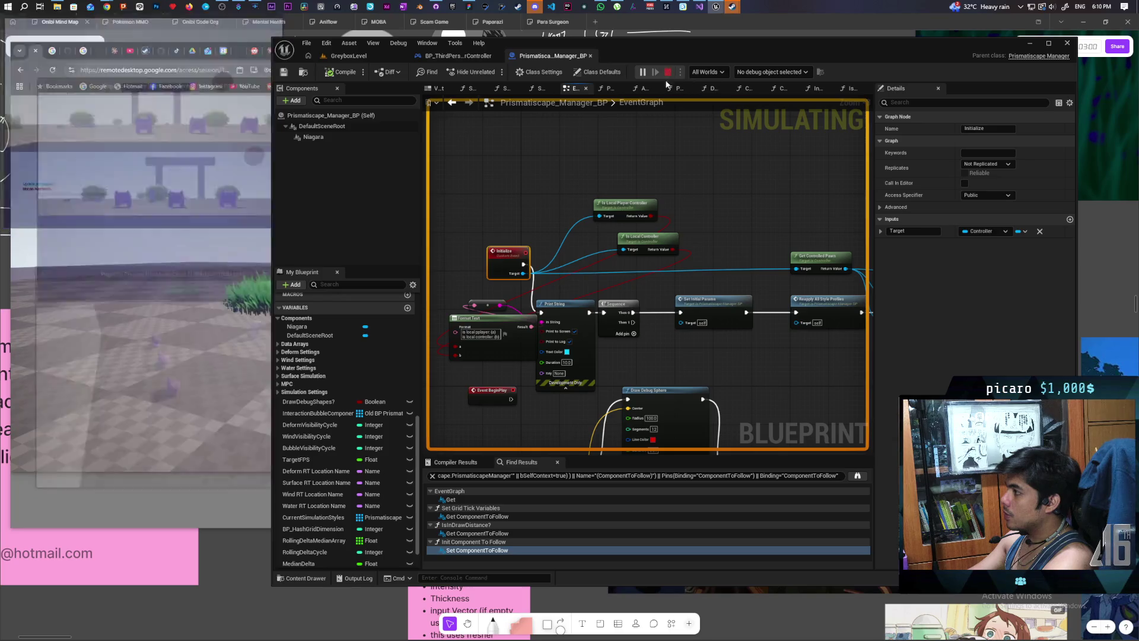
pyautogui.click(458, 56)
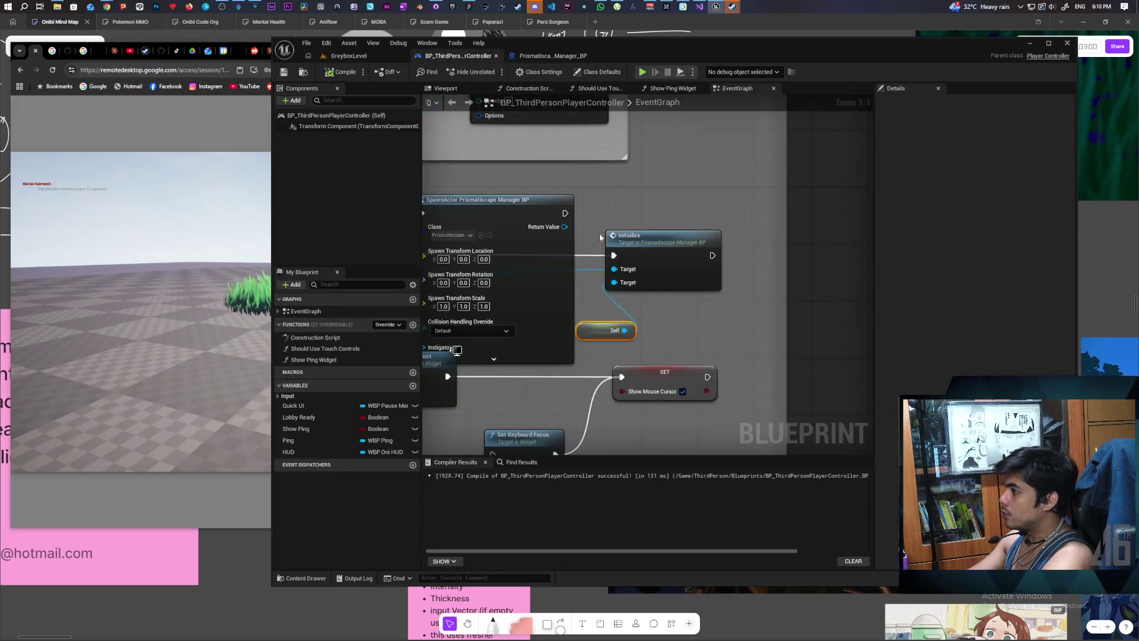
pyautogui.scroll(2, 659, 240)
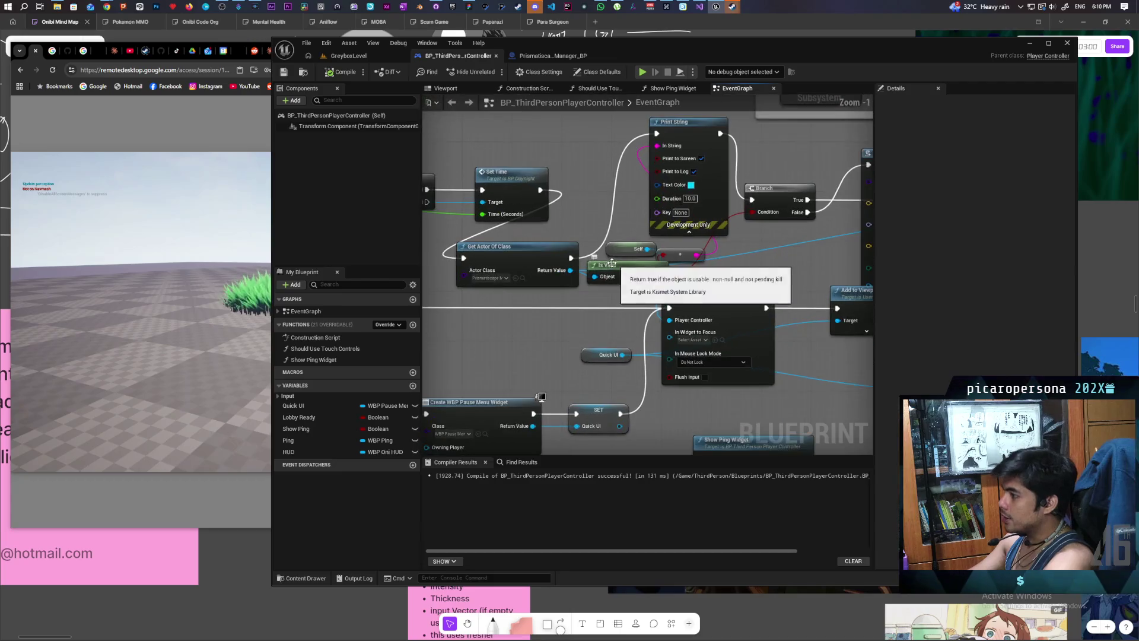
pyautogui.moveTo(571, 300); pyautogui.dragTo(669, 254)
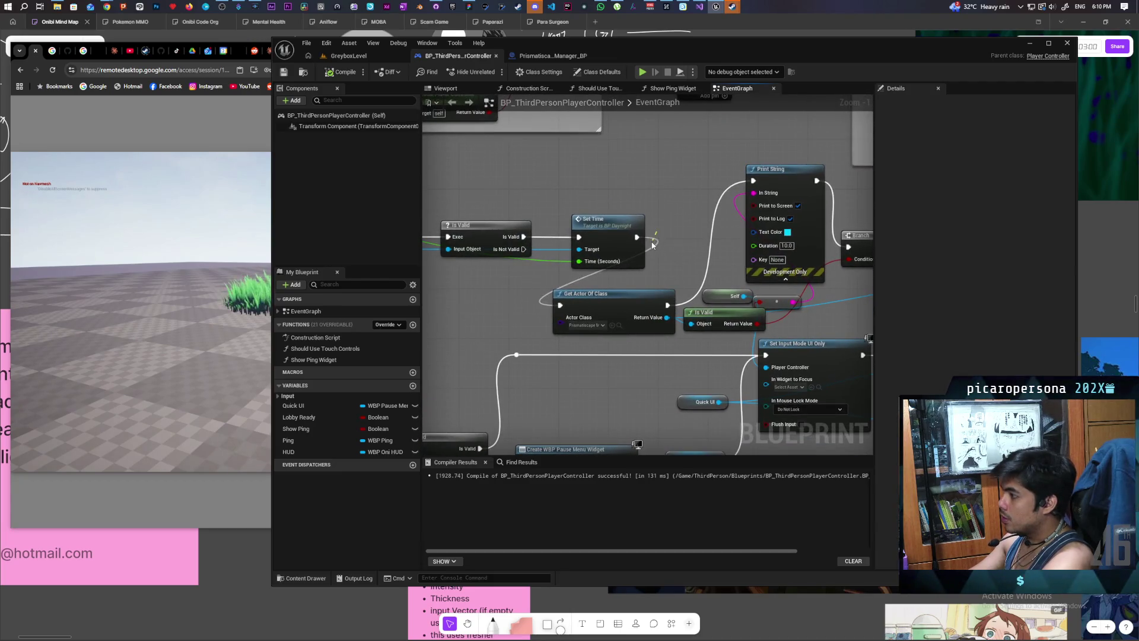
# Step: Recompile BP_ThirdPersonPlayerController and bring up the project's content assets
pyautogui.click(343, 71)
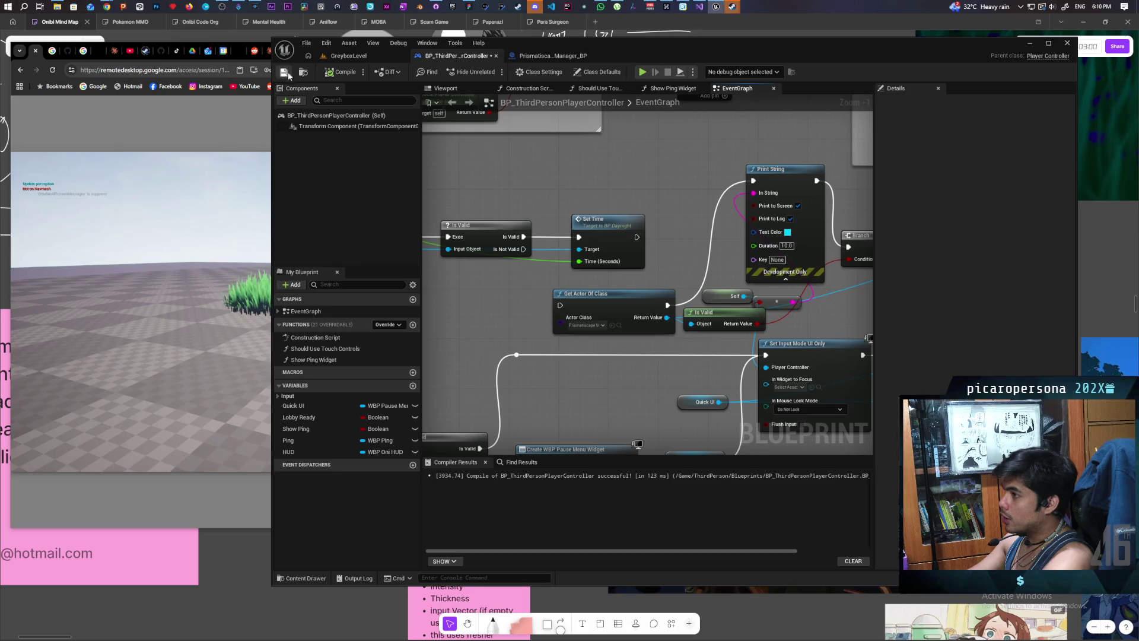
pyautogui.scroll(-3, 681, 268)
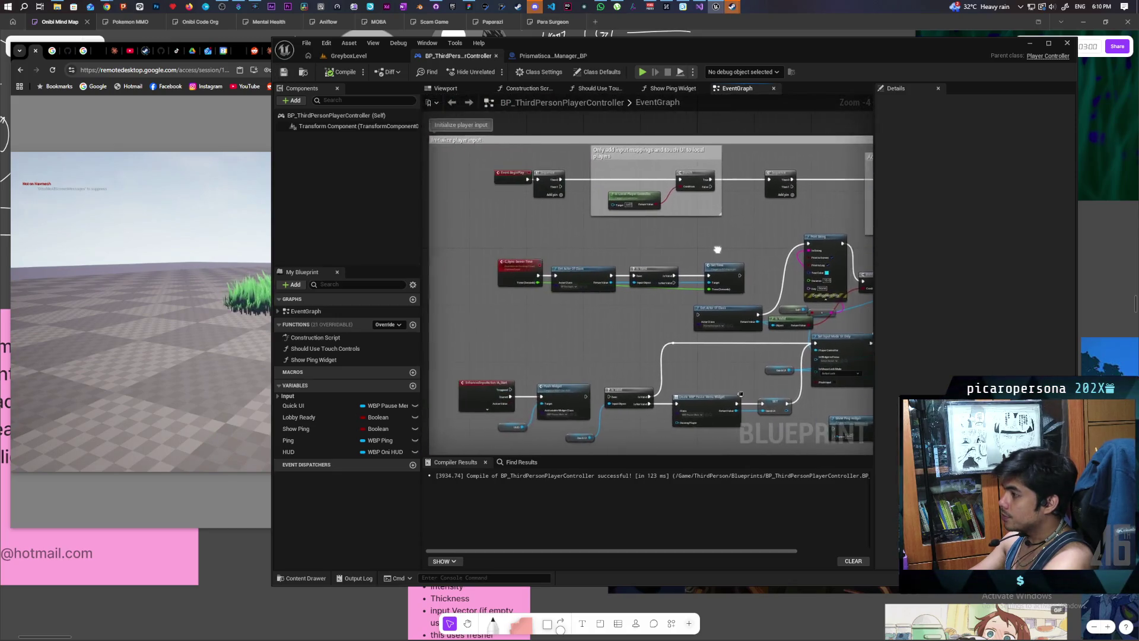
pyautogui.scroll(1, 585, 265)
pyautogui.moveTo(591, 248)
pyautogui.mouseDown()
pyautogui.moveTo(730, 242)
pyautogui.moveTo(684, 249)
pyautogui.mouseUp()
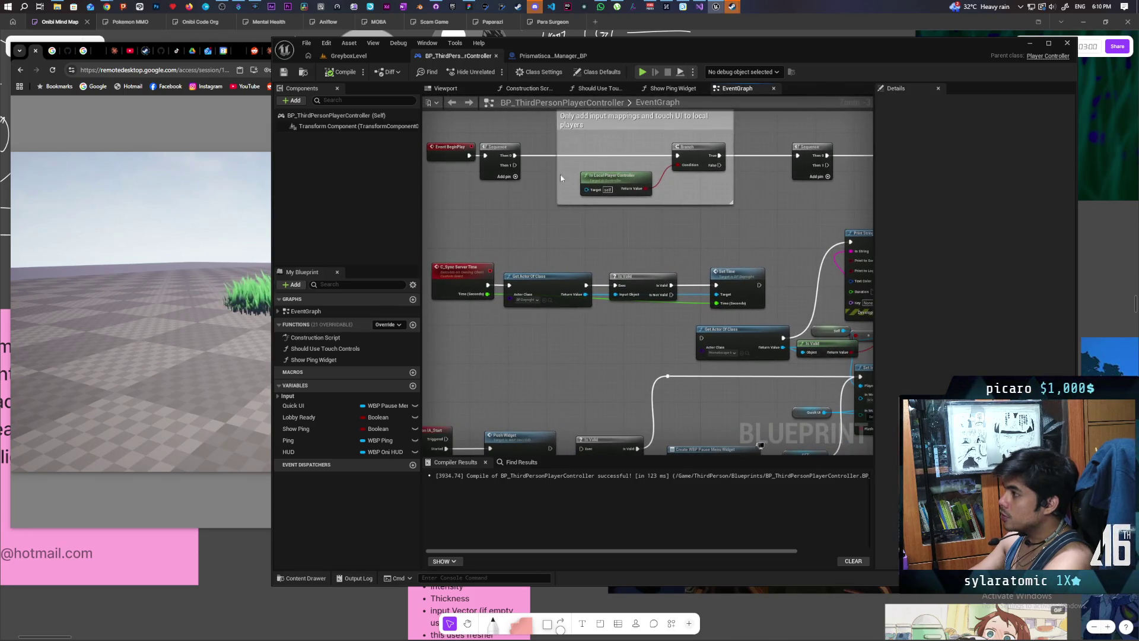
pyautogui.click(306, 578)
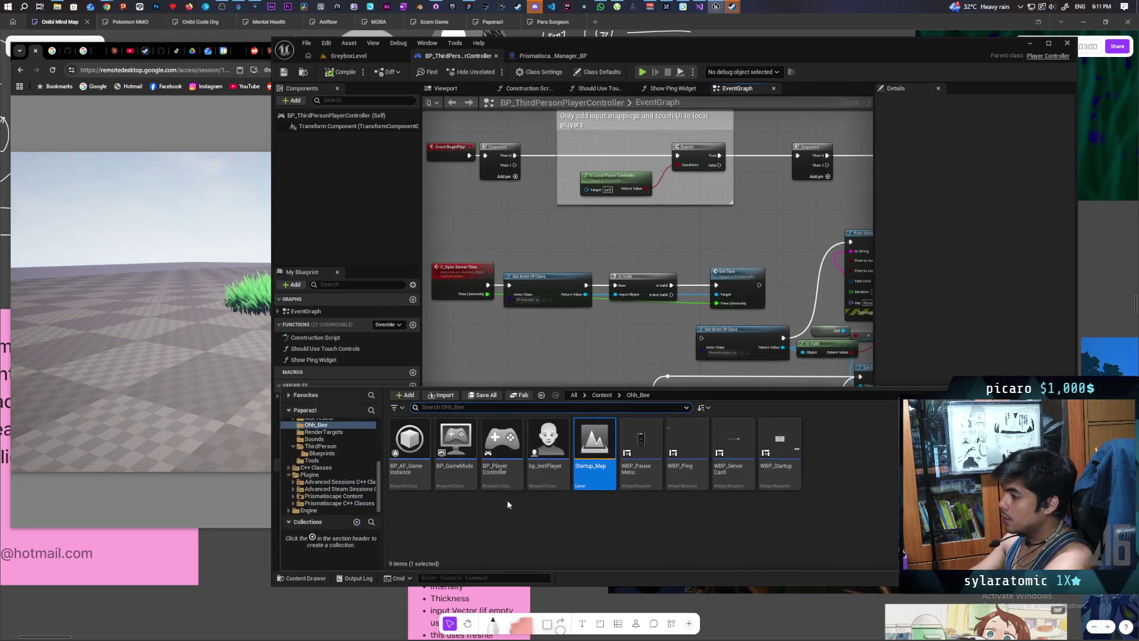
# Step: Open BP_Oni from Content > ThirdPerson > Blueprints
pyautogui.click(601, 397)
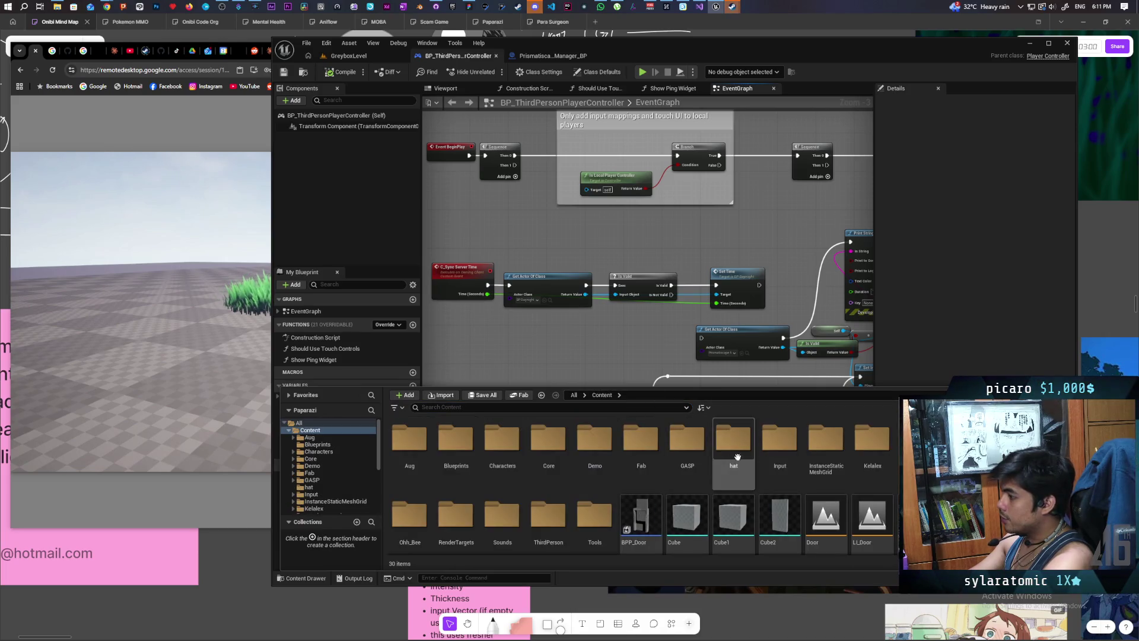
pyautogui.doubleClick(563, 521)
pyautogui.doubleClick(423, 461)
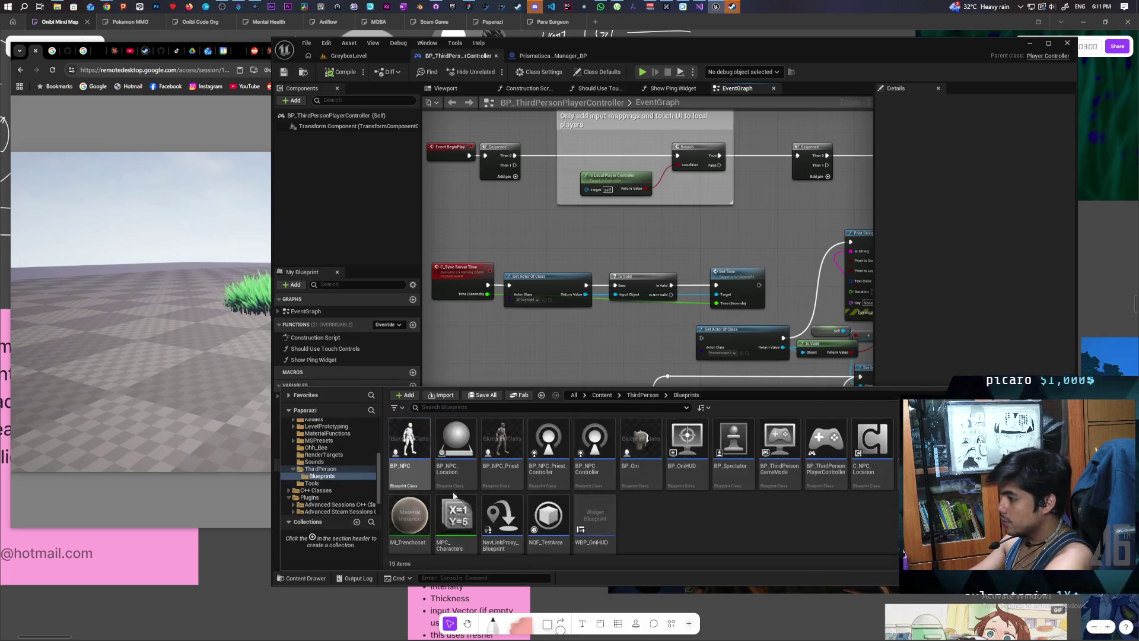
pyautogui.click(641, 454)
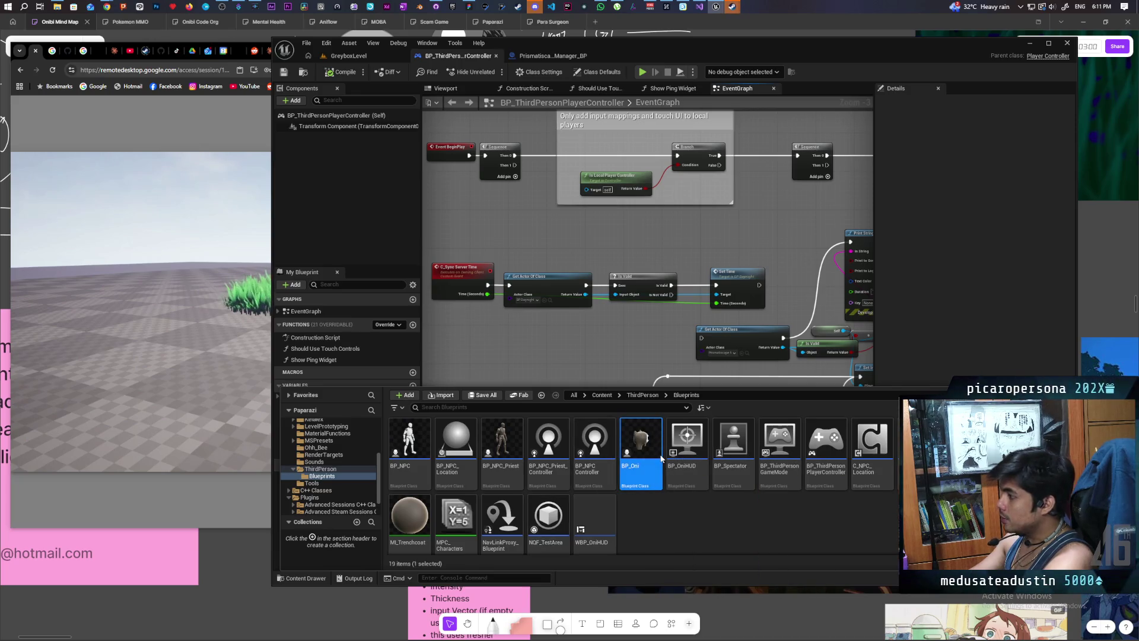
pyautogui.doubleClick(641, 451)
# Step: Frame the Event Possessed, Sequence and Cast To PlayerController nodes in BP_Oni's graph
pyautogui.scroll(-5, 630, 376)
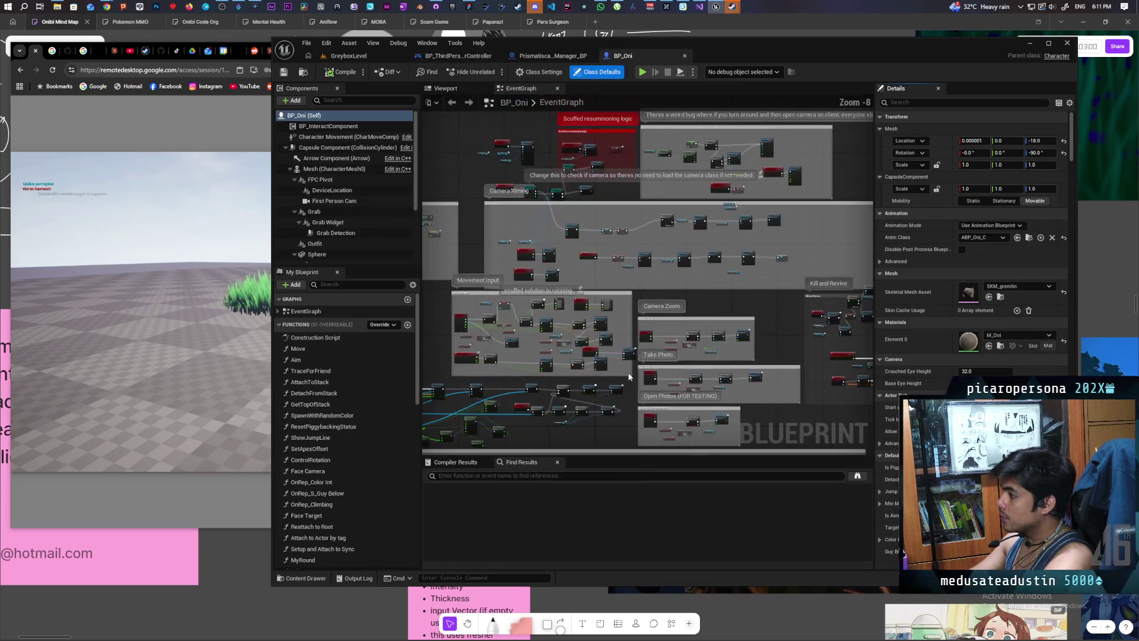
pyautogui.scroll(-3, 630, 376)
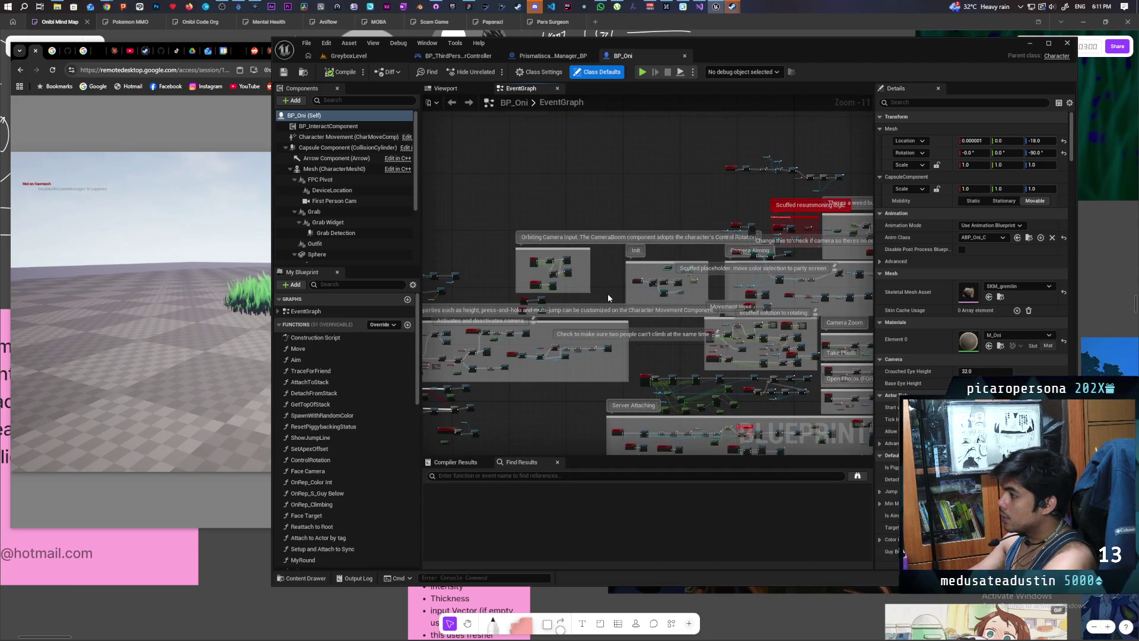
pyautogui.scroll(9, 681, 285)
pyautogui.moveTo(736, 275)
pyautogui.mouseDown()
pyautogui.moveTo(495, 326)
pyautogui.moveTo(451, 353)
pyautogui.moveTo(530, 290)
pyautogui.moveTo(572, 317)
pyautogui.moveTo(568, 337)
pyautogui.moveTo(569, 319)
pyautogui.mouseUp()
pyautogui.click(488, 276)
pyautogui.scroll(1, 451, 353)
pyautogui.moveTo(629, 400)
pyautogui.mouseDown()
pyautogui.moveTo(671, 371)
pyautogui.moveTo(631, 356)
pyautogui.moveTo(609, 360)
pyautogui.moveTo(597, 382)
pyautogui.mouseUp()
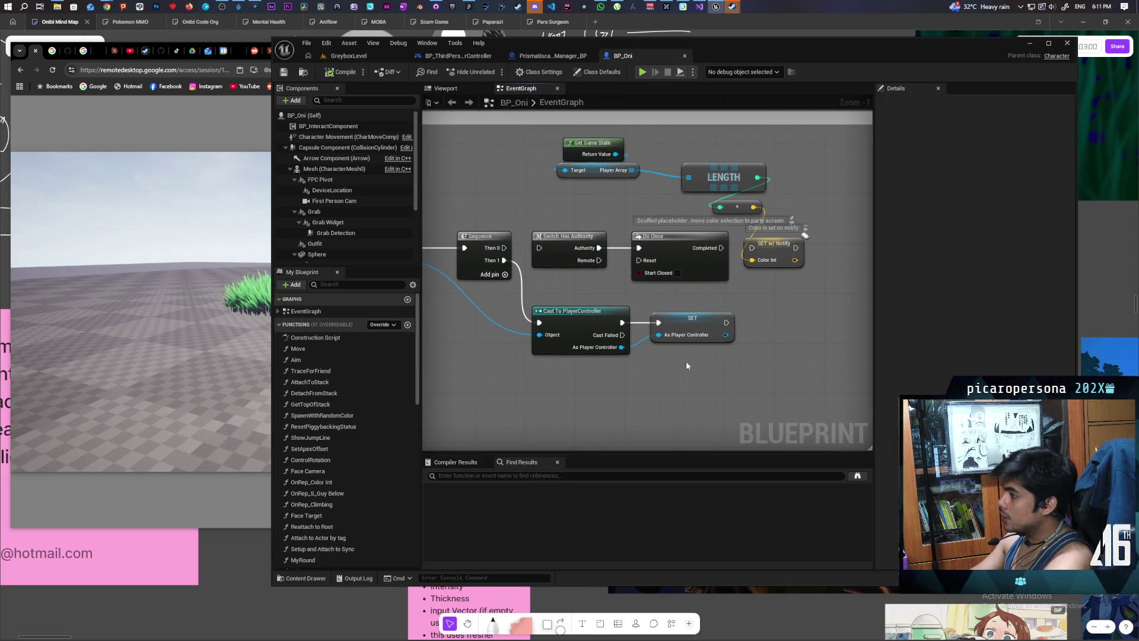
pyautogui.moveTo(687, 363); pyautogui.dragTo(644, 365)
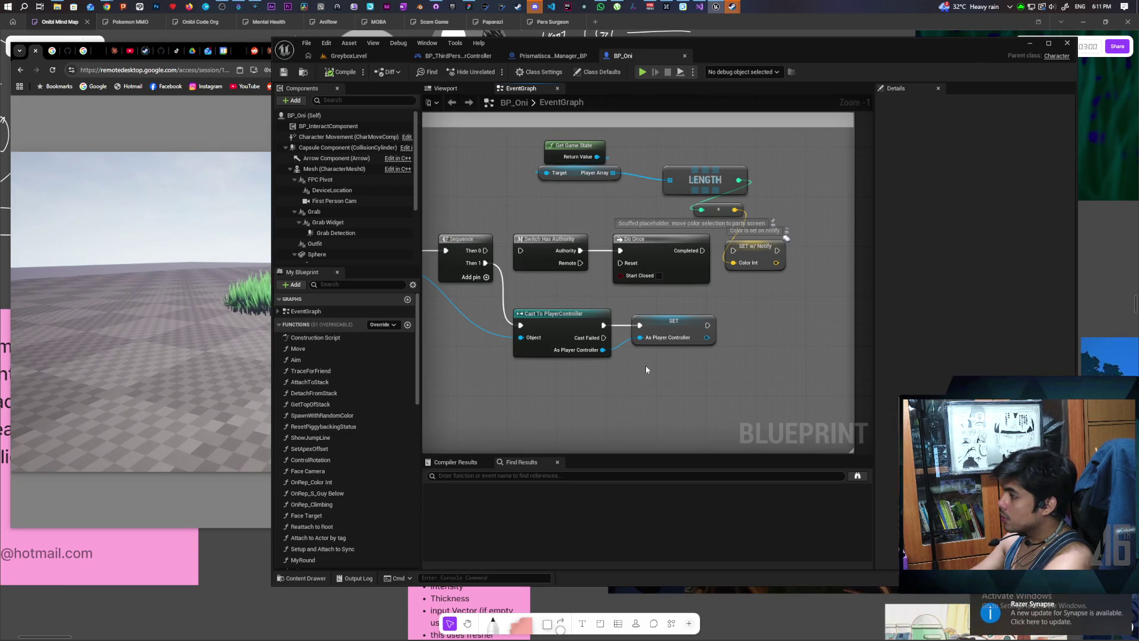
# Step: Move the Get Game State, LENGTH, Do Once and SET nodes up a little
pyautogui.rightClick(617, 380)
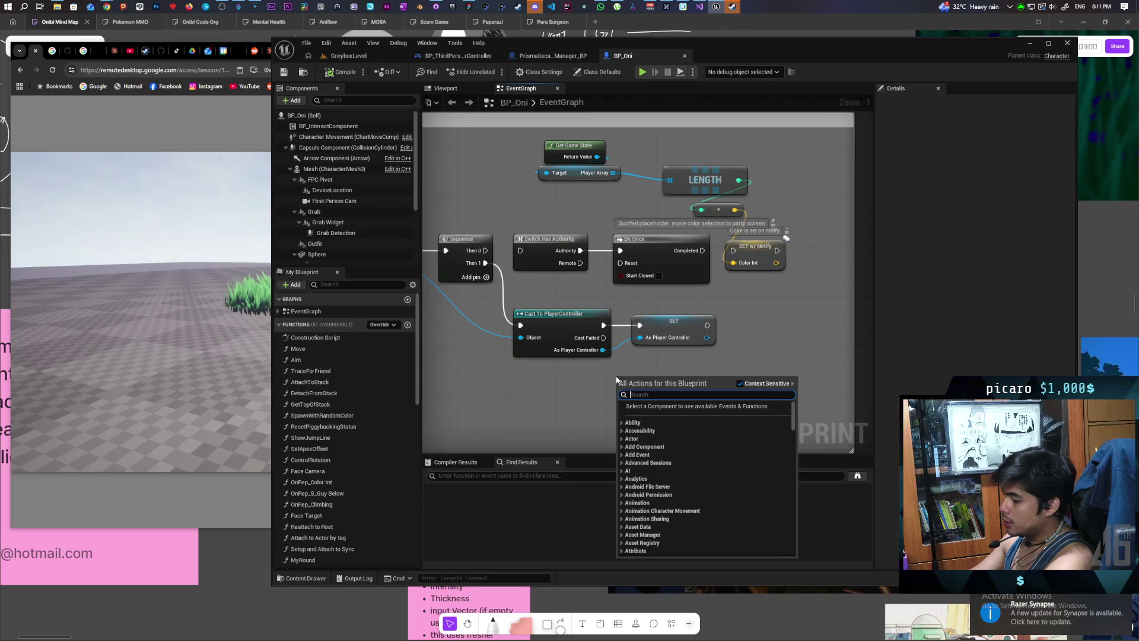
pyautogui.press('Escape')
pyautogui.moveTo(535, 236); pyautogui.dragTo(783, 352)
pyautogui.moveTo(671, 319); pyautogui.dragTo(671, 300)
# Step: Add an Is Locally Controlled node below the cast node
pyautogui.rightClick(548, 373)
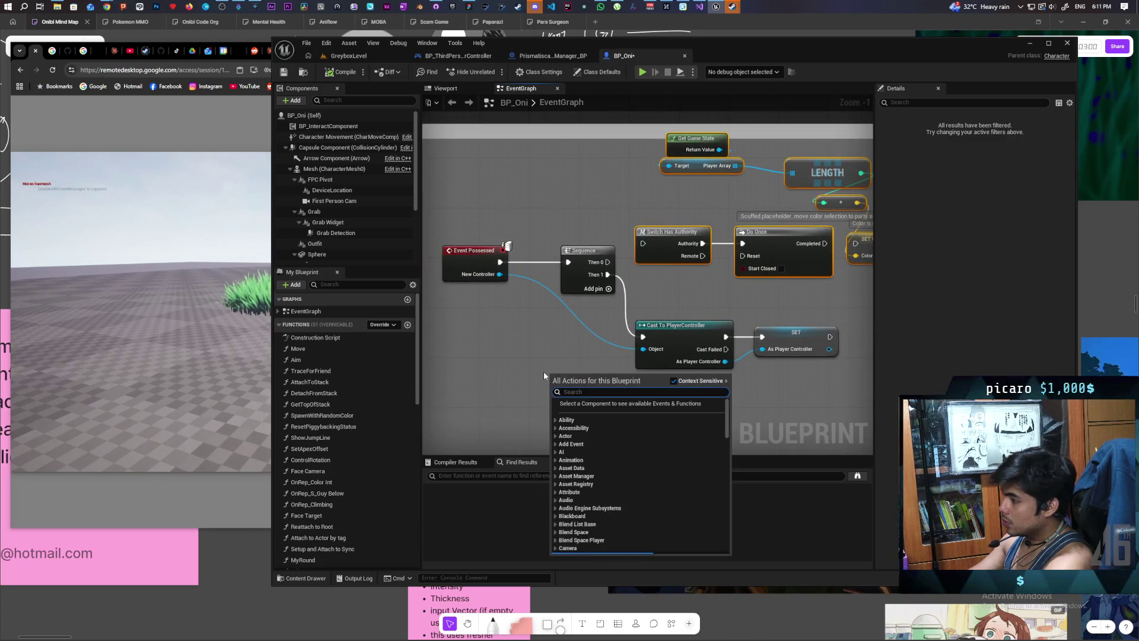
pyautogui.write('locall')
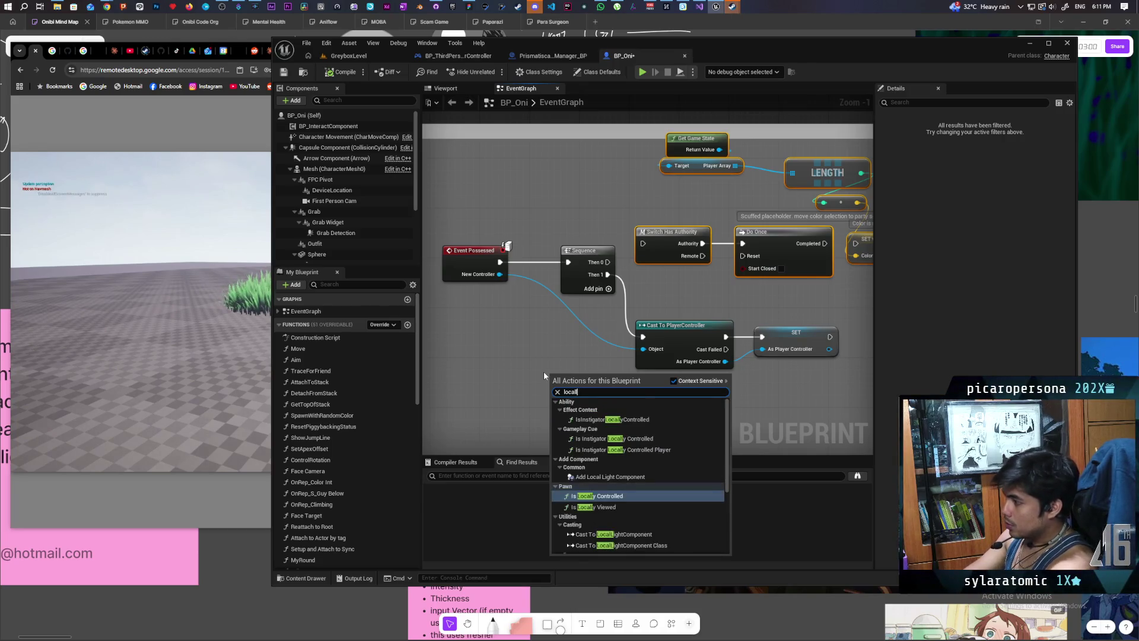
pyautogui.press('Return')
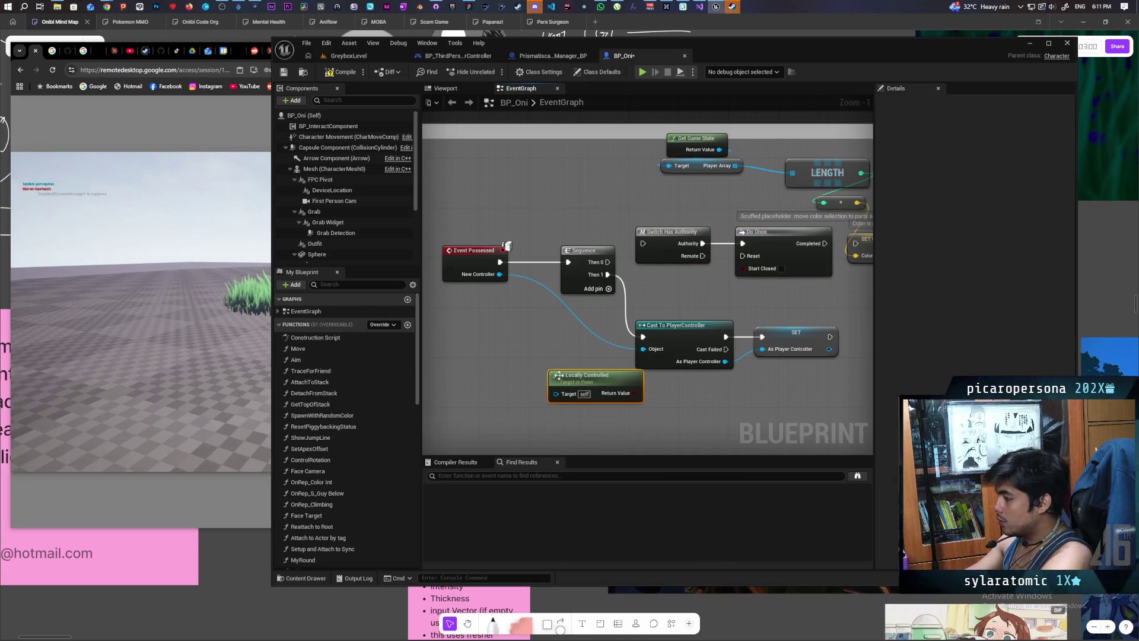
pyautogui.moveTo(583, 383)
pyautogui.mouseDown()
pyautogui.moveTo(621, 395)
pyautogui.moveTo(545, 419)
pyautogui.moveTo(578, 395)
pyautogui.moveTo(693, 396)
pyautogui.mouseUp()
pyautogui.click(578, 393)
pyautogui.moveTo(578, 393)
pyautogui.mouseDown()
pyautogui.moveTo(780, 394)
pyautogui.moveTo(445, 390)
pyautogui.mouseUp()
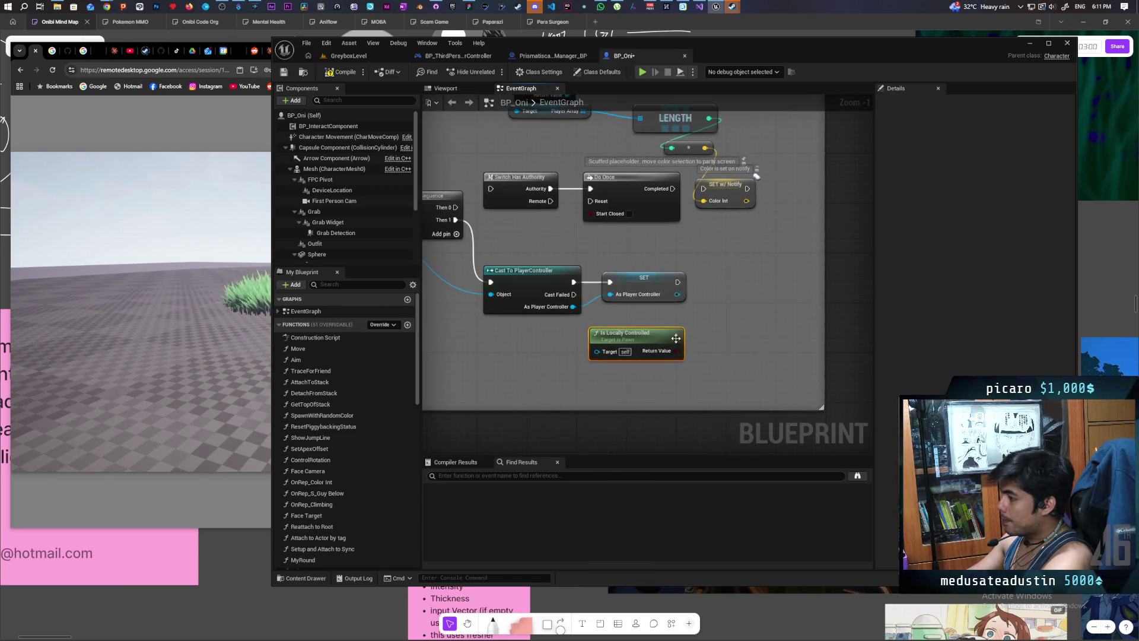
# Step: Add a Branch conditioned on Is Locally Controlled, fired from a new Sequence Then 2 pin
pyautogui.click(700, 307)
pyautogui.moveTo(673, 357)
pyautogui.mouseDown()
pyautogui.moveTo(712, 335)
pyautogui.moveTo(562, 344)
pyautogui.mouseUp()
pyautogui.click(735, 310)
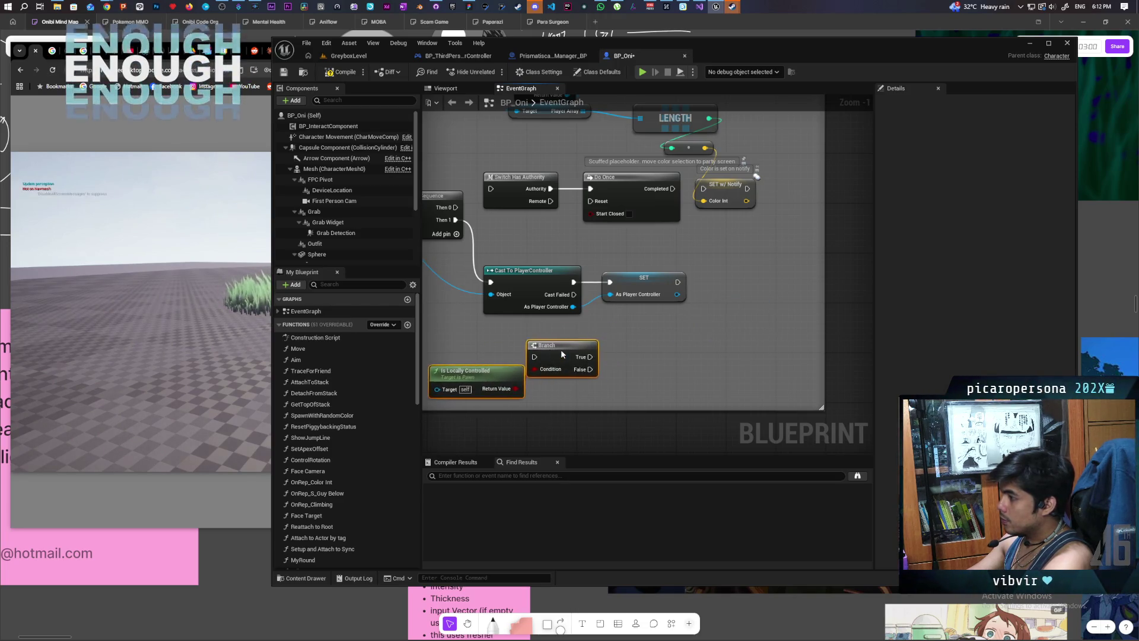
pyautogui.click(599, 230)
pyautogui.moveTo(598, 216); pyautogui.dragTo(677, 340)
pyautogui.click(766, 356)
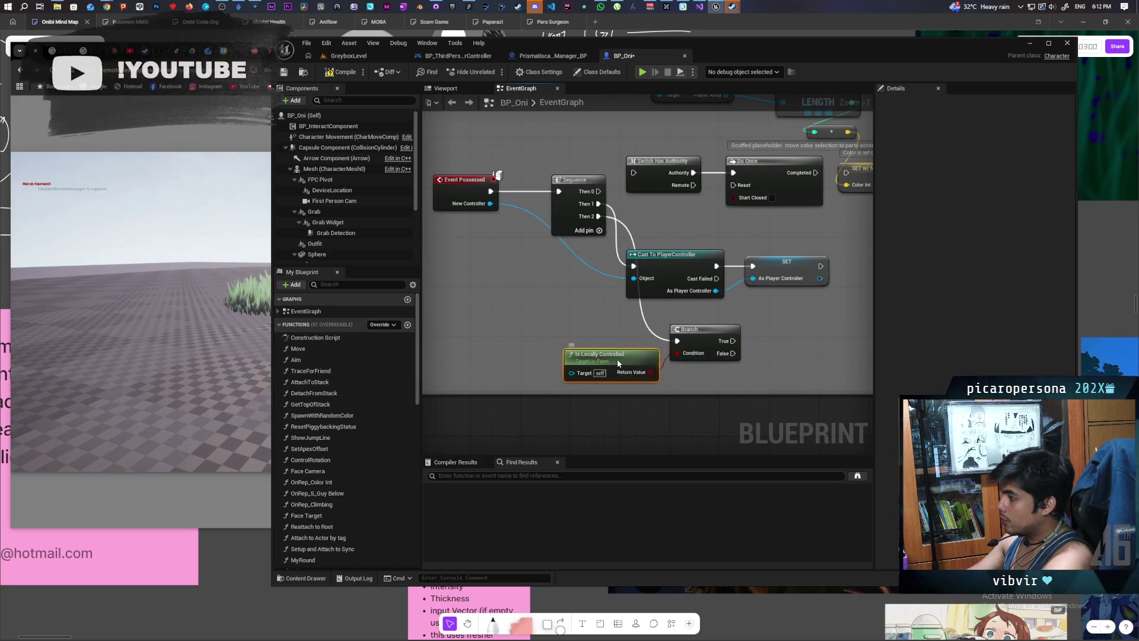
pyautogui.moveTo(766, 340); pyautogui.dragTo(706, 337)
# Step: Try a Get Actor Of Class node for the manager, then undo it
pyautogui.rightClick(715, 337)
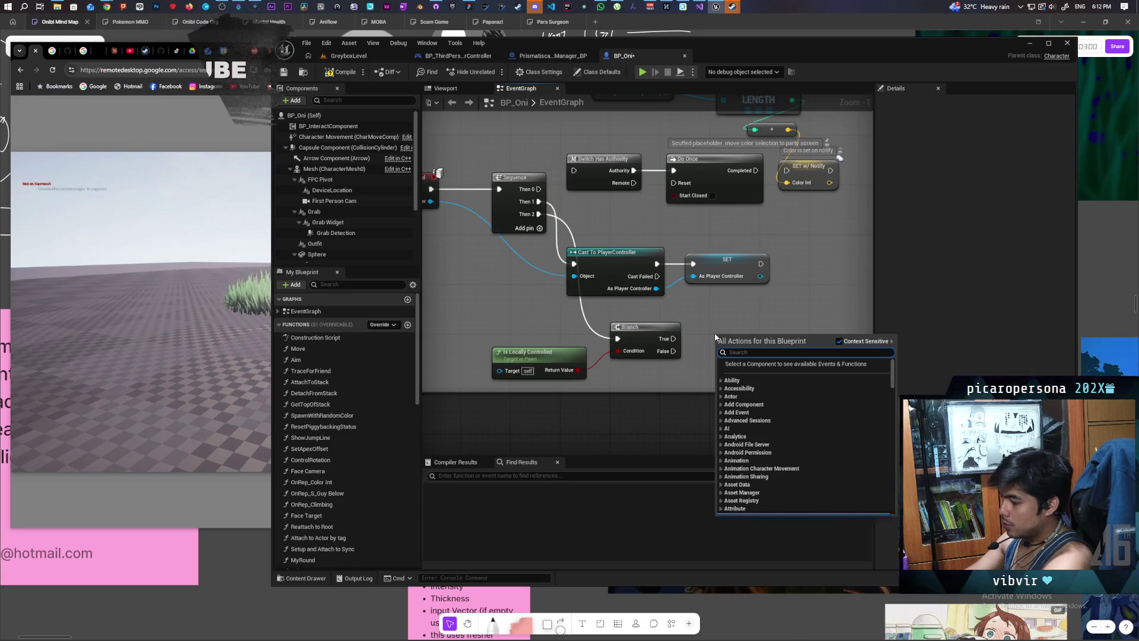
pyautogui.write('get')
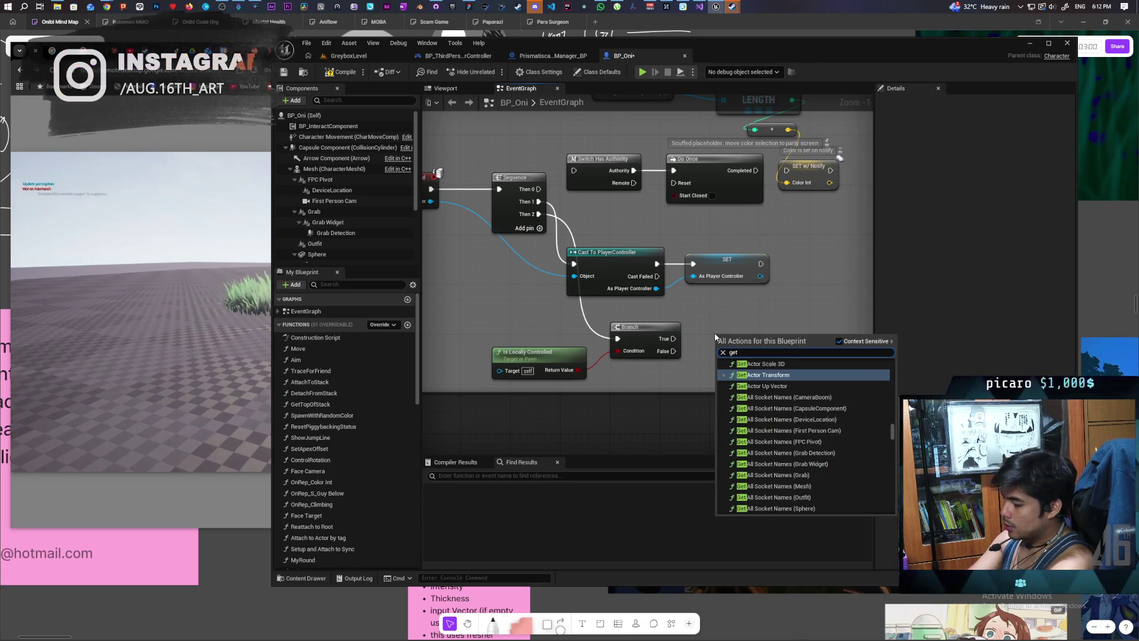
pyautogui.write(' actor')
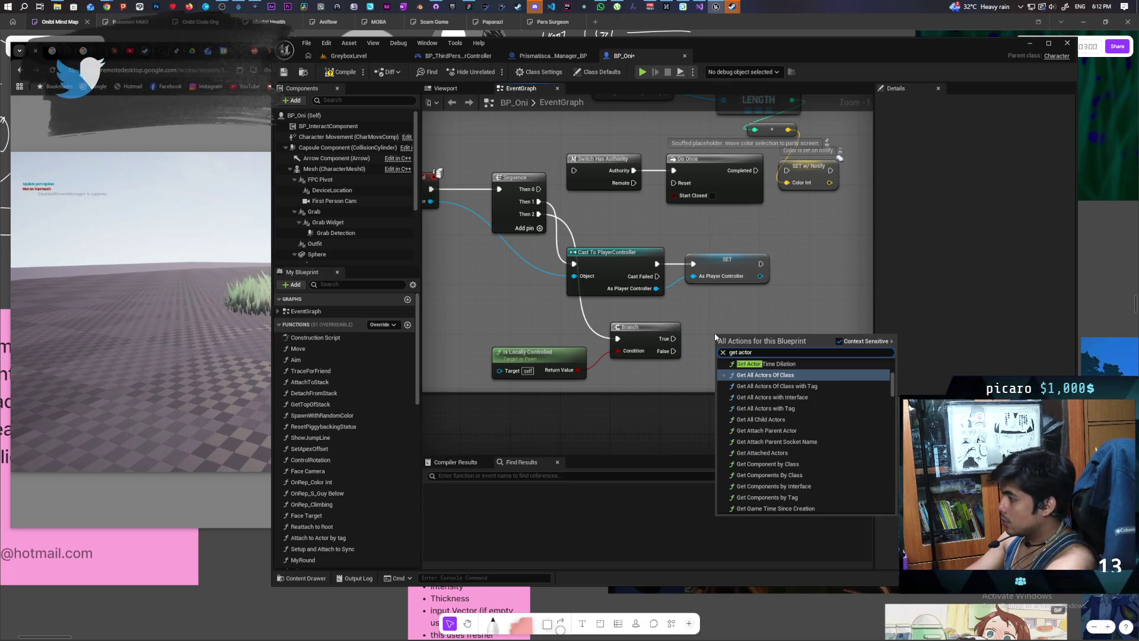
pyautogui.press('Up')
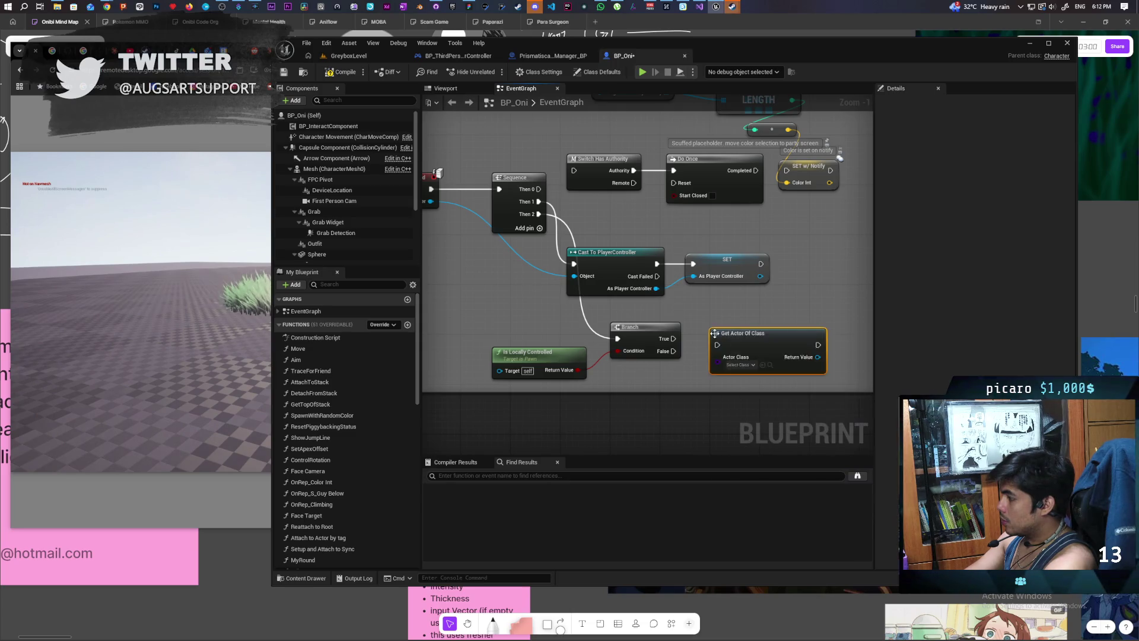
pyautogui.press('Return')
pyautogui.click(739, 365)
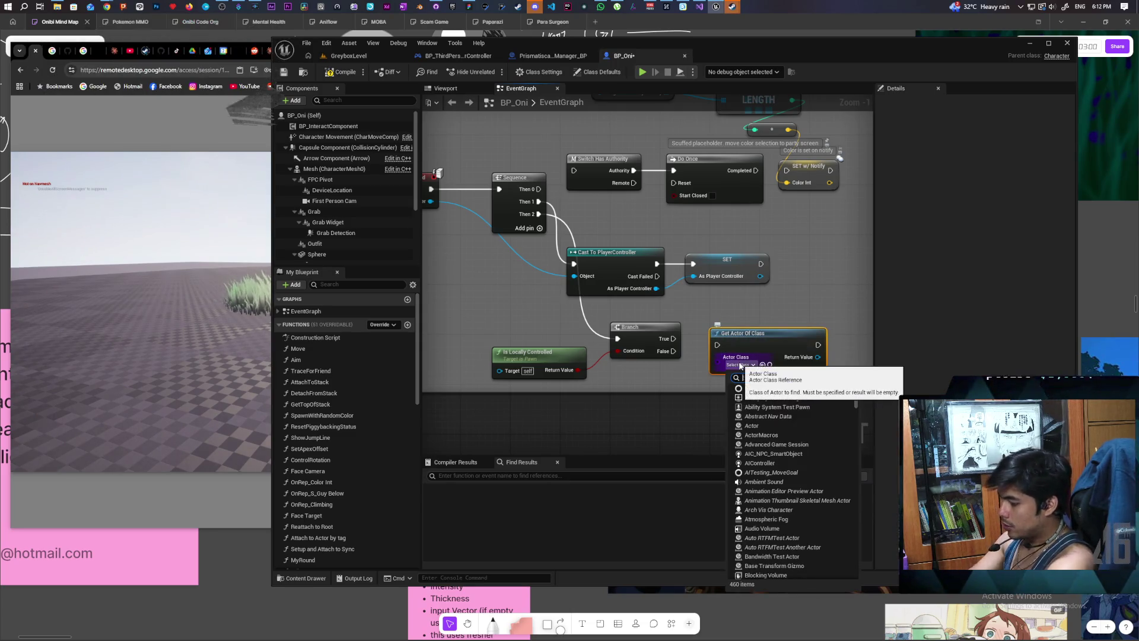
pyautogui.write('manager')
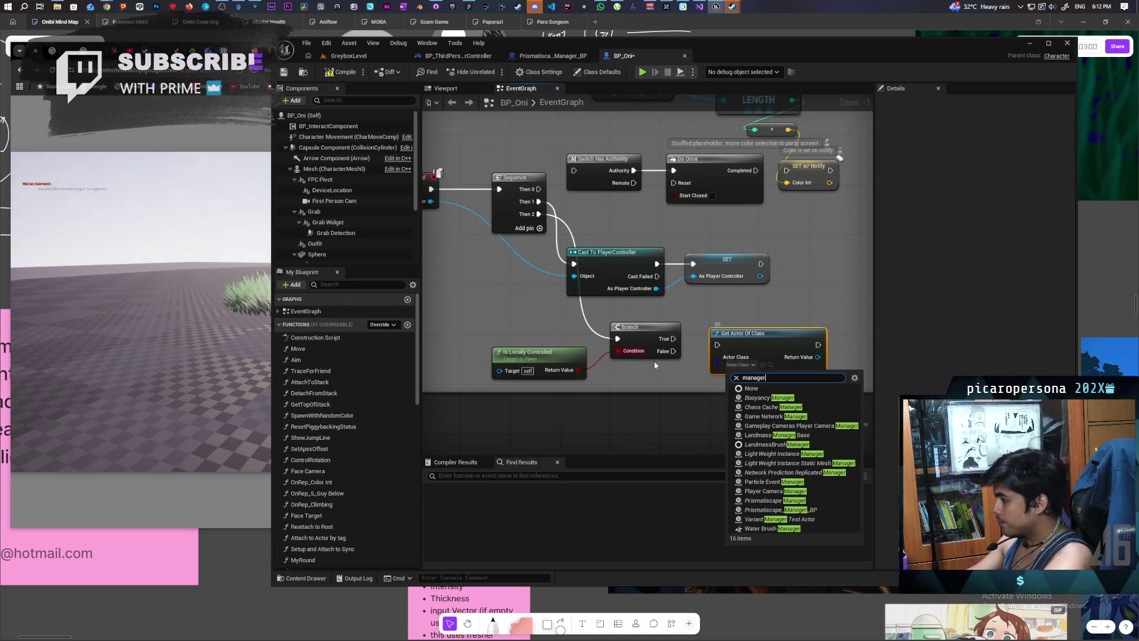
pyautogui.hotkey('ctrl', 'z')
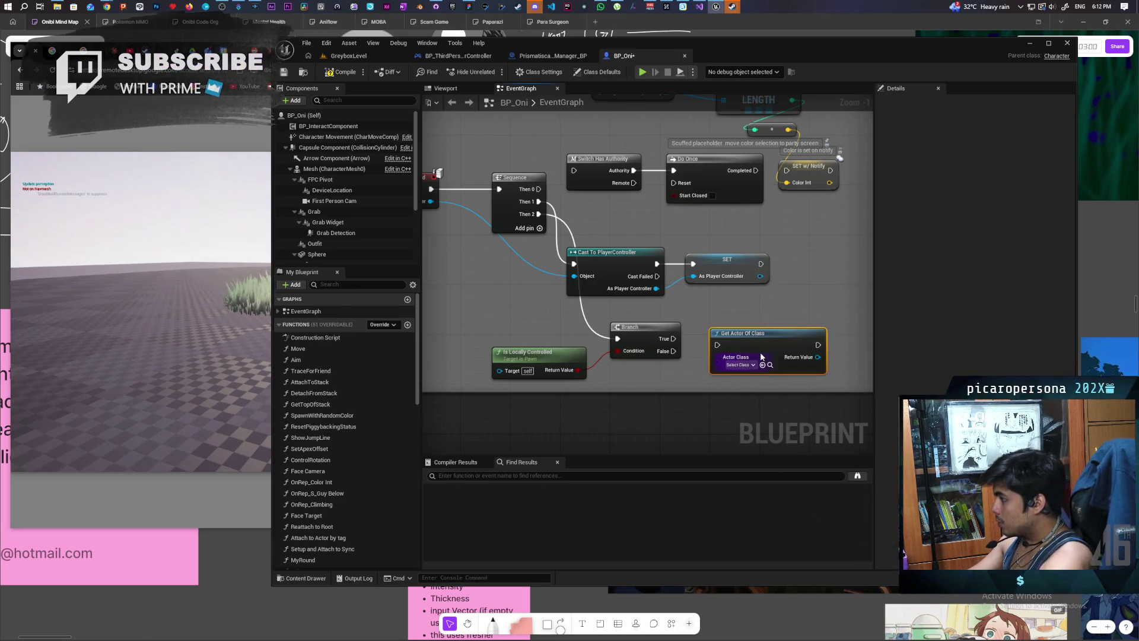
# Step: Add a Get Prismatiscape Manager node beside the Branch
pyautogui.rightClick(760, 356)
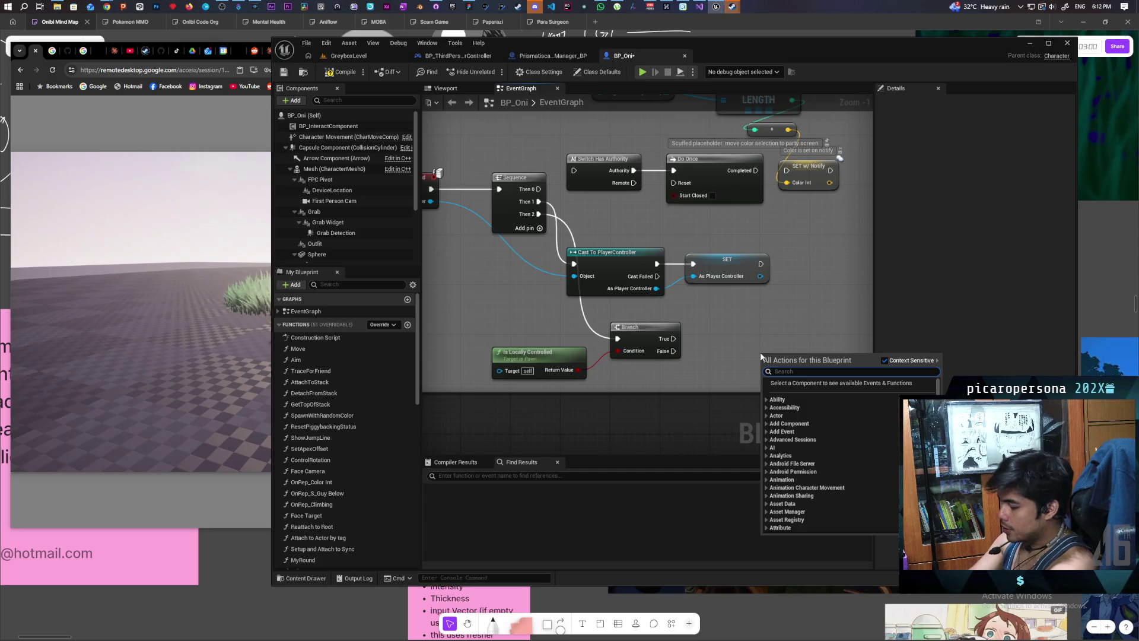
pyautogui.write('prismati')
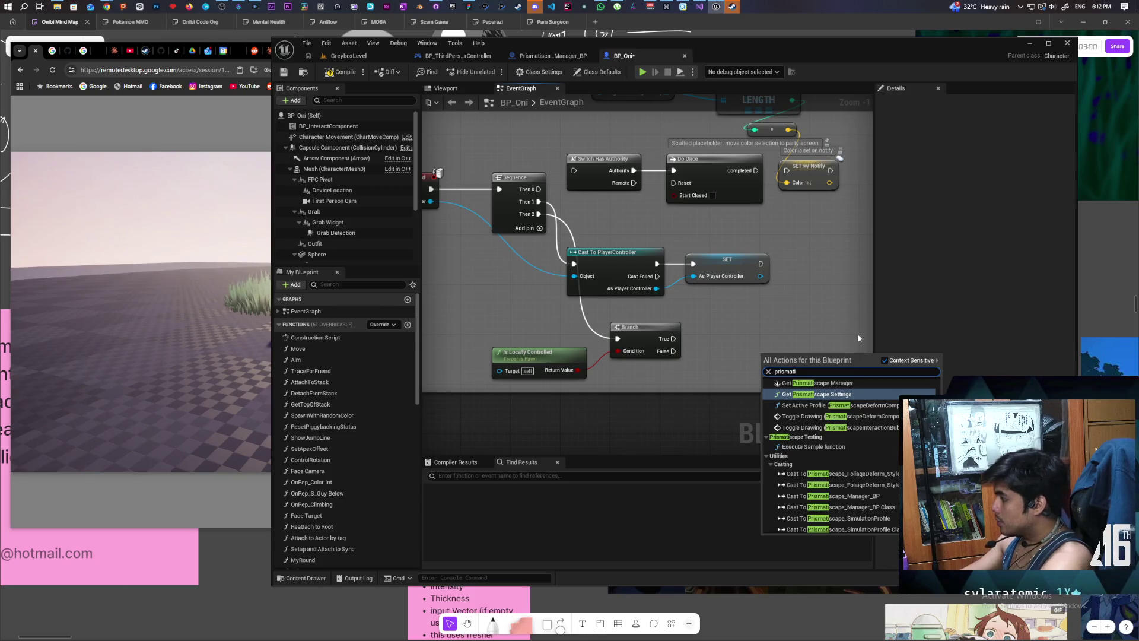
pyautogui.click(855, 383)
pyautogui.moveTo(789, 364)
pyautogui.mouseDown()
pyautogui.moveTo(726, 322)
pyautogui.moveTo(691, 335)
pyautogui.moveTo(720, 336)
pyautogui.moveTo(740, 354)
pyautogui.mouseUp()
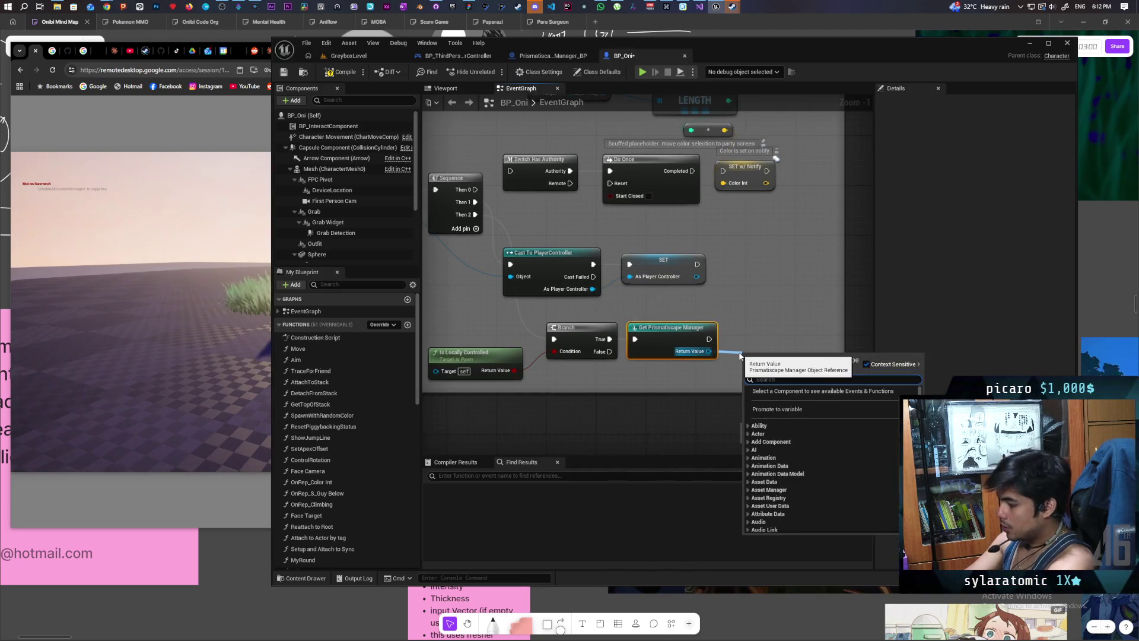
pyautogui.write('initia')
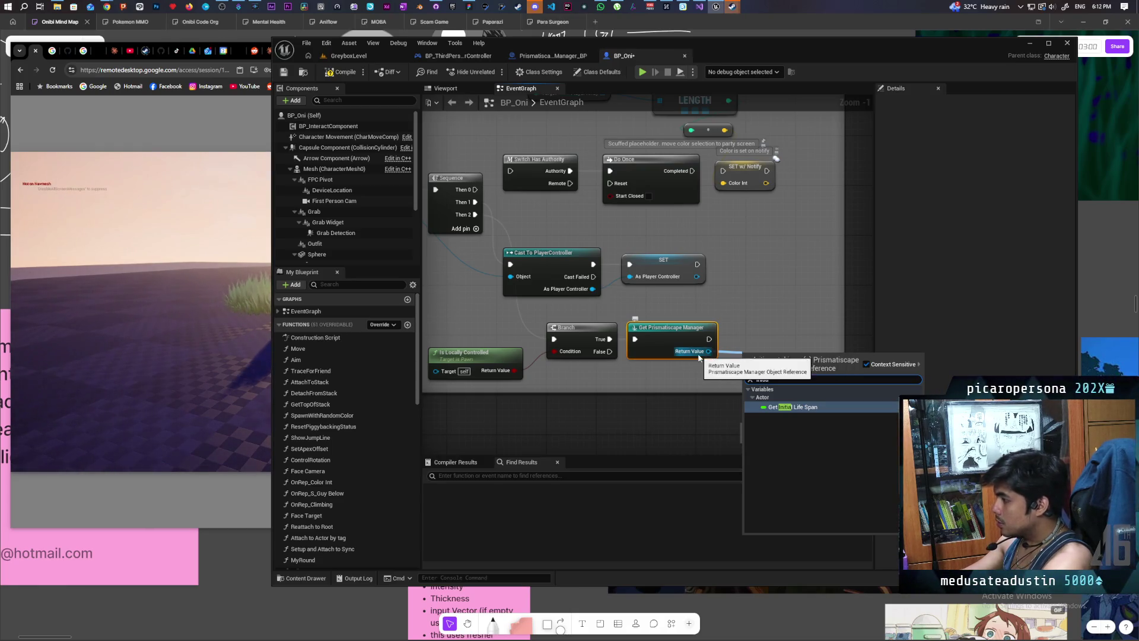
pyautogui.click(741, 326)
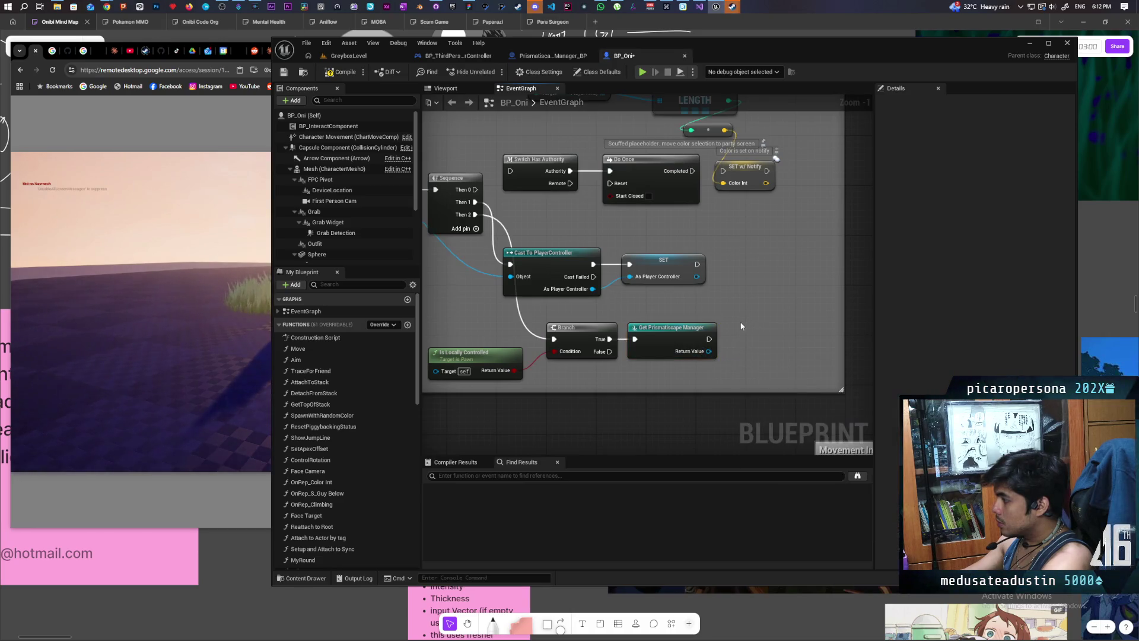
pyautogui.moveTo(482, 270); pyautogui.dragTo(511, 276)
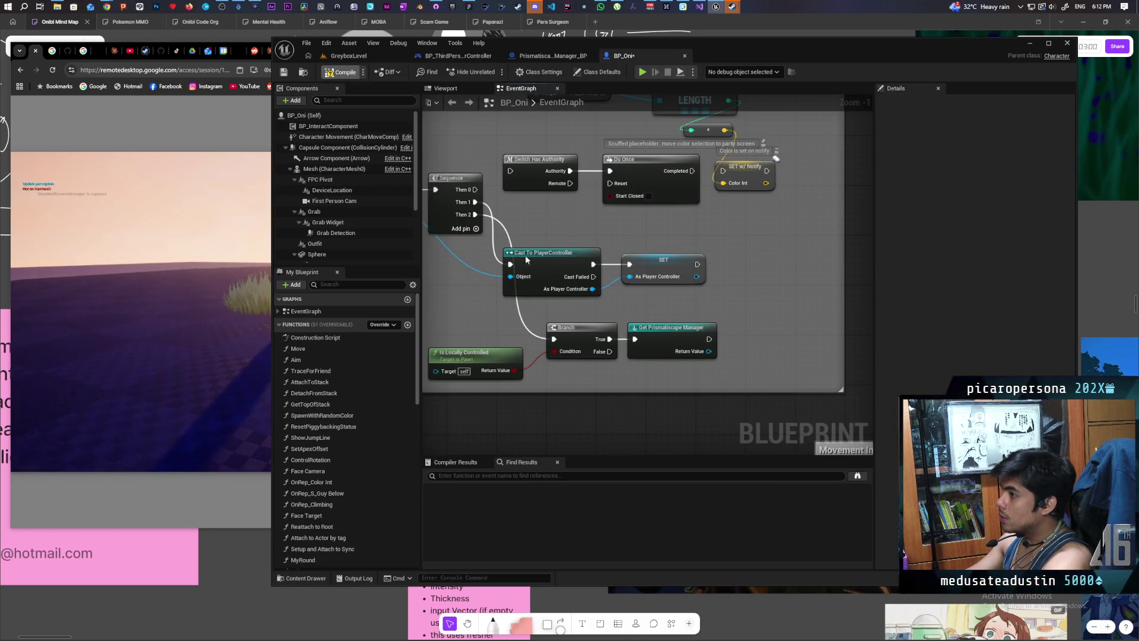
# Step: Cast the manager's Return Value to Prismatiscape_Manager_BP and call Initialize on it
pyautogui.moveTo(689, 356); pyautogui.dragTo(729, 348)
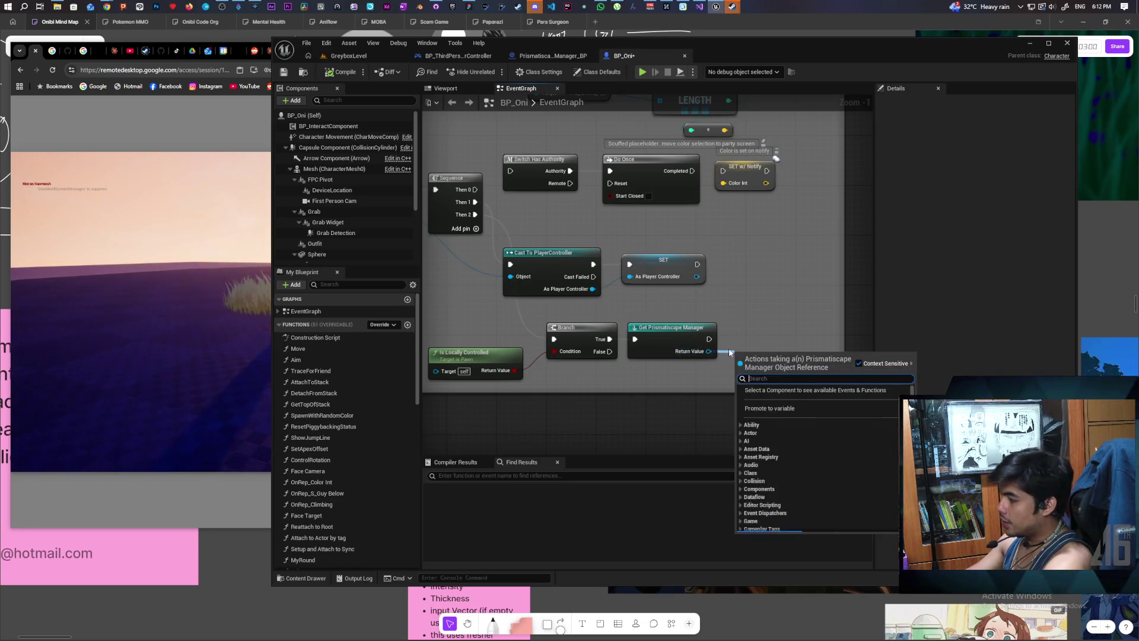
pyautogui.write('cast to')
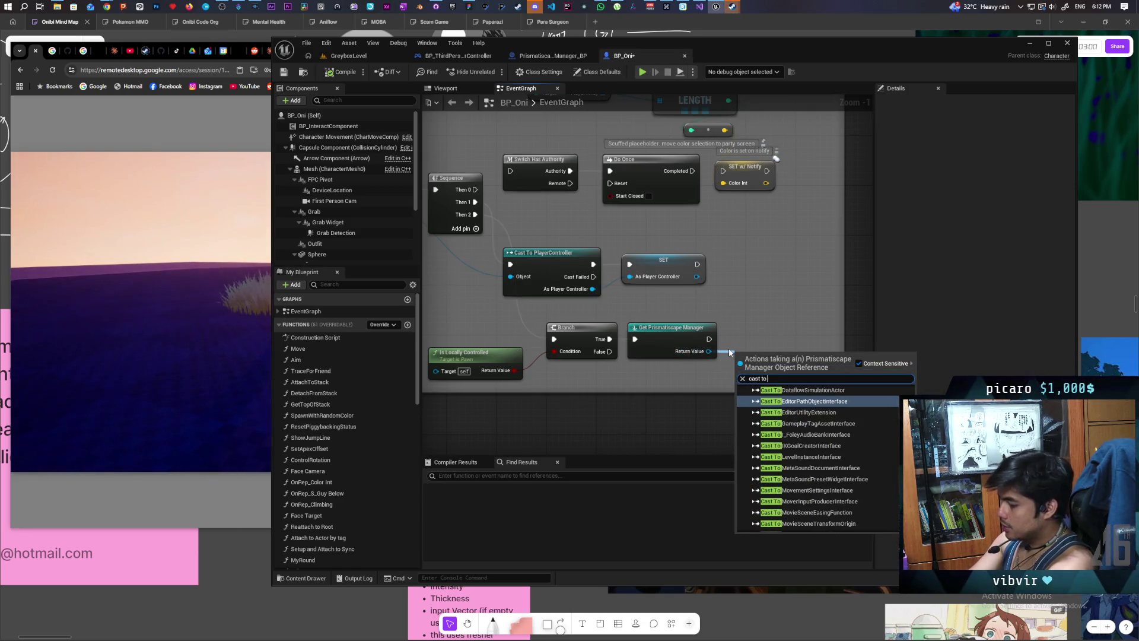
pyautogui.write(' bp')
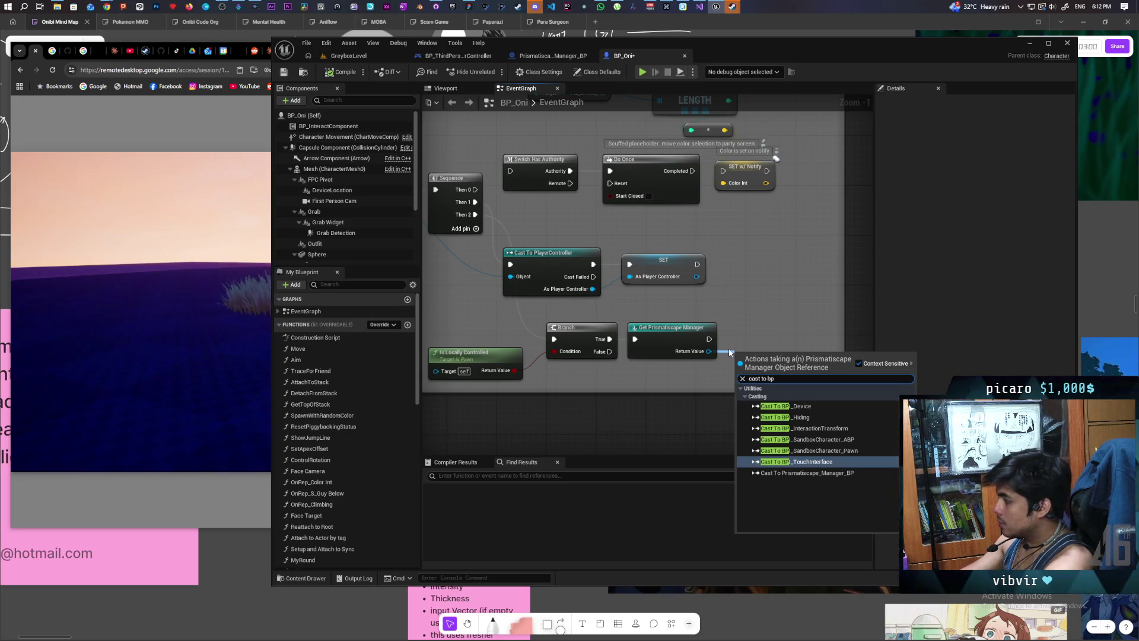
pyautogui.click(812, 472)
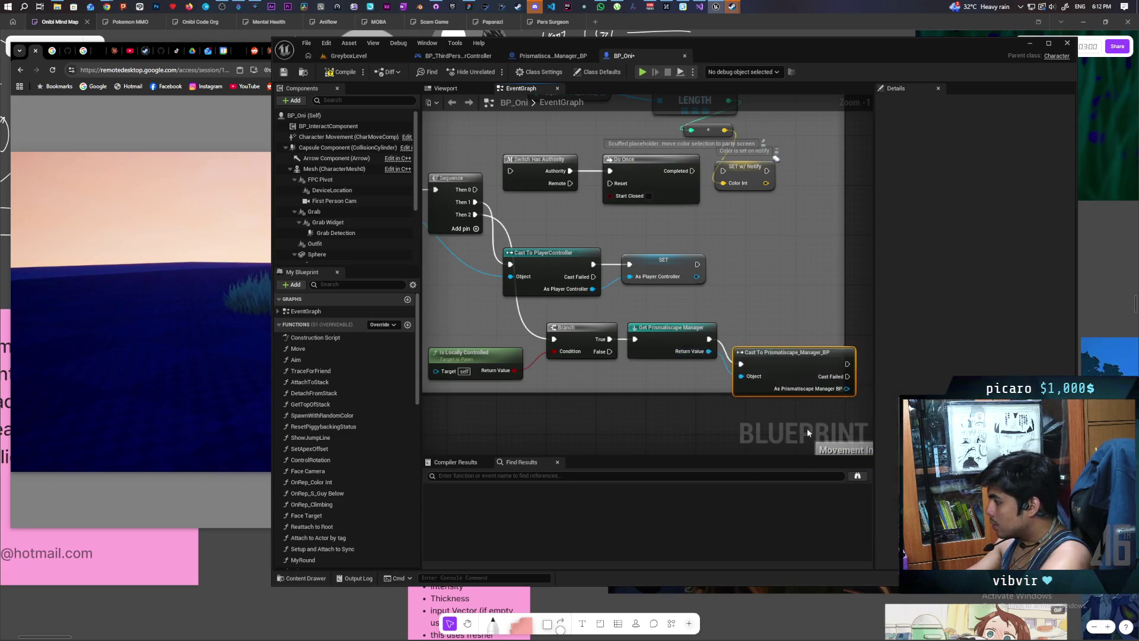
pyautogui.moveTo(741, 359); pyautogui.dragTo(773, 361)
pyautogui.write('initial')
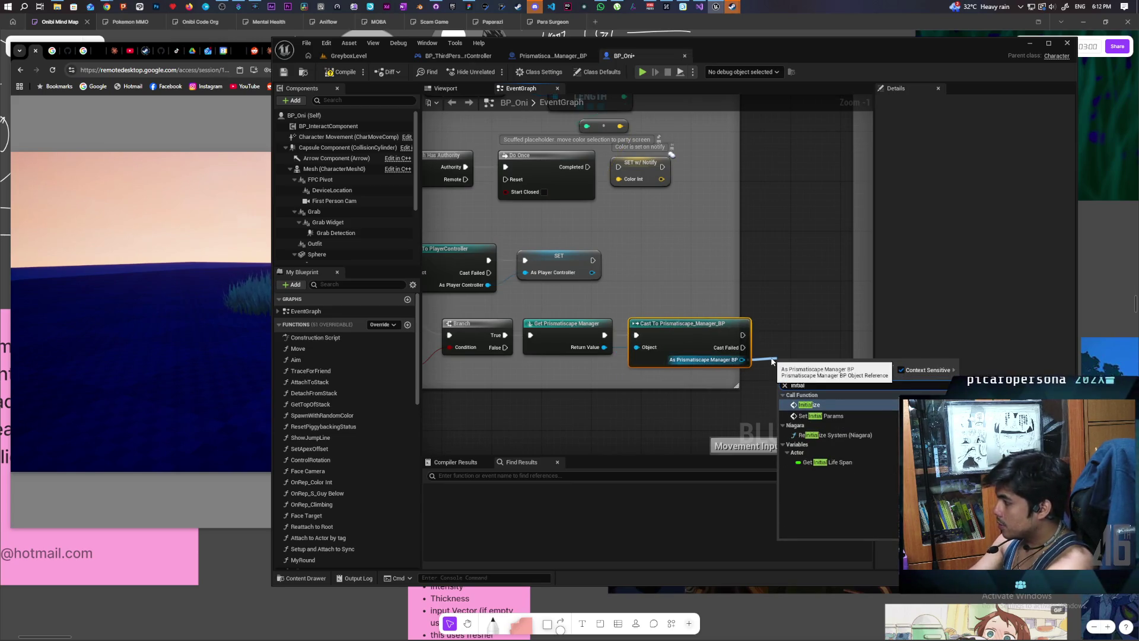
pyautogui.press('Return')
pyautogui.moveTo(796, 382); pyautogui.dragTo(785, 339)
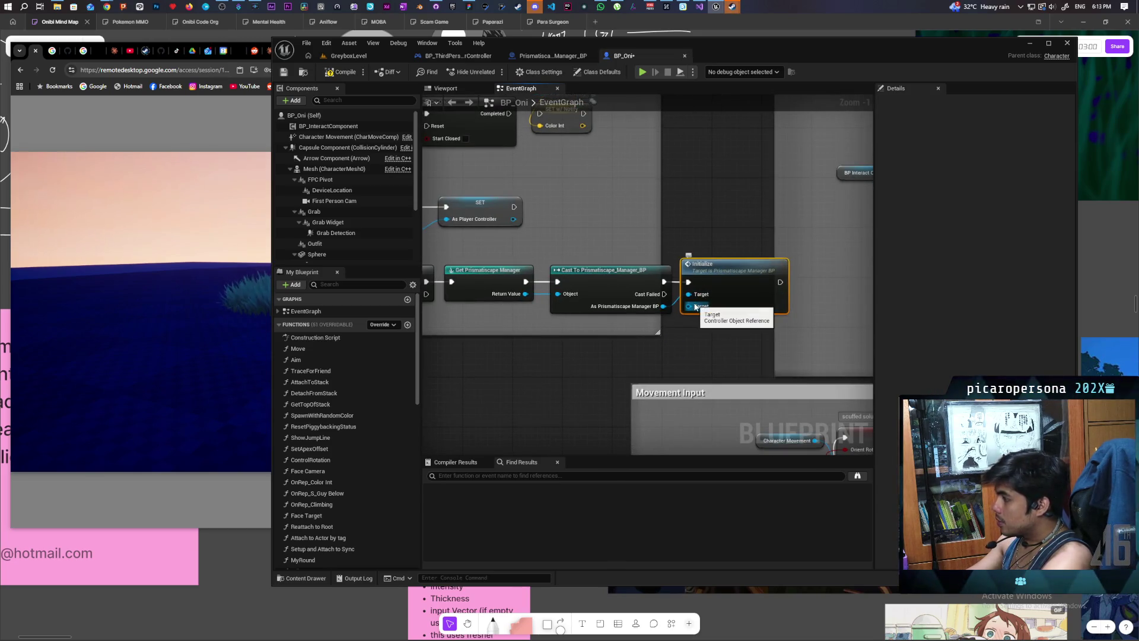
# Step: Open the Initialize function in Prismatiscape_Manager_BP
pyautogui.scroll(-3, 693, 356)
pyautogui.scroll(1, 691, 375)
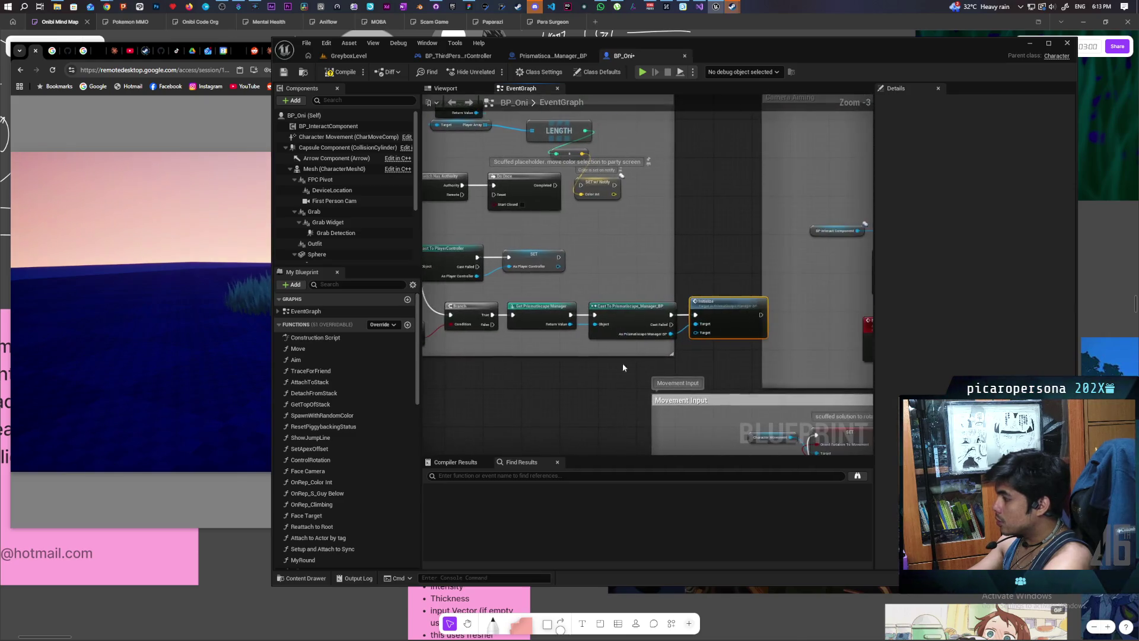
pyautogui.doubleClick(731, 301)
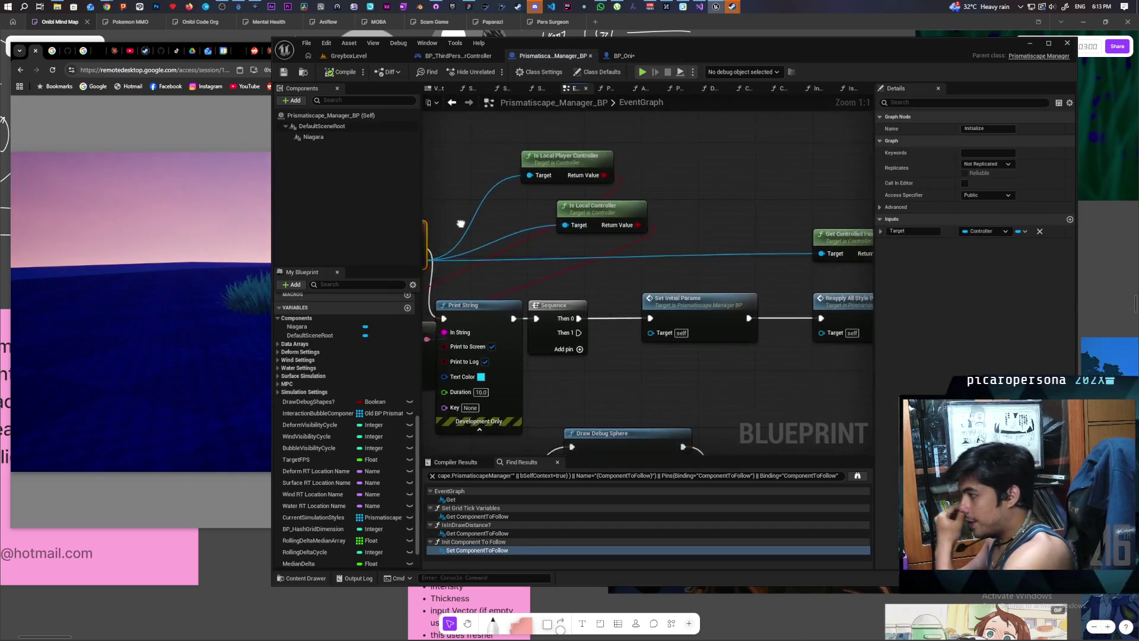
# Step: Delete the local controller checks, Format Text and Print String, wiring Initialize straight to Sequence
pyautogui.scroll(-5, 442, 226)
pyautogui.scroll(2, 636, 186)
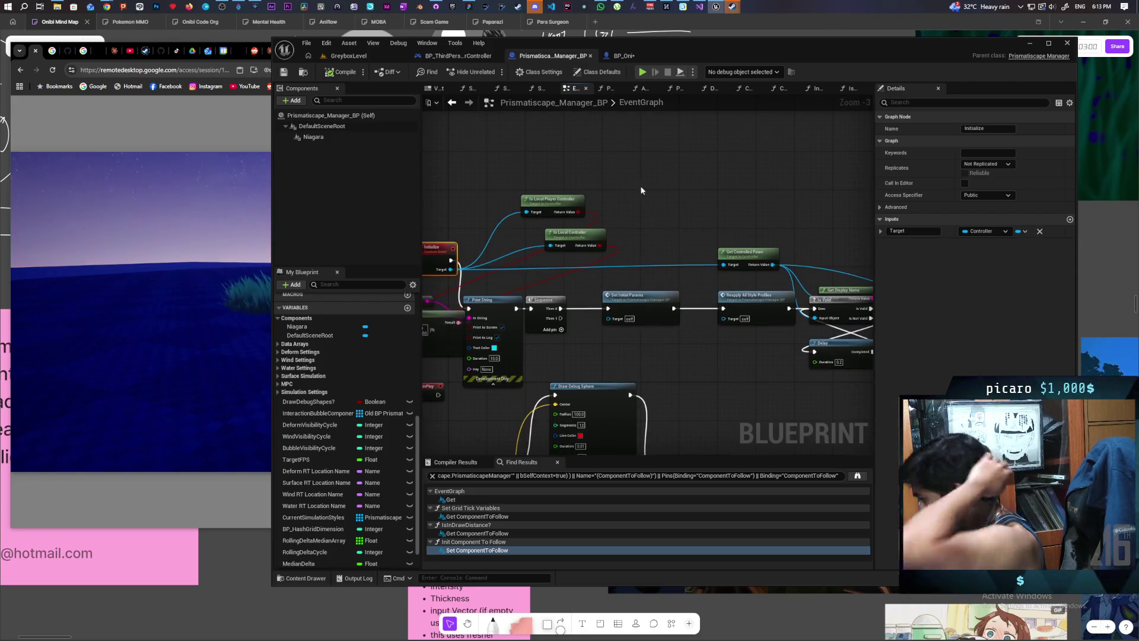
pyautogui.moveTo(725, 291); pyautogui.dragTo(705, 291)
pyautogui.moveTo(634, 168); pyautogui.dragTo(670, 221)
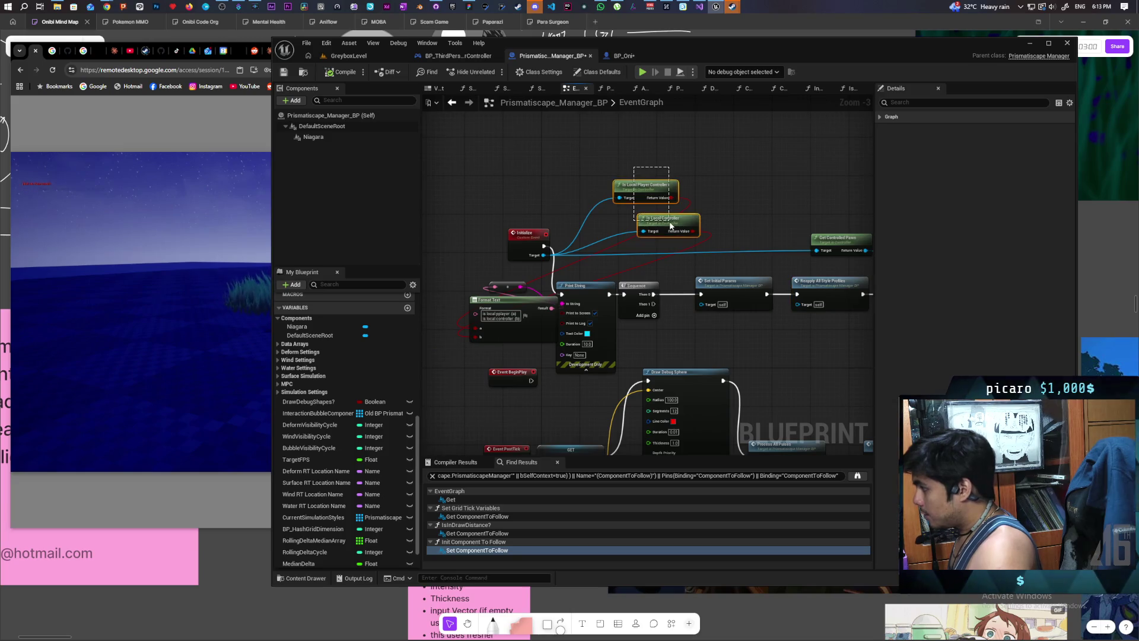
pyautogui.press('Delete')
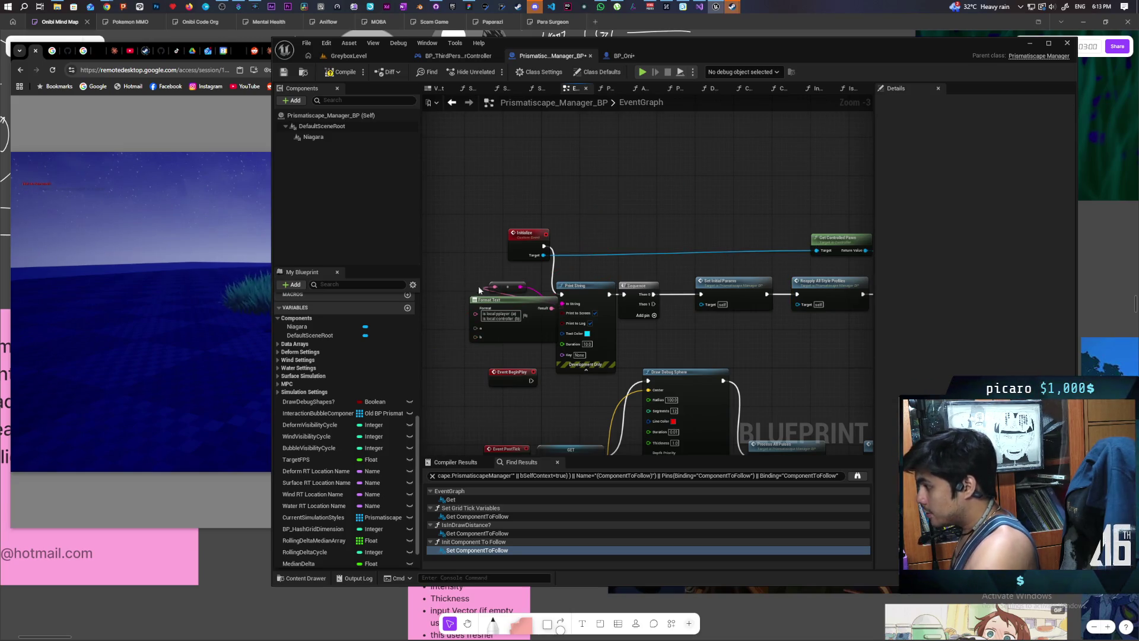
pyautogui.moveTo(479, 289); pyautogui.dragTo(617, 356)
pyautogui.press('Delete')
pyautogui.moveTo(543, 246); pyautogui.dragTo(624, 294)
# Step: Delete Get Controlled Pawn, Get Display Name, Is Valid and Print String, shifting remaining nodes left
pyautogui.moveTo(735, 255); pyautogui.dragTo(694, 246)
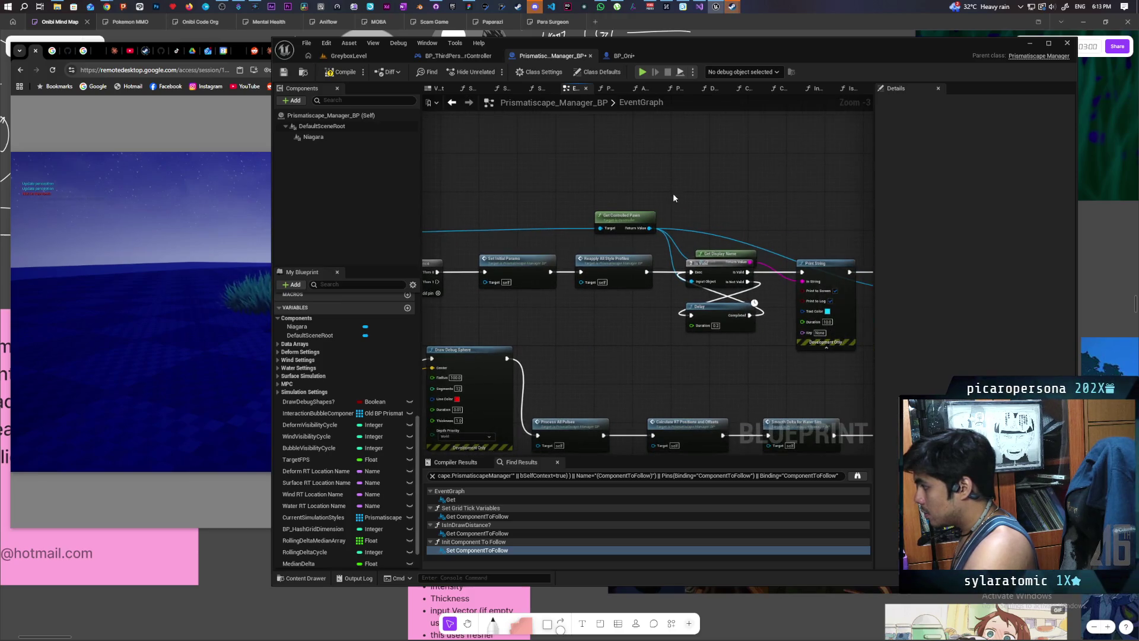
pyautogui.press('Delete')
pyautogui.moveTo(623, 228)
pyautogui.mouseDown()
pyautogui.moveTo(611, 224)
pyautogui.moveTo(621, 277)
pyautogui.moveTo(746, 362)
pyautogui.mouseUp()
pyautogui.press('Delete')
pyautogui.moveTo(821, 328); pyautogui.dragTo(667, 301)
pyautogui.scroll(-1, 667, 301)
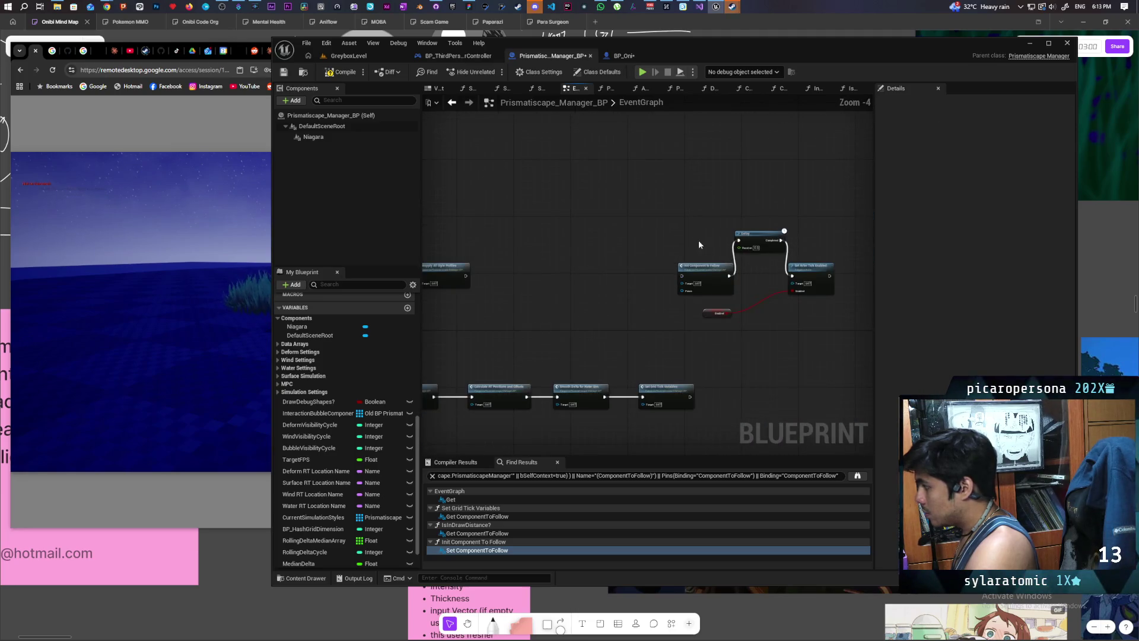
pyautogui.moveTo(699, 244); pyautogui.dragTo(840, 324)
pyautogui.moveTo(713, 269)
pyautogui.mouseDown()
pyautogui.moveTo(536, 269)
pyautogui.moveTo(580, 253)
pyautogui.moveTo(646, 284)
pyautogui.mouseUp()
# Step: Rearrange Delay and Set Actor Tick Enabled, run Delay from Then 1, and link the Pawn input
pyautogui.scroll(2, 580, 254)
pyautogui.scroll(-3, 646, 284)
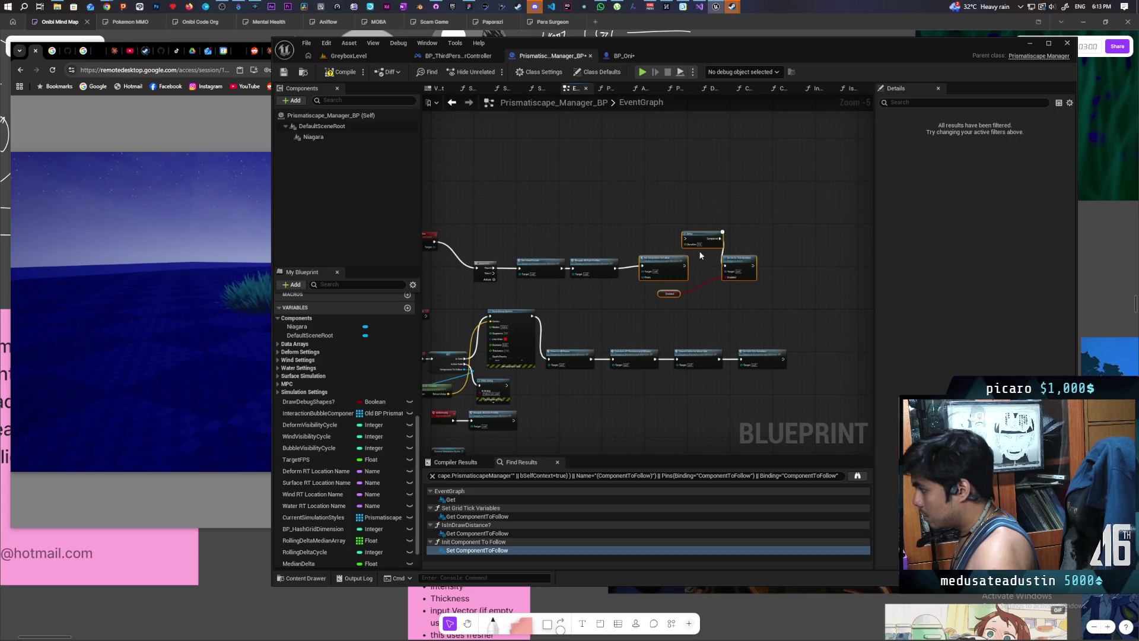
pyautogui.moveTo(699, 250); pyautogui.dragTo(747, 297)
pyautogui.moveTo(708, 241); pyautogui.dragTo(713, 292)
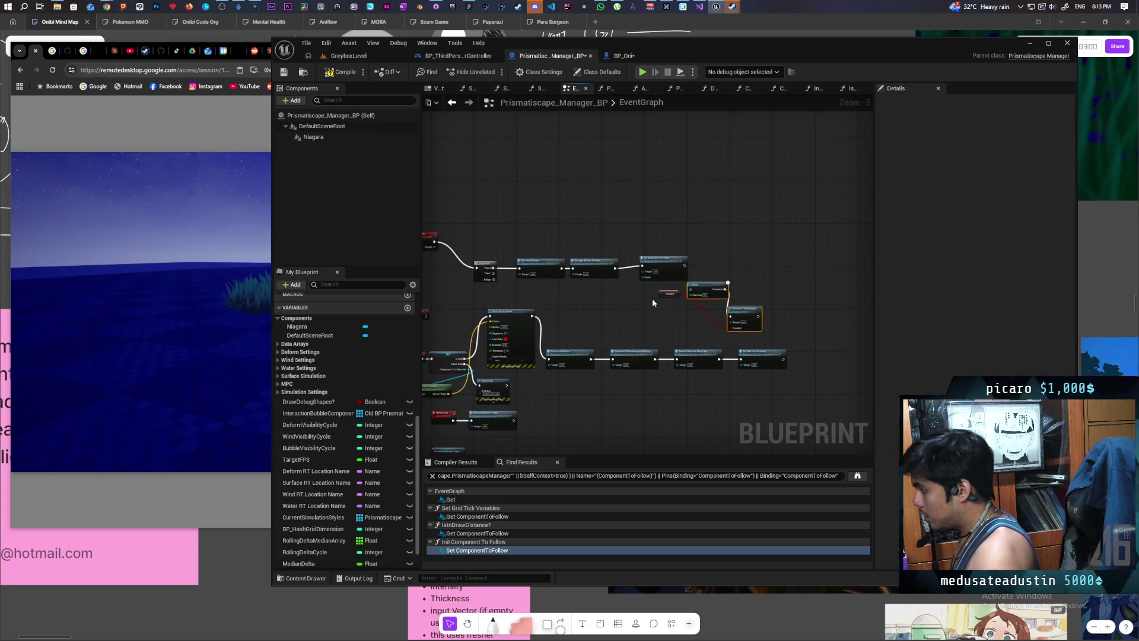
pyautogui.moveTo(739, 332); pyautogui.dragTo(617, 325)
pyautogui.scroll(2, 534, 276)
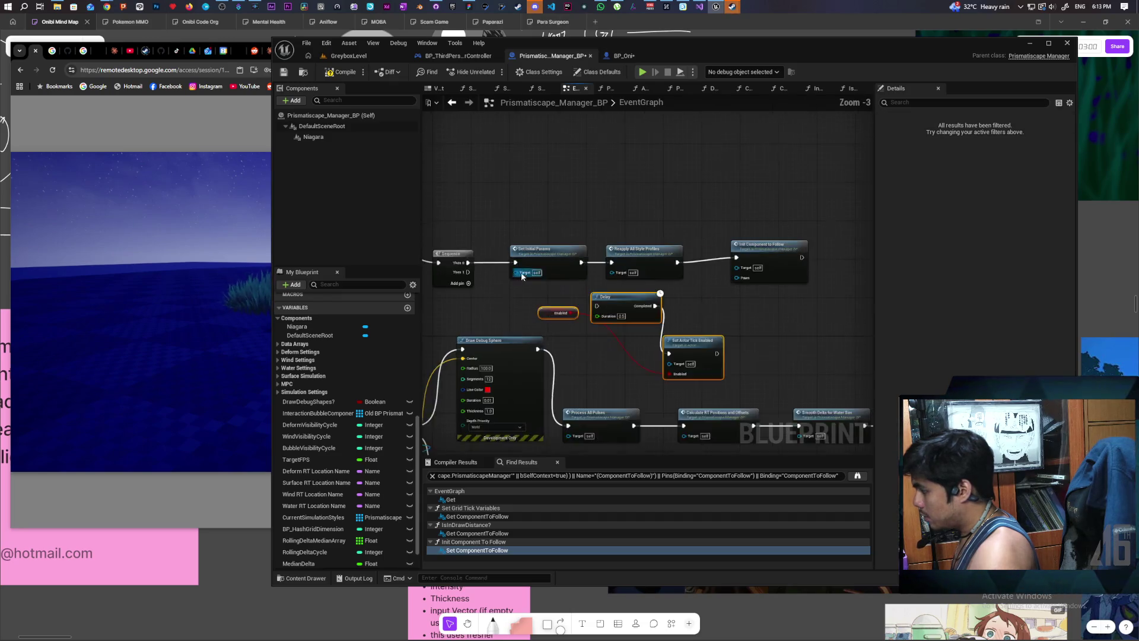
pyautogui.moveTo(534, 281); pyautogui.dragTo(665, 315)
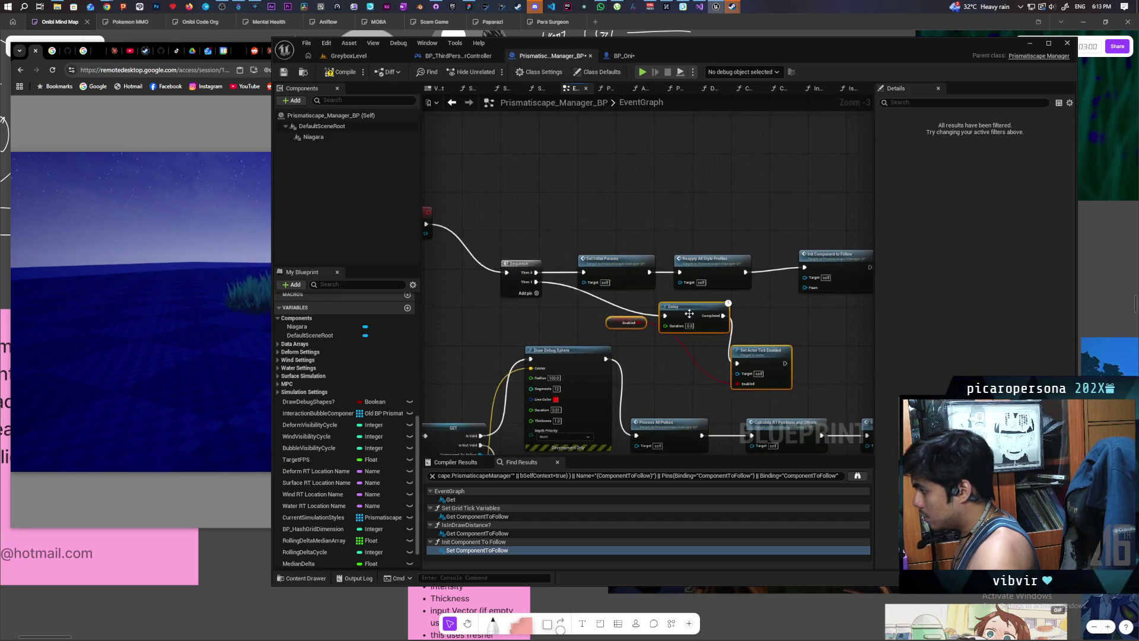
pyautogui.moveTo(427, 231); pyautogui.dragTo(823, 291)
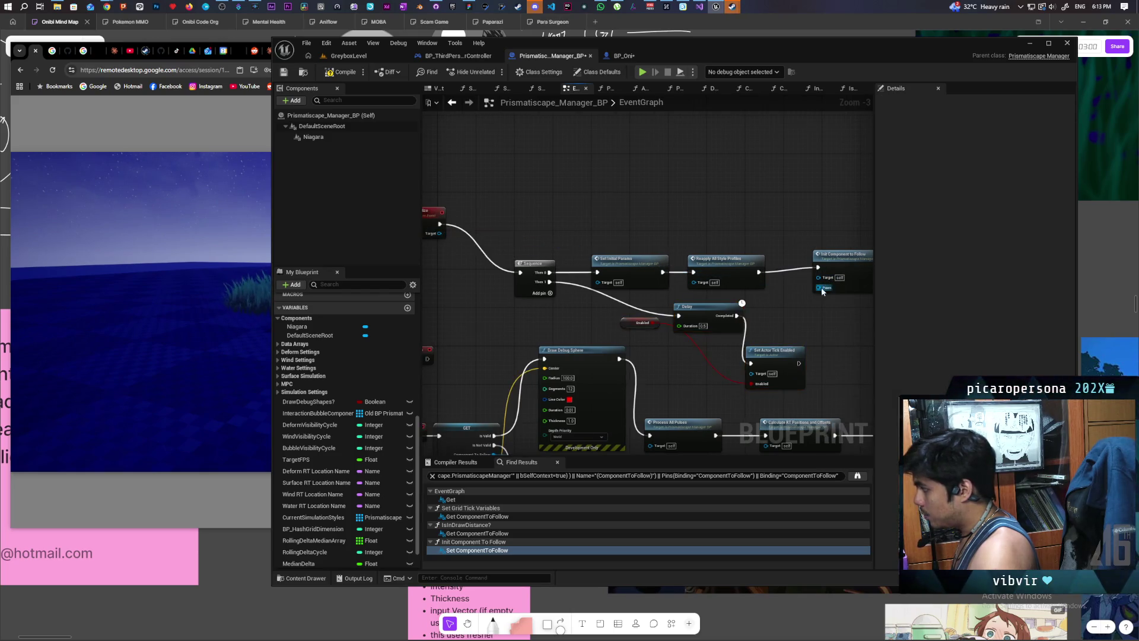
pyautogui.click(859, 264)
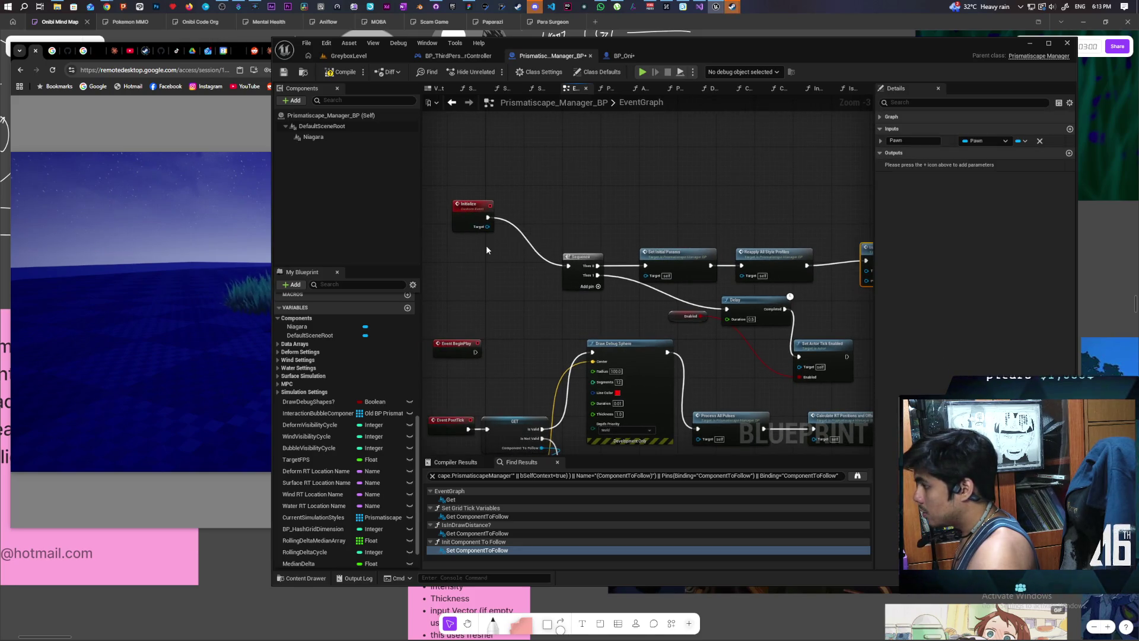
# Step: Feed Initialize's Pawn input into Set Component To Follow and save all assets
pyautogui.moveTo(479, 217)
pyautogui.mouseDown()
pyautogui.moveTo(430, 214)
pyautogui.moveTo(537, 219)
pyautogui.mouseUp()
pyautogui.click(490, 214)
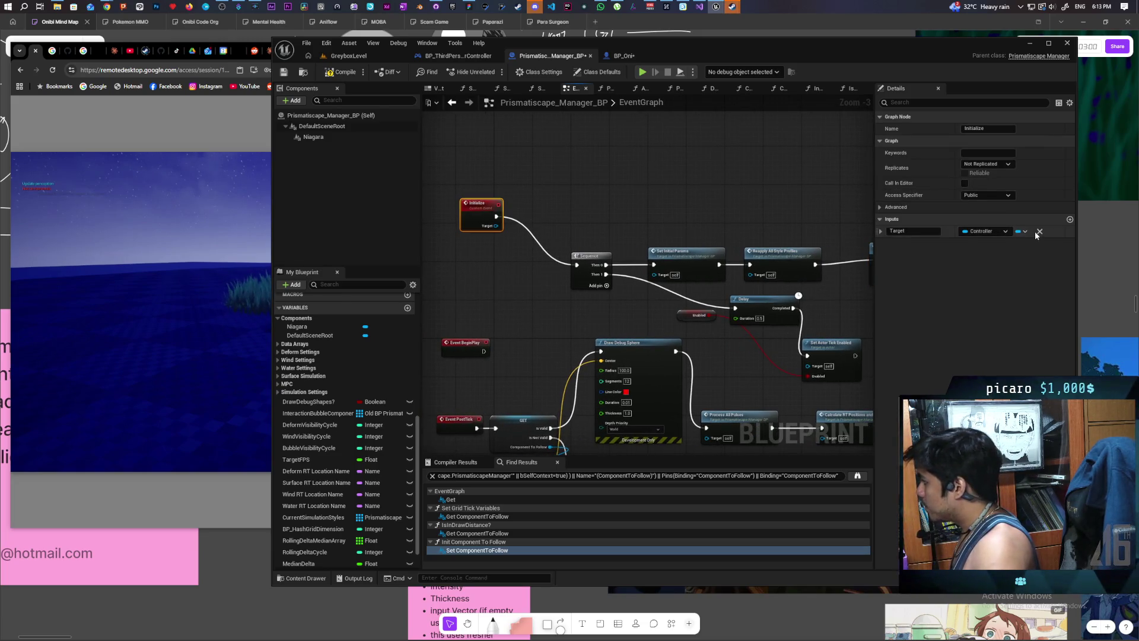
pyautogui.scroll(-2, 792, 209)
pyautogui.moveTo(791, 209); pyautogui.dragTo(708, 199)
pyautogui.moveTo(783, 244)
pyautogui.mouseDown()
pyautogui.moveTo(598, 248)
pyautogui.moveTo(561, 209)
pyautogui.mouseUp()
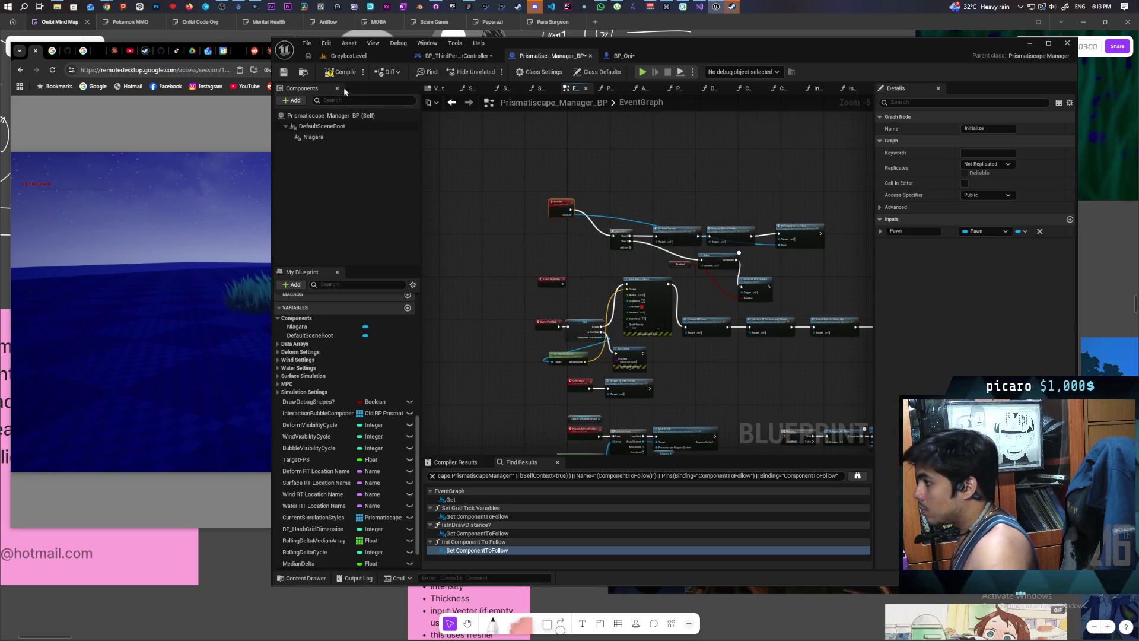
pyautogui.hotkey('ctrl', 'shift', 's')
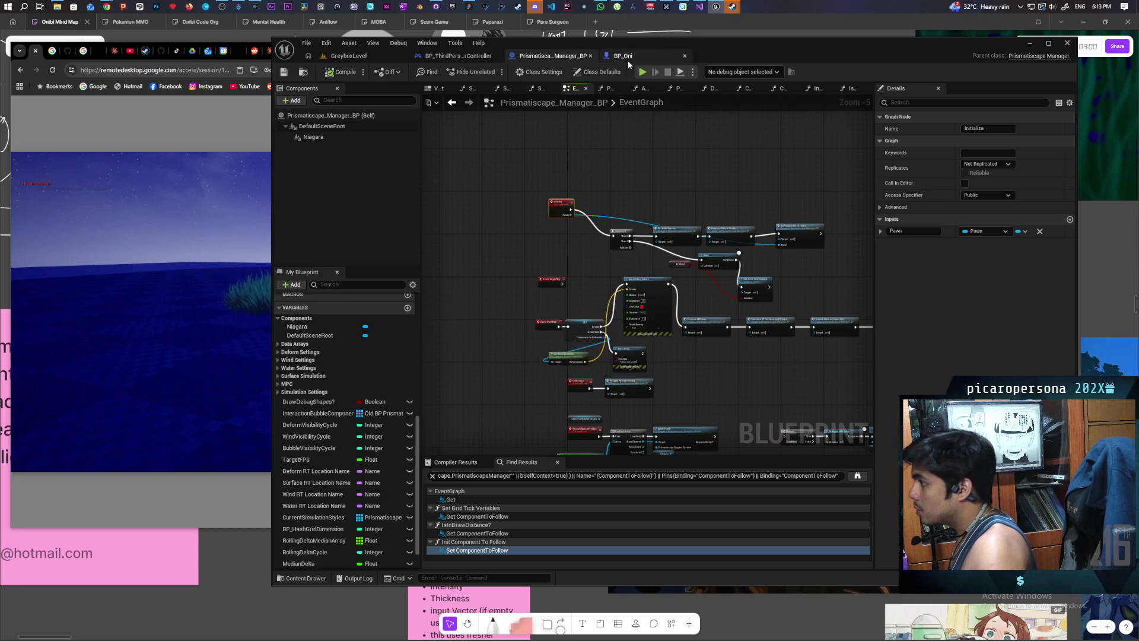
# Step: In BP_Oni, wire a Self reference into Initialize's Pawn and compile with F7
pyautogui.click(628, 59)
pyautogui.moveTo(687, 241)
pyautogui.mouseDown()
pyautogui.moveTo(685, 261)
pyautogui.moveTo(671, 262)
pyautogui.mouseUp()
pyautogui.write('self')
pyautogui.press('Return')
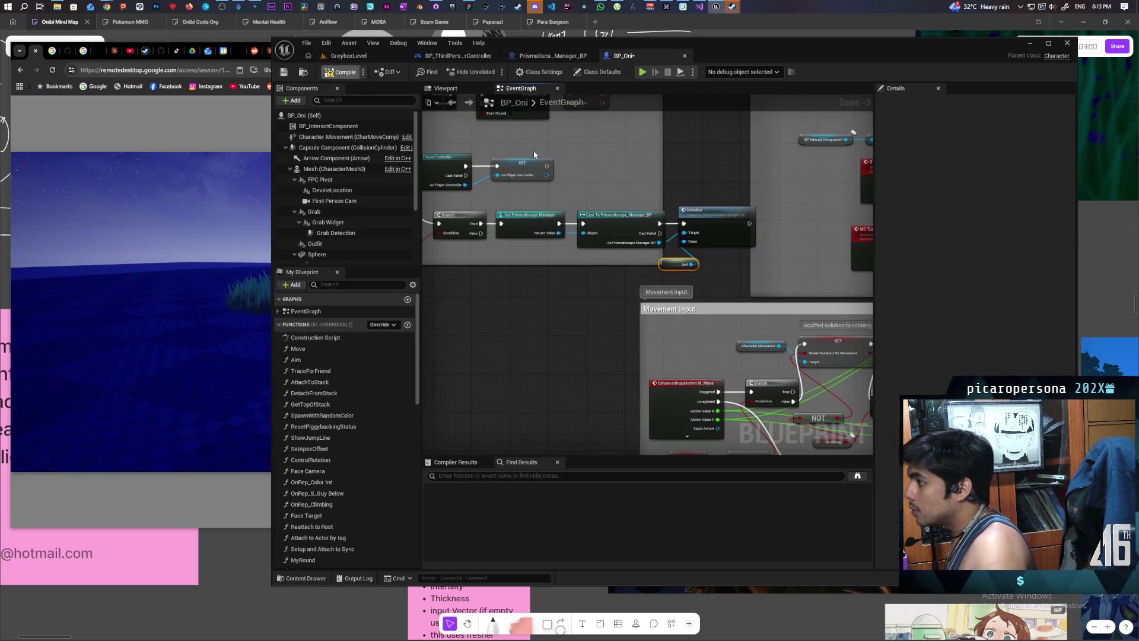
pyautogui.press('F7')
pyautogui.click(383, 56)
# Step: Play the GreyboxLevel with two clients, check both game windows, then stop the session
pyautogui.click(492, 72)
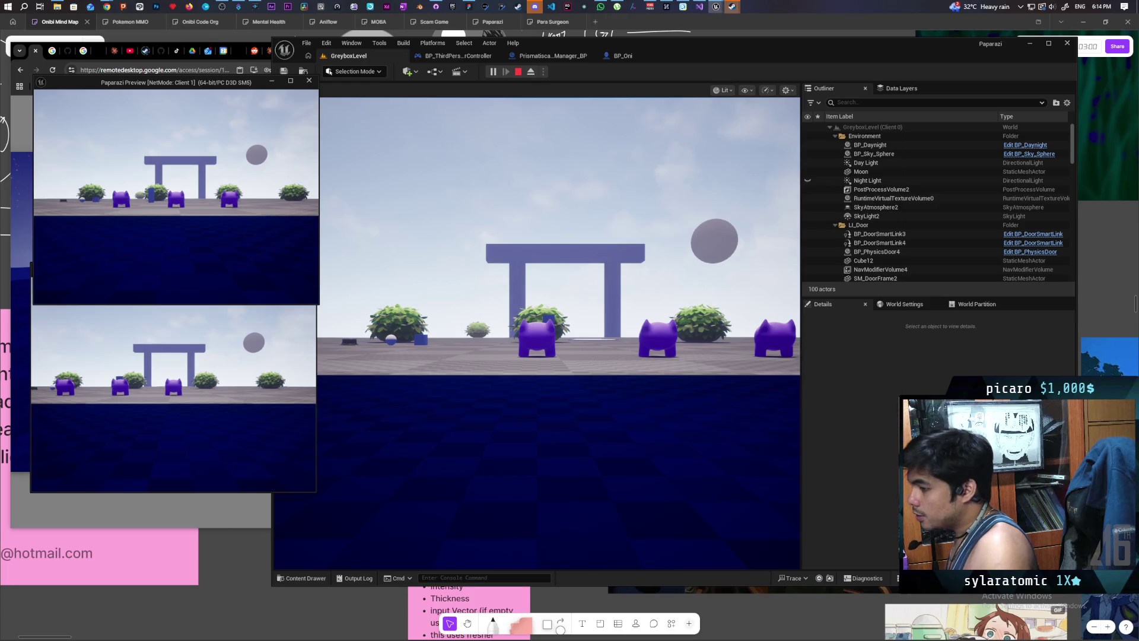
pyautogui.click(537, 332)
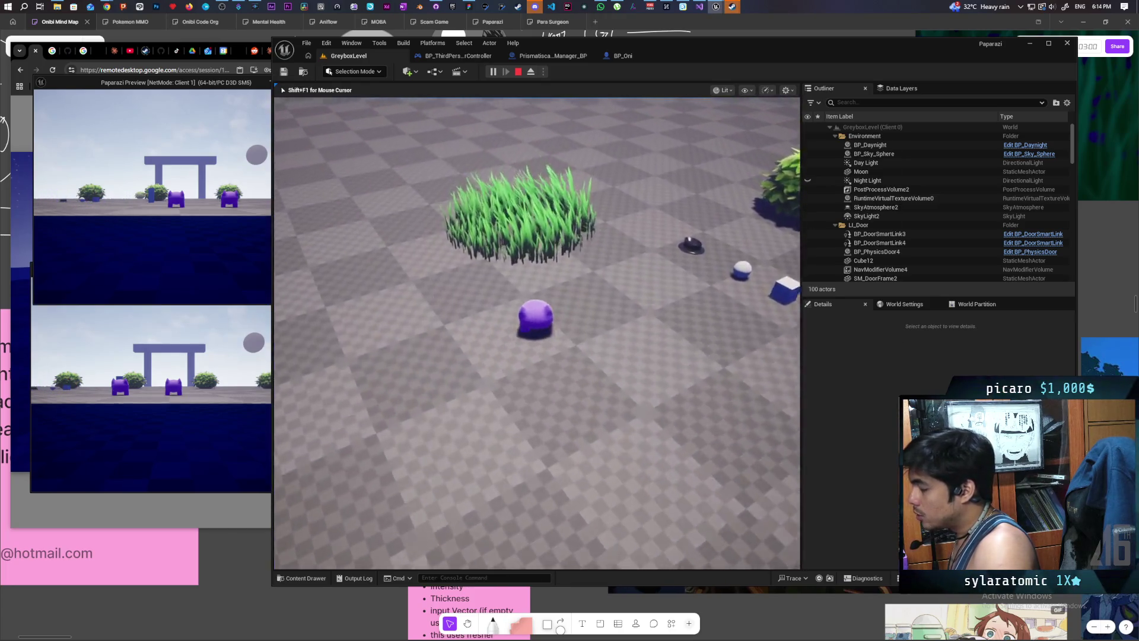
pyautogui.hotkey('alt', 'Tab')
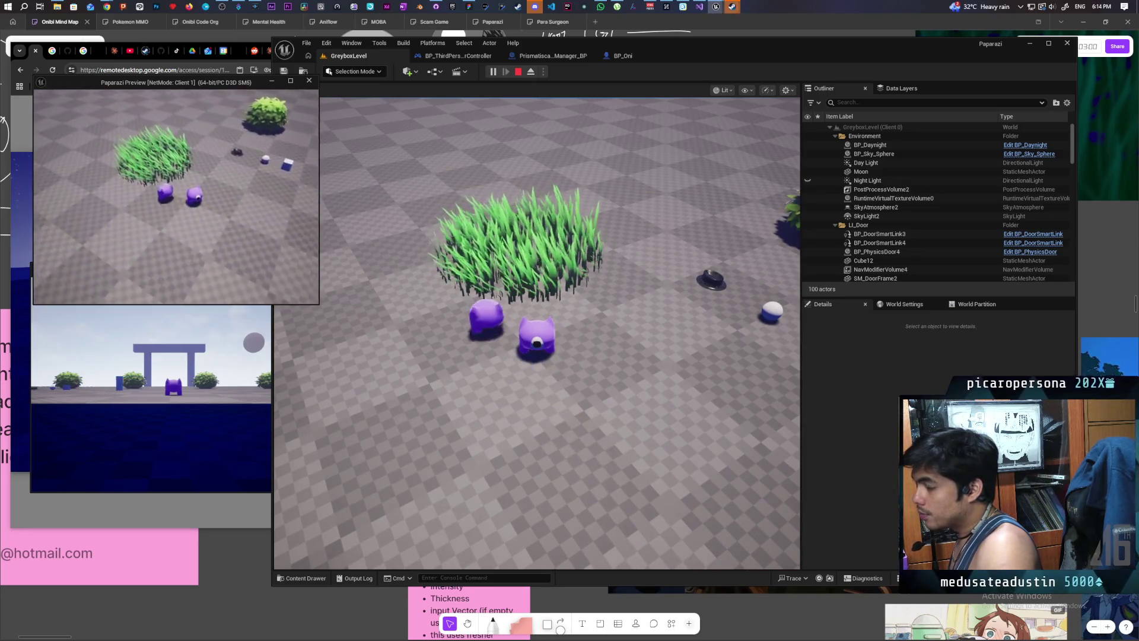
pyautogui.hotkey('alt', 'Tab')
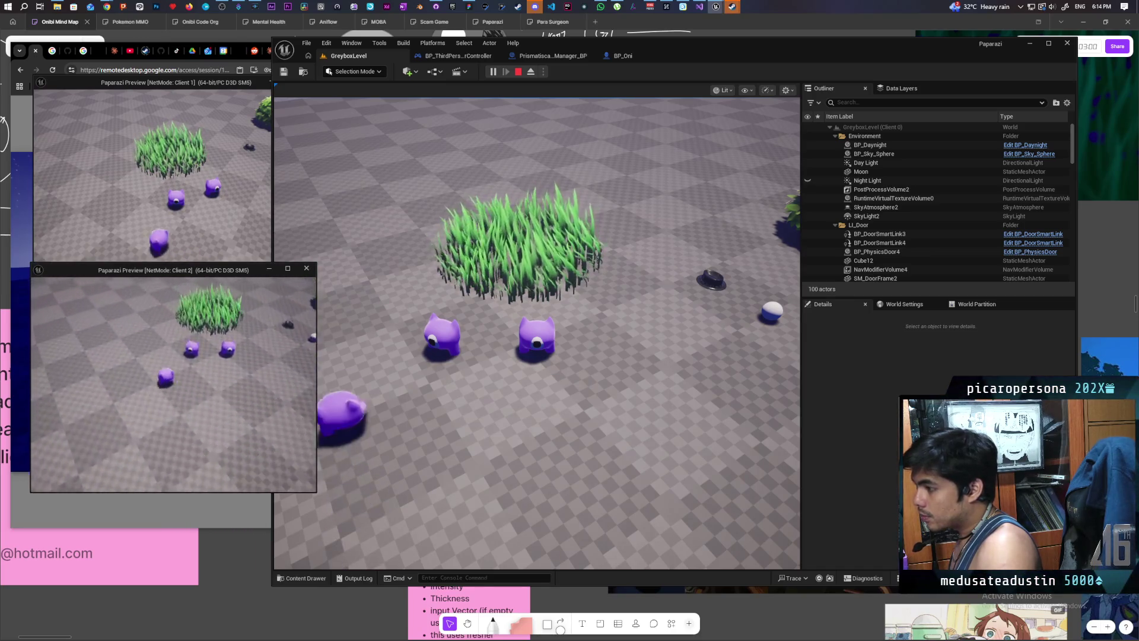
pyautogui.press('Escape')
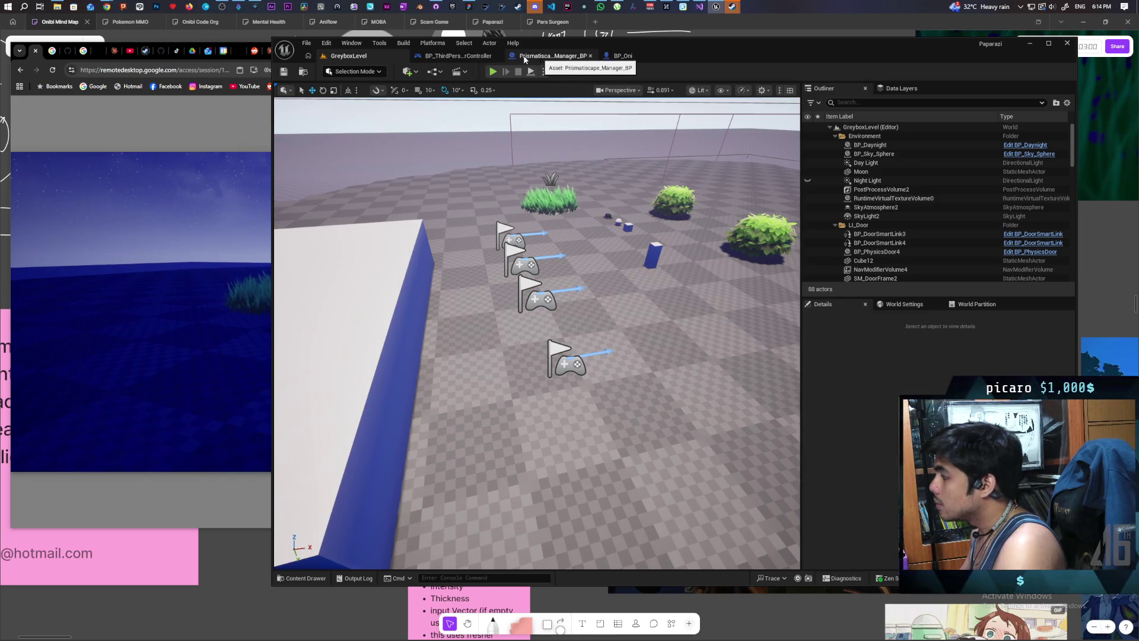
# Step: Delete the Is Locally Controlled node from BP_Oni's possession logic
pyautogui.click(631, 57)
pyautogui.scroll(5, 625, 265)
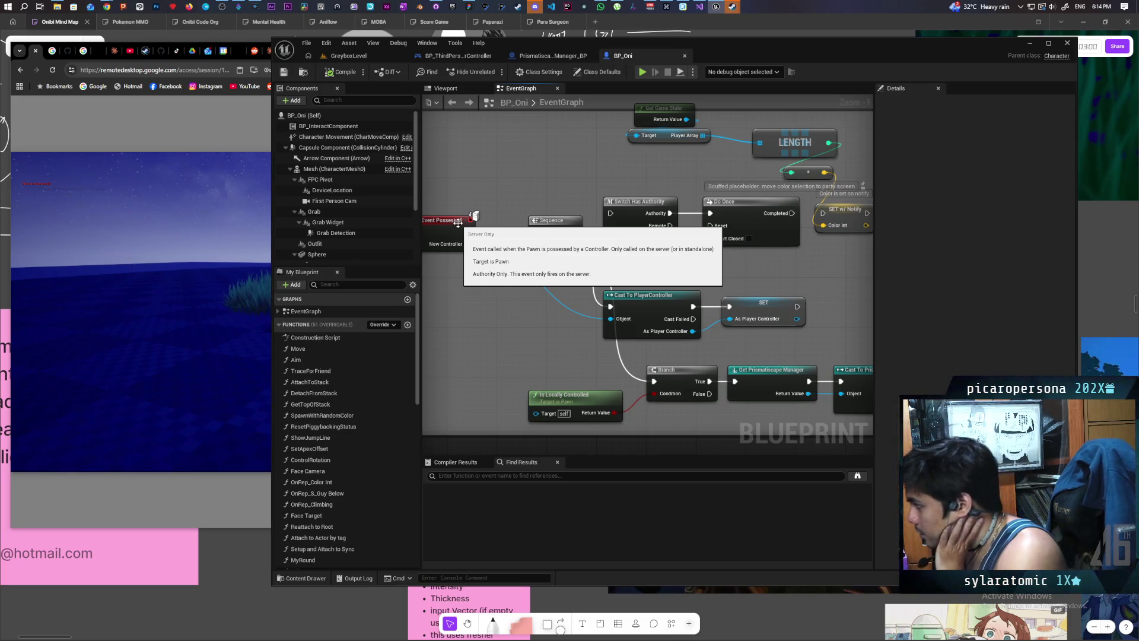
pyautogui.moveTo(458, 222)
pyautogui.mouseDown()
pyautogui.moveTo(564, 213)
pyautogui.moveTo(572, 177)
pyautogui.moveTo(525, 180)
pyautogui.moveTo(664, 187)
pyautogui.moveTo(616, 212)
pyautogui.moveTo(753, 222)
pyautogui.moveTo(759, 261)
pyautogui.moveTo(780, 276)
pyautogui.moveTo(786, 267)
pyautogui.mouseUp()
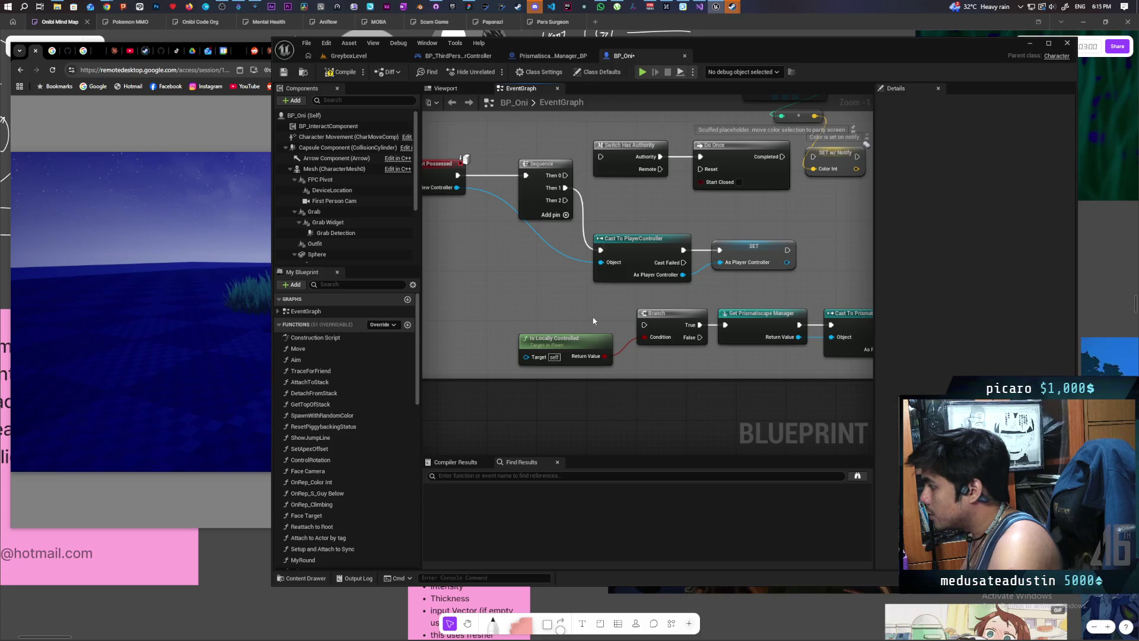
pyautogui.moveTo(588, 343); pyautogui.dragTo(638, 393)
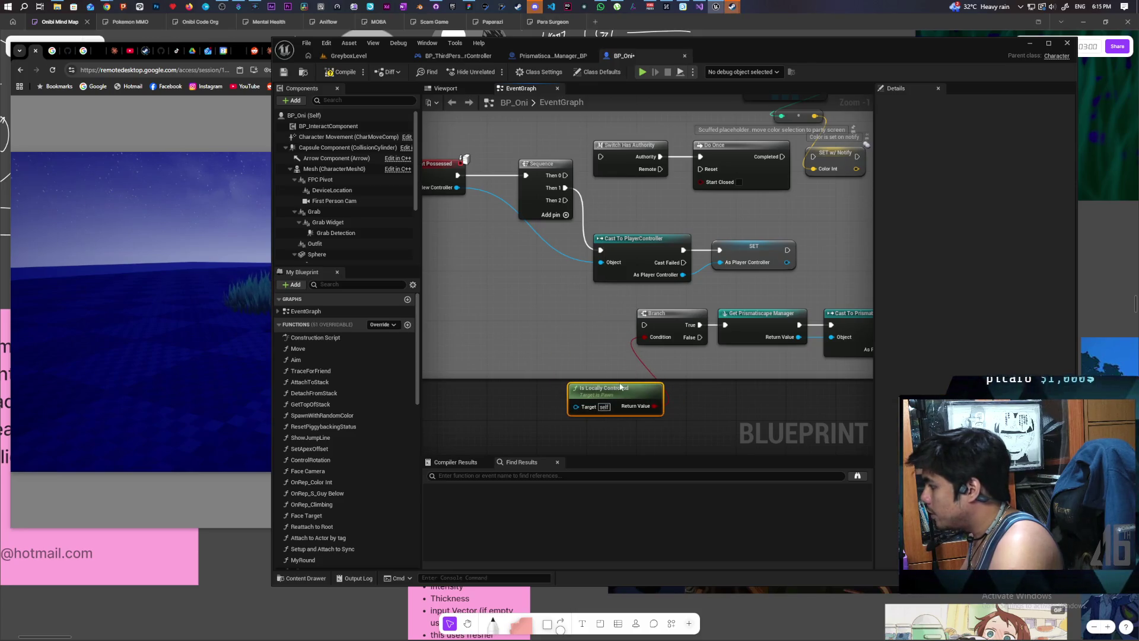
pyautogui.press('Delete')
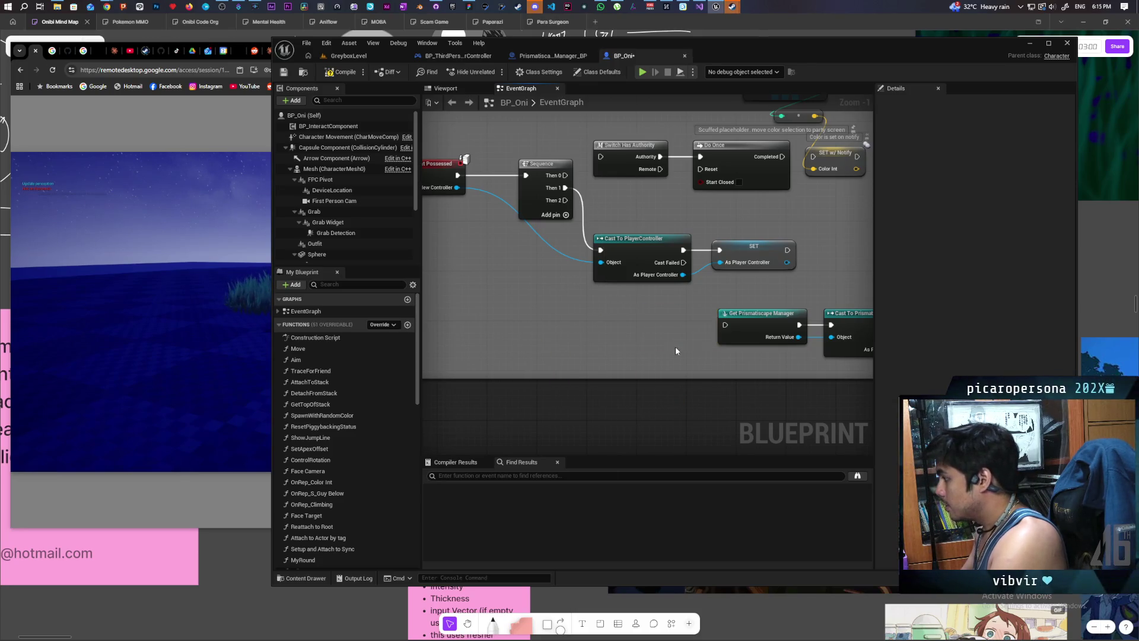
pyautogui.scroll(-1, 700, 330)
pyautogui.scroll(1, 610, 316)
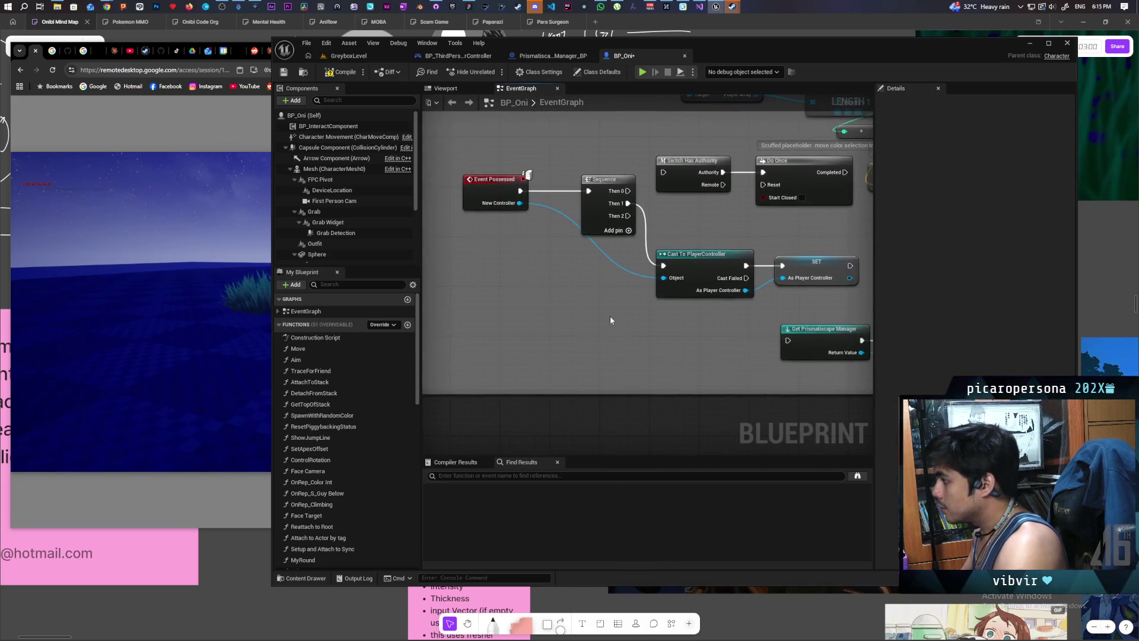
pyautogui.scroll(1, 610, 316)
pyautogui.scroll(-1, 544, 326)
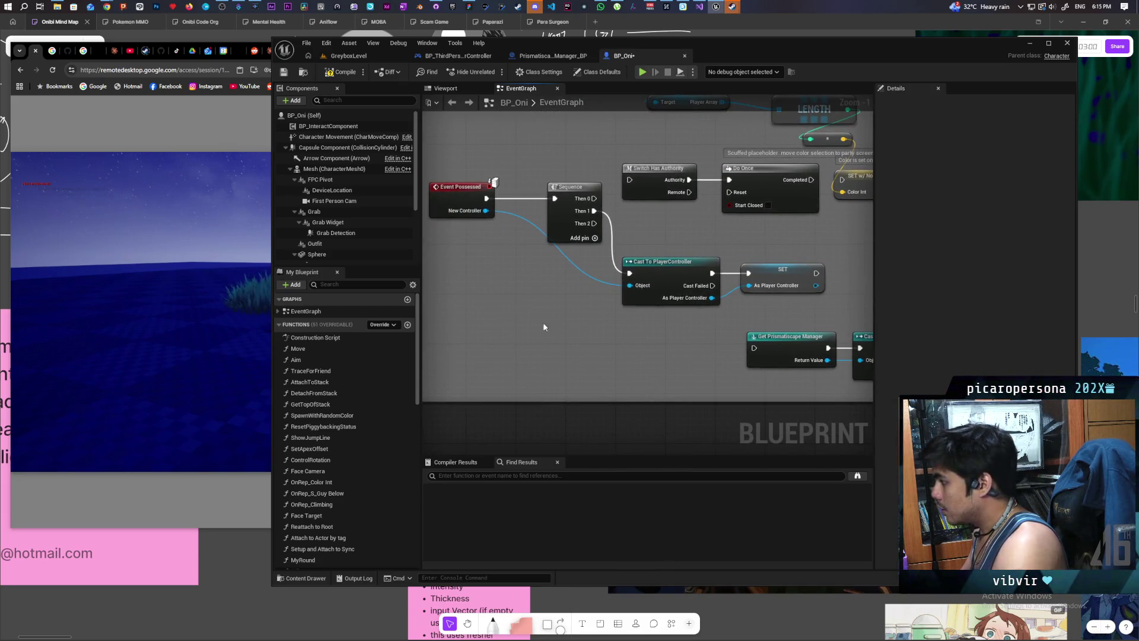
# Step: Create custom event C_Update Prismatiscape, set its replication, and wire it to Get Prismatiscape Manager
pyautogui.click(586, 339)
pyautogui.write('C_')
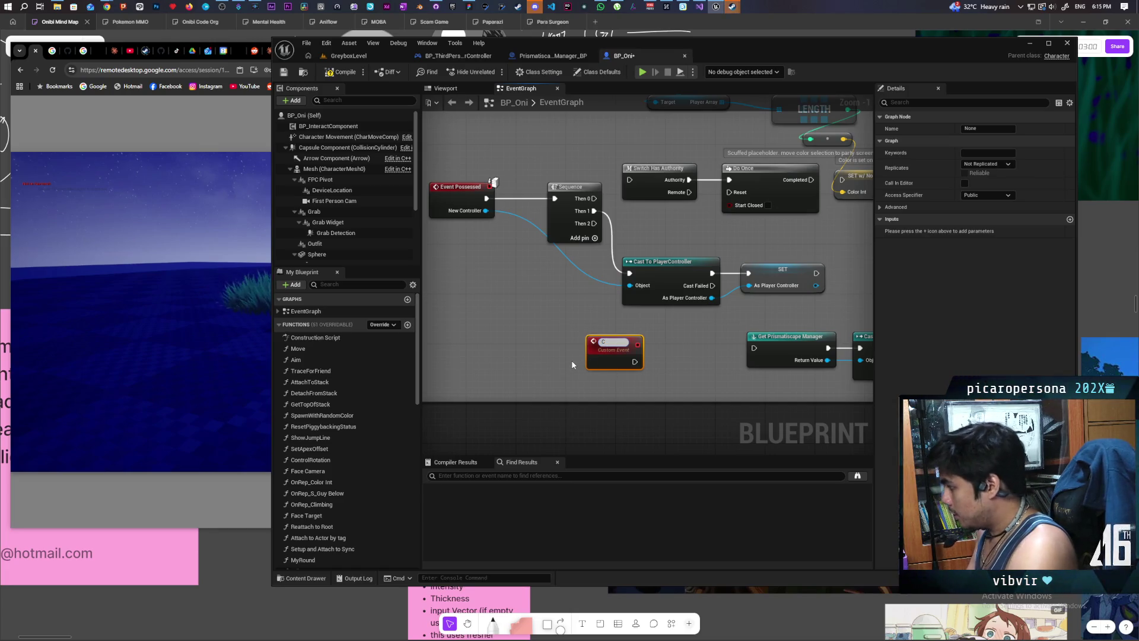
pyautogui.write('Update')
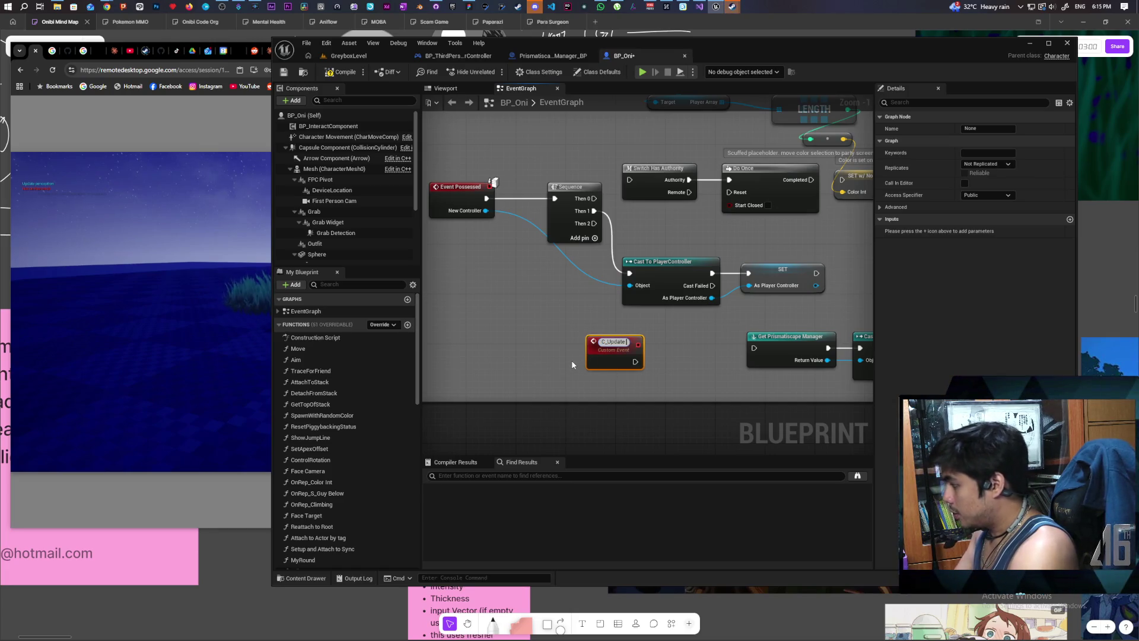
pyautogui.write(' Pris')
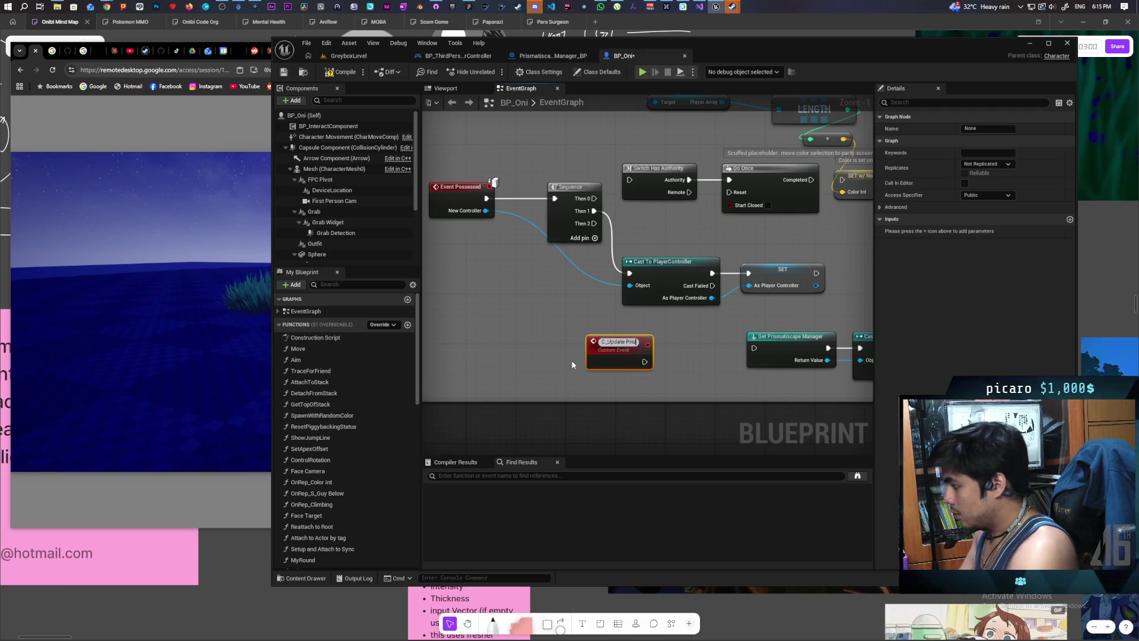
pyautogui.write('matiscape')
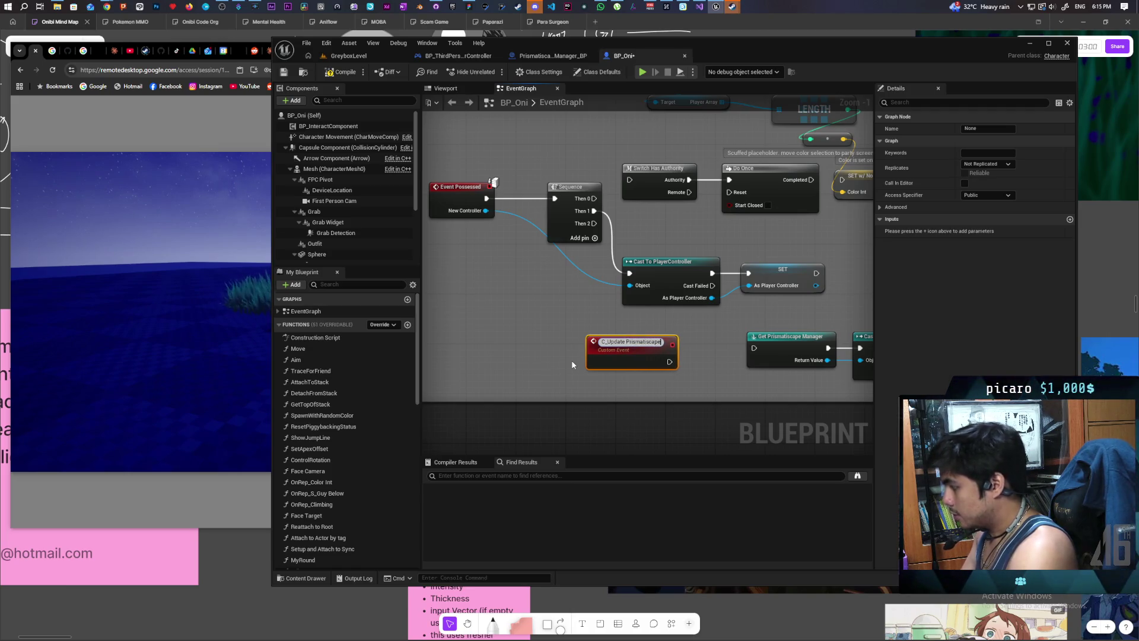
pyautogui.press('Return')
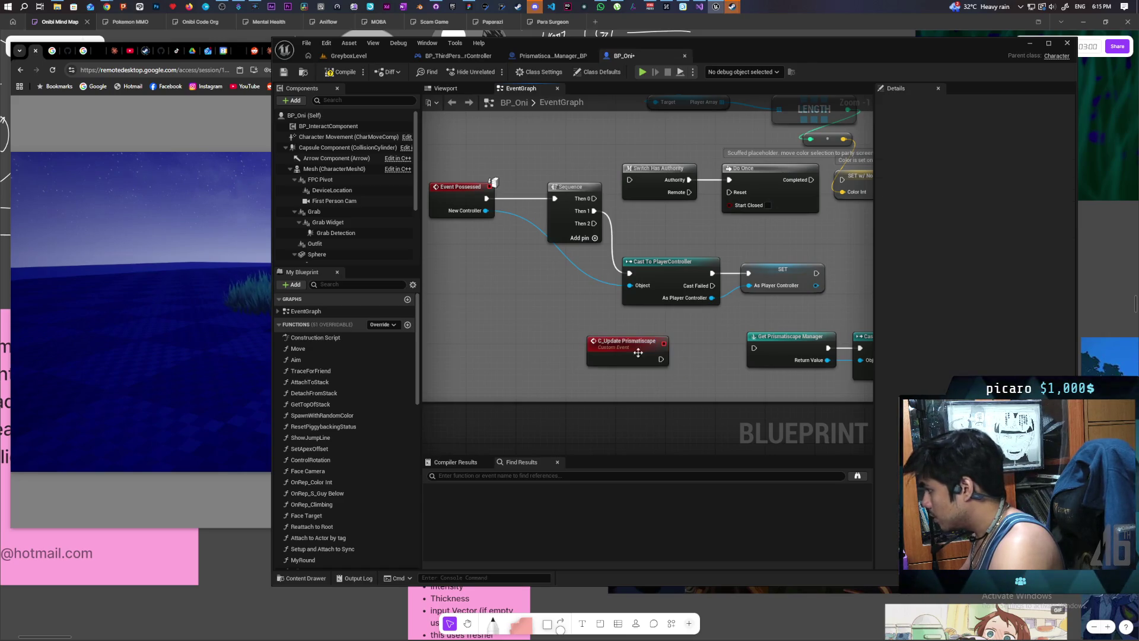
pyautogui.click(988, 163)
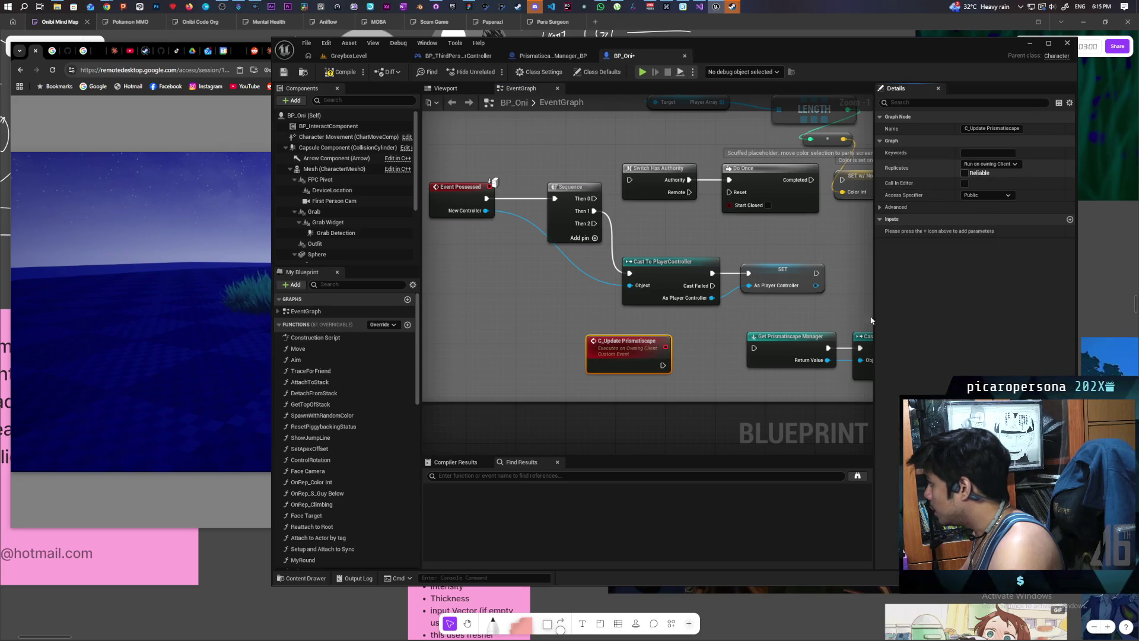
pyautogui.moveTo(663, 365); pyautogui.dragTo(754, 348)
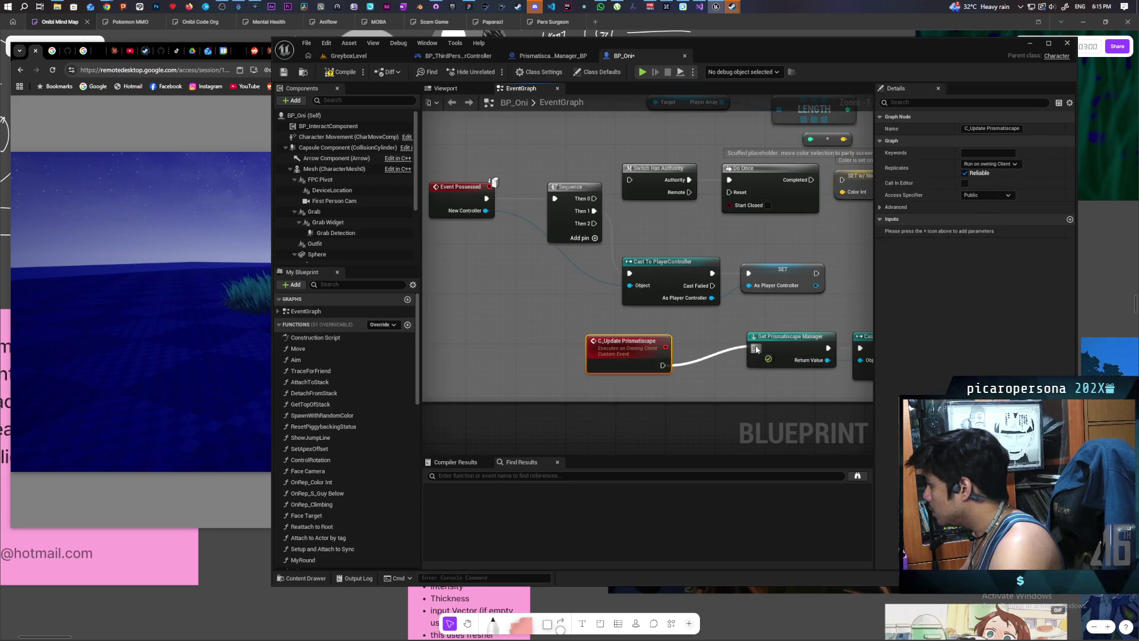
pyautogui.moveTo(644, 357); pyautogui.dragTo(636, 340)
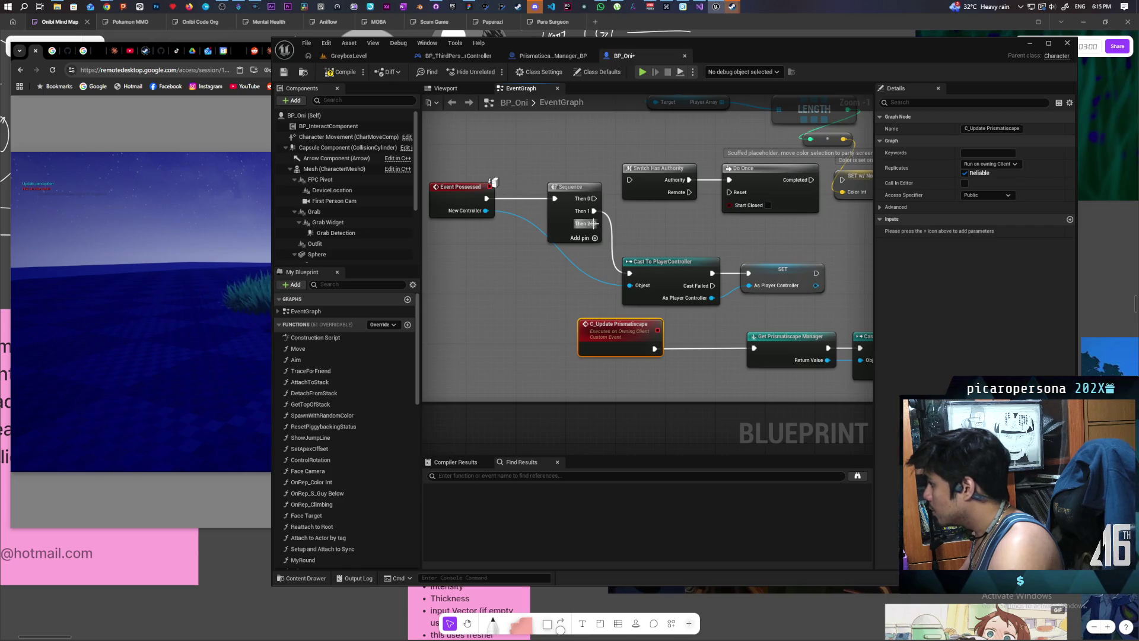
# Step: Call C_Update Prismatiscape from Sequence Then 2, then compile and save BP_Oni
pyautogui.moveTo(594, 223); pyautogui.dragTo(644, 230)
pyautogui.write('c update')
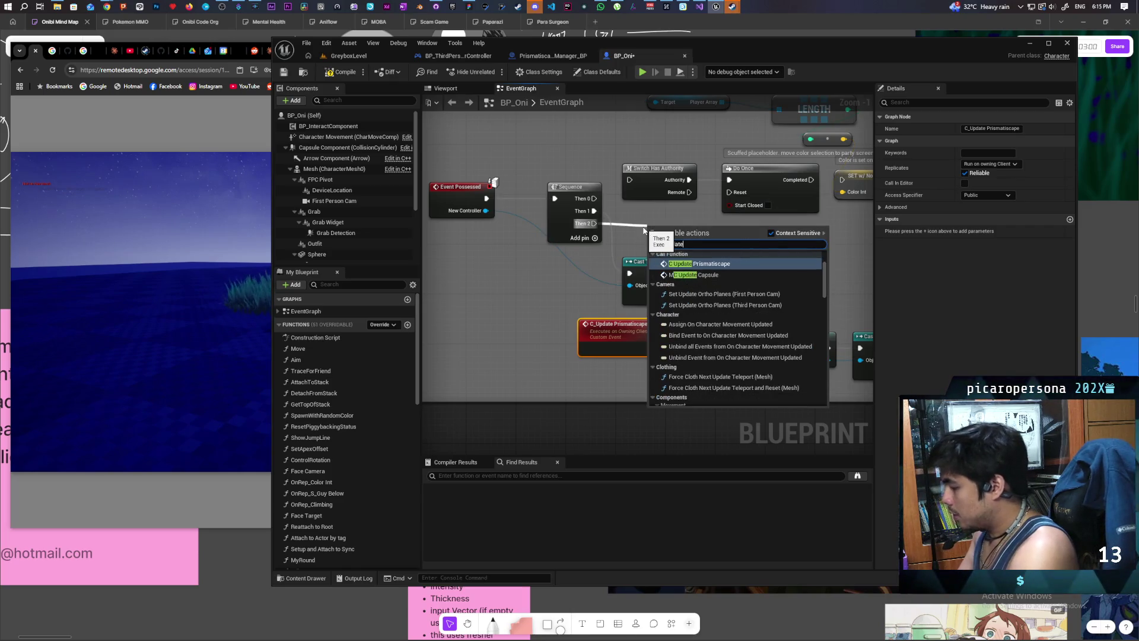
pyautogui.press('Return')
pyautogui.moveTo(692, 238); pyautogui.dragTo(660, 214)
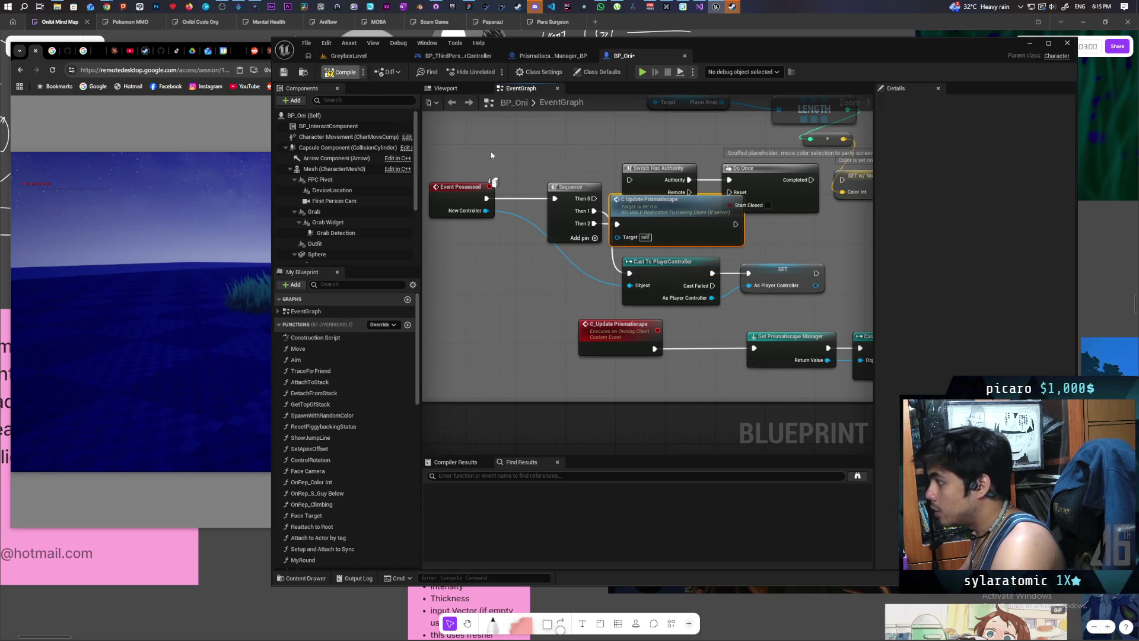
pyautogui.click(343, 72)
pyautogui.click(284, 72)
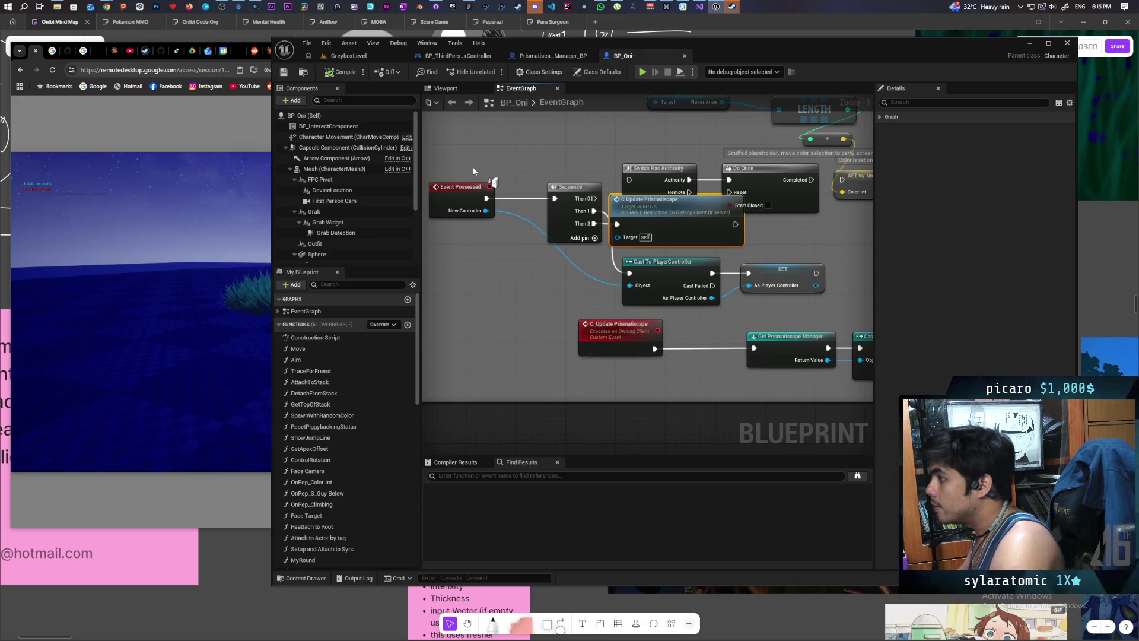
# Step: Switch to GreyboxLevel, start a two-client play session and walk the oni into the grass
pyautogui.click(394, 56)
pyautogui.hotkey('alt', 'p')
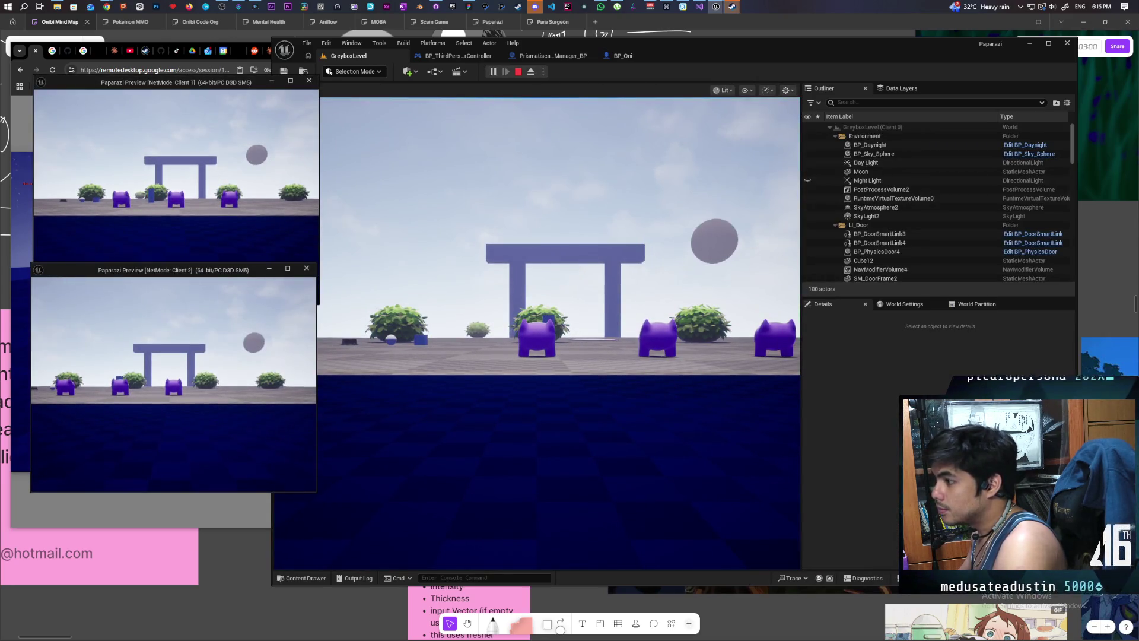
pyautogui.click(537, 332)
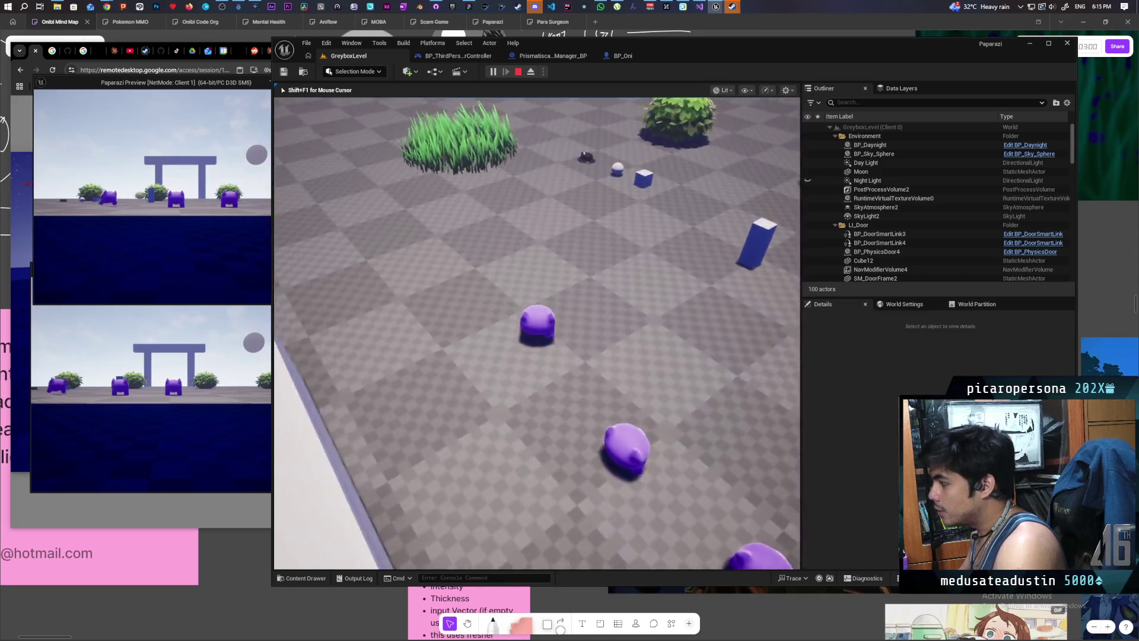
pyautogui.press('w')
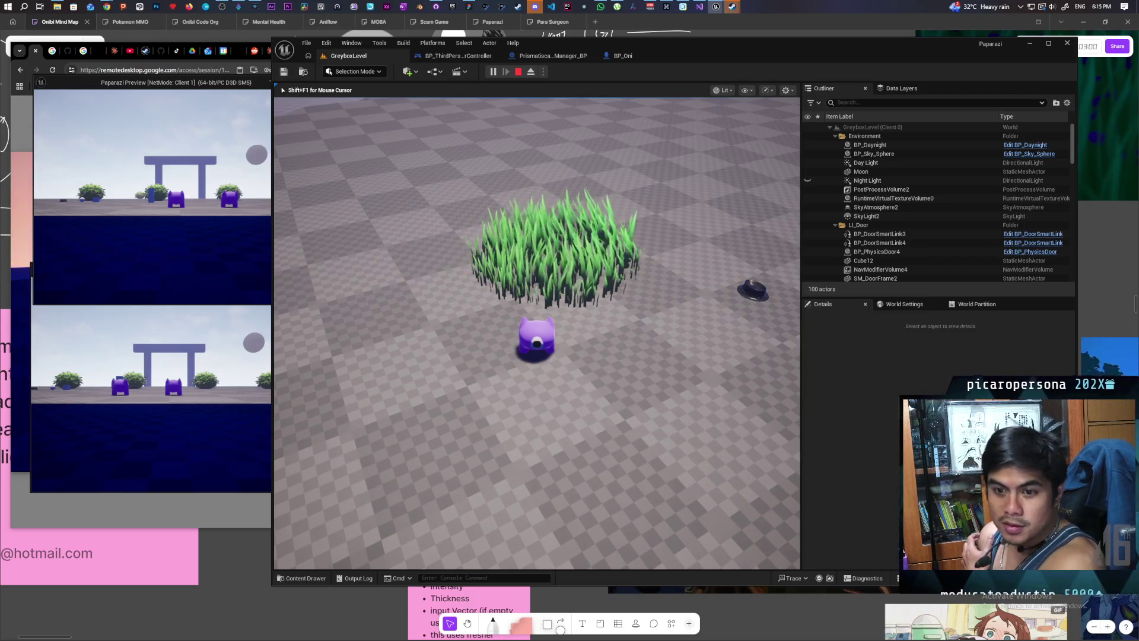
pyautogui.hotkey('alt', 'Tab')
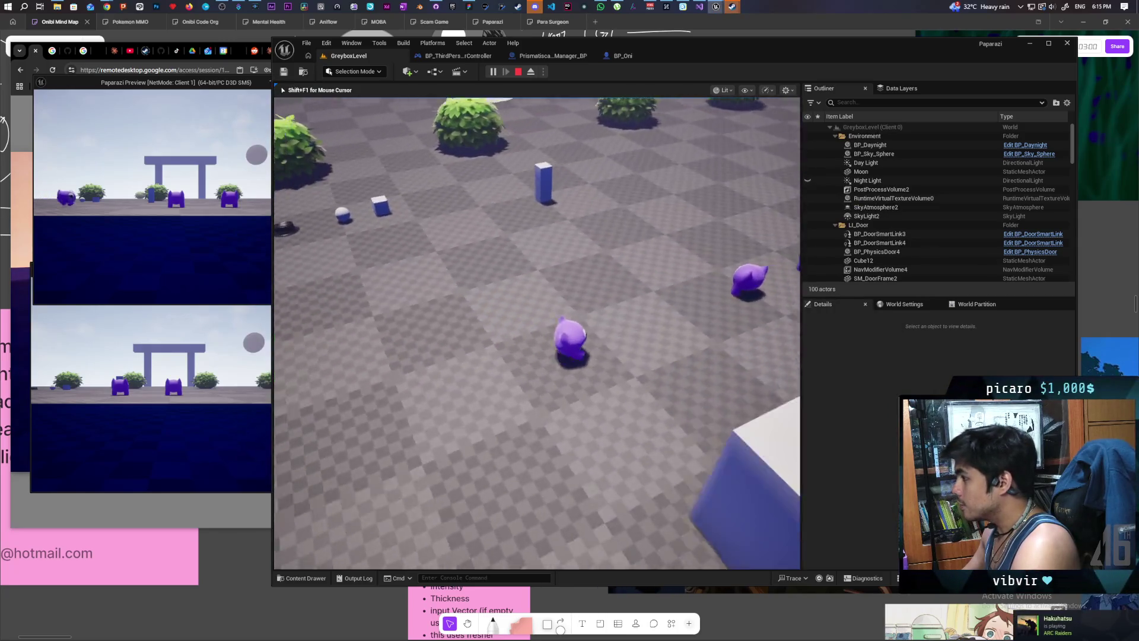
# Step: Walk the second client's character into and back out of the grass, then stop playing
pyautogui.hotkey('shift', 'F1')
pyautogui.hotkey('alt', 'Tab')
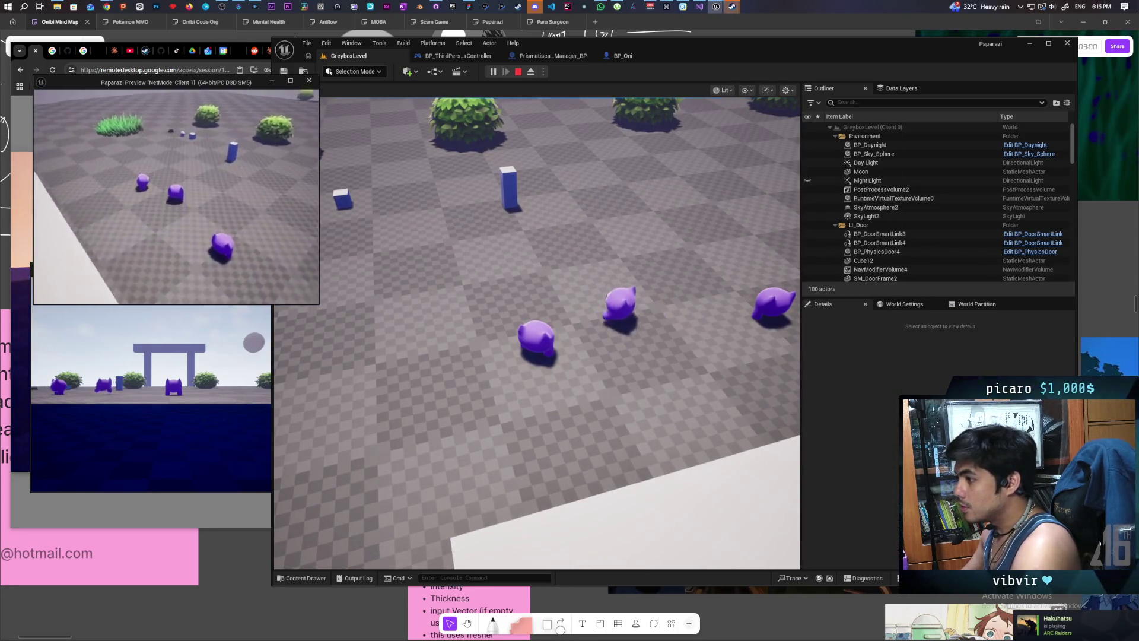
pyautogui.hotkey('alt', 'Tab')
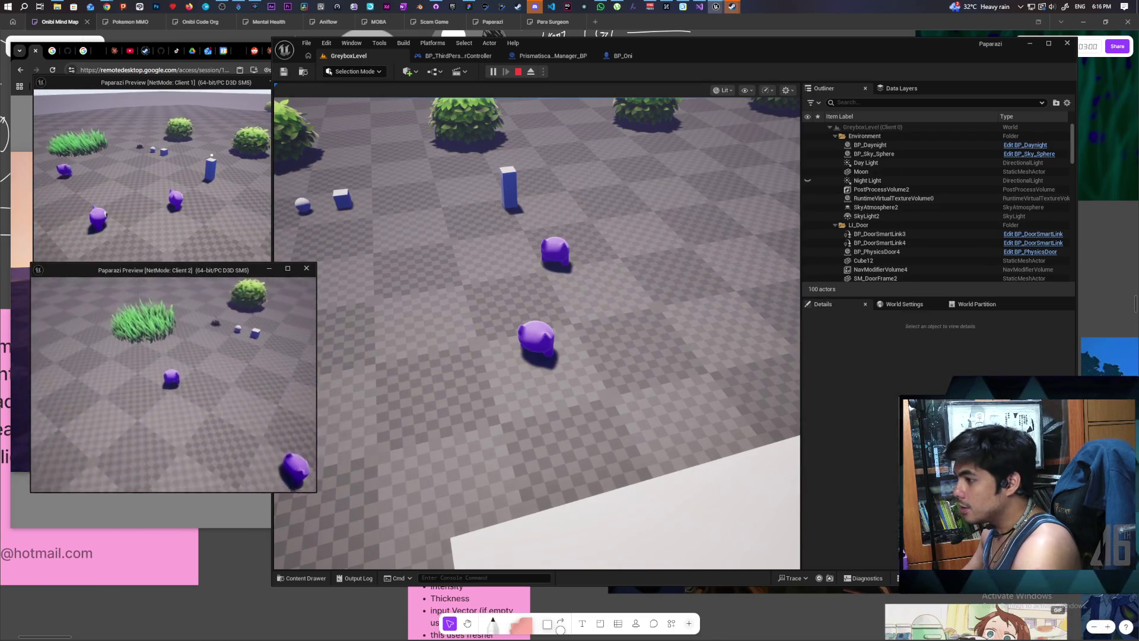
pyautogui.press('w')
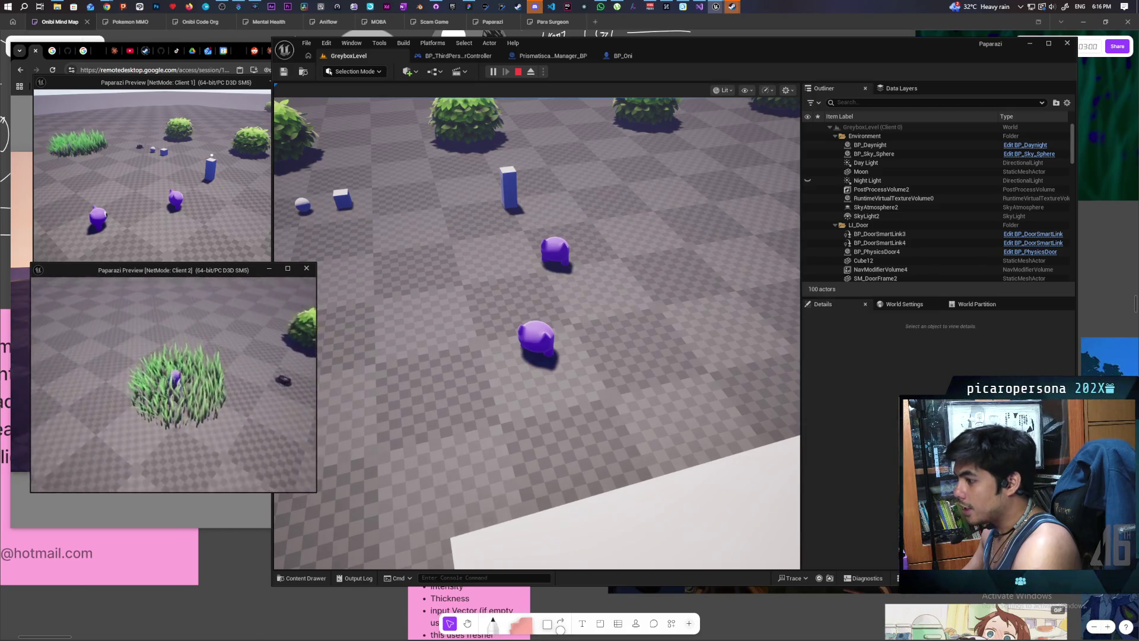
pyautogui.press('s')
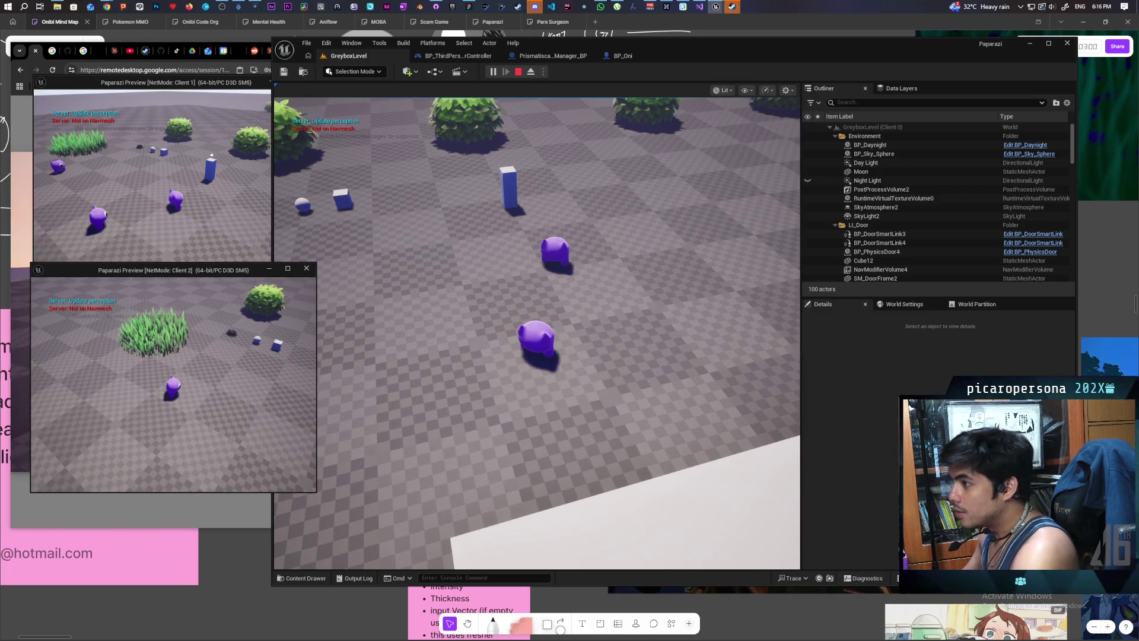
pyautogui.press('Escape')
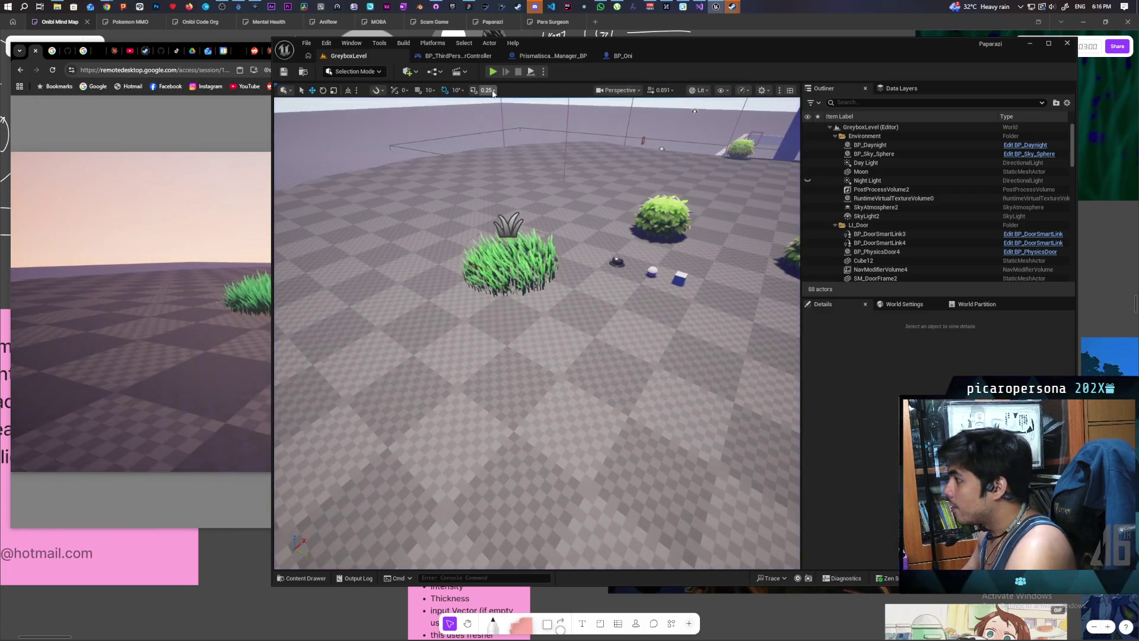
# Step: Replay the two-client session briefly, then end it with Escape
pyautogui.click(492, 72)
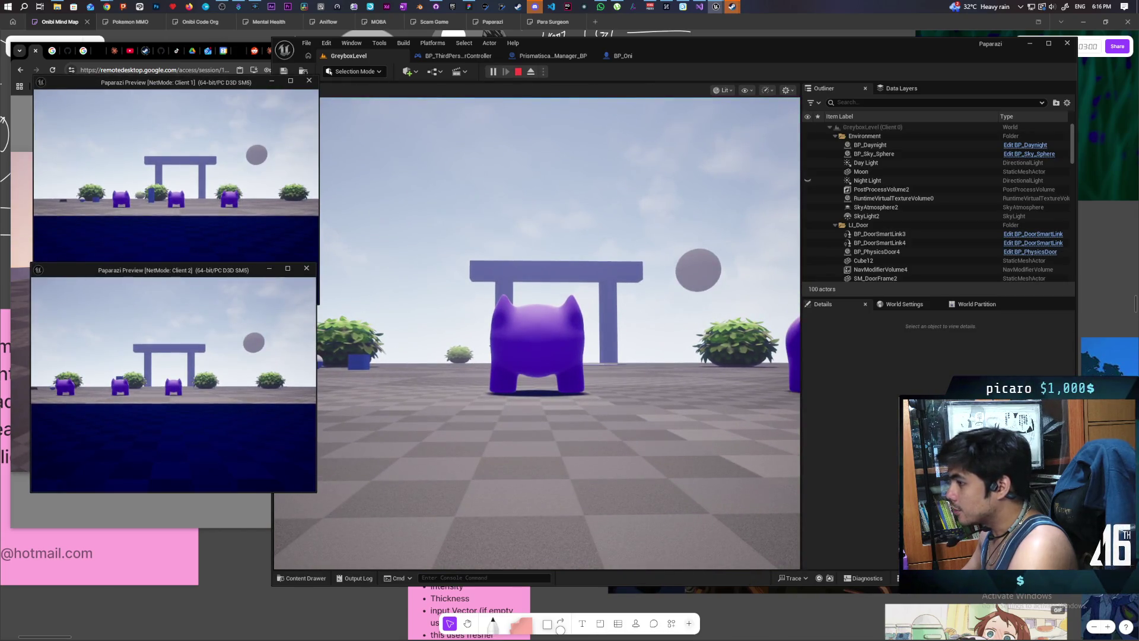
pyautogui.click(504, 376)
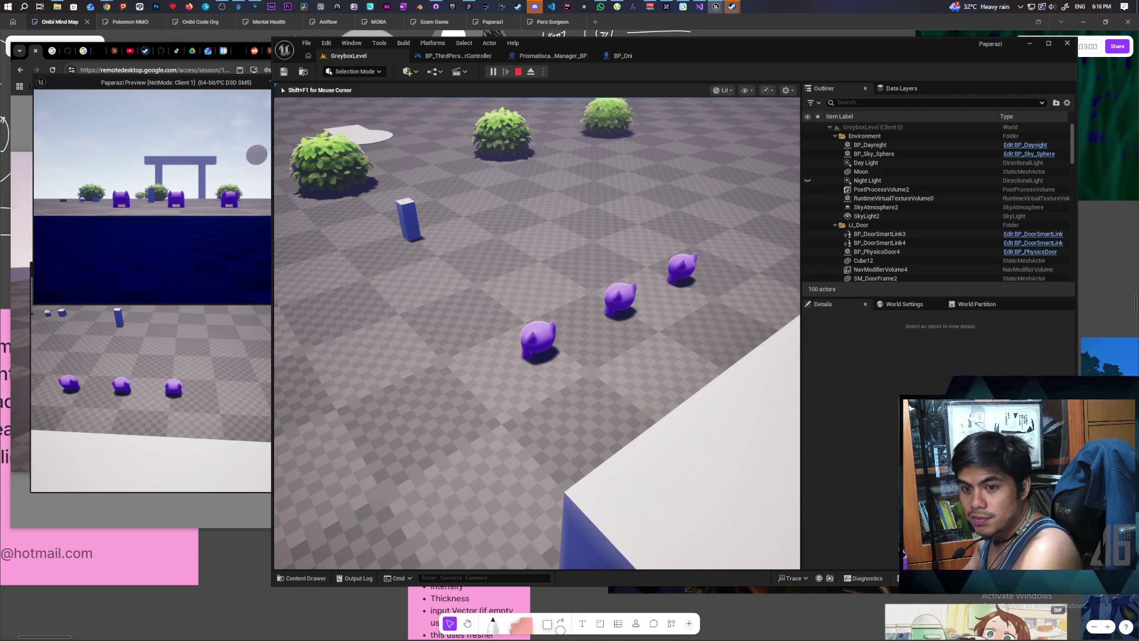
pyautogui.press('Escape')
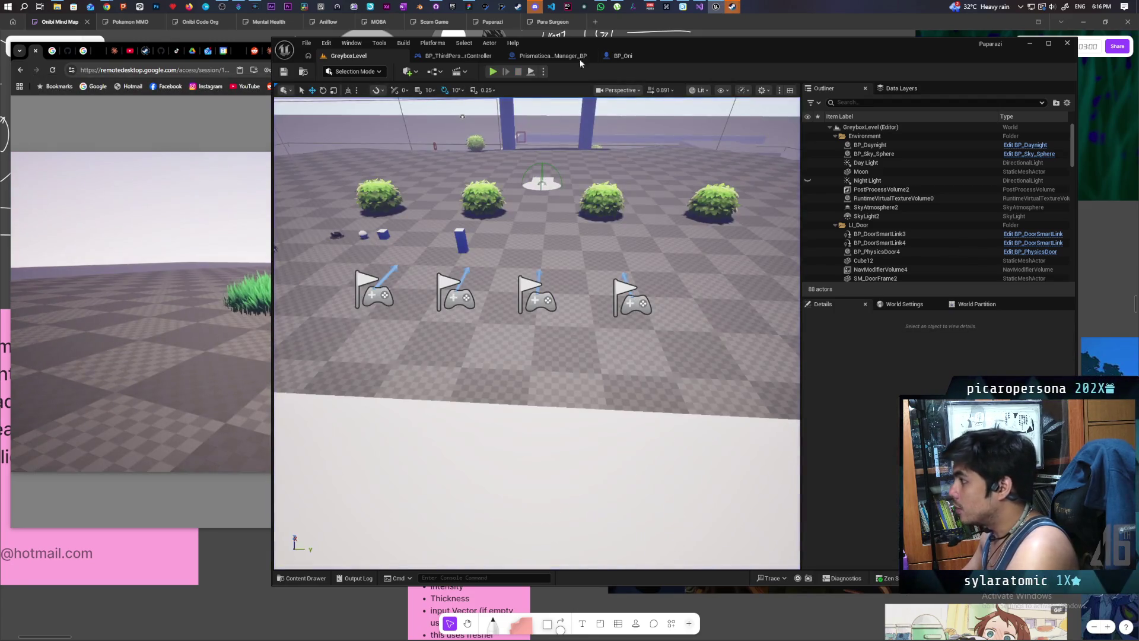
# Step: In Prismatiscape_Manager_BP, add Event Tick above Event PostTick and disconnect PostTick from the GET node
pyautogui.click(551, 55)
pyautogui.scroll(3, 540, 340)
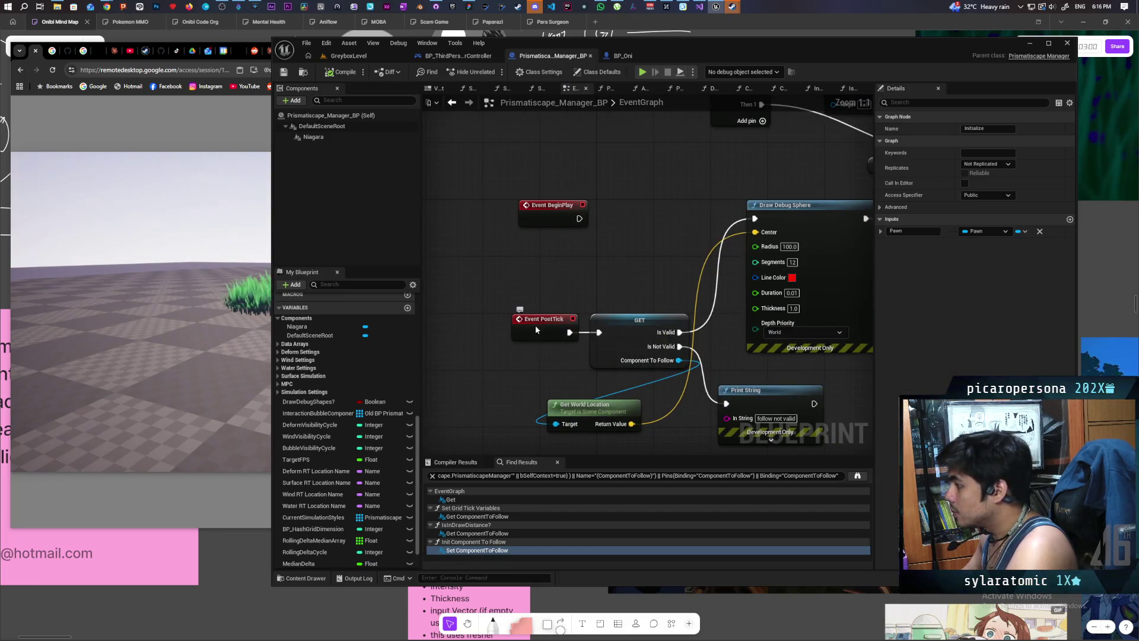
pyautogui.click(540, 338)
pyautogui.click(550, 291)
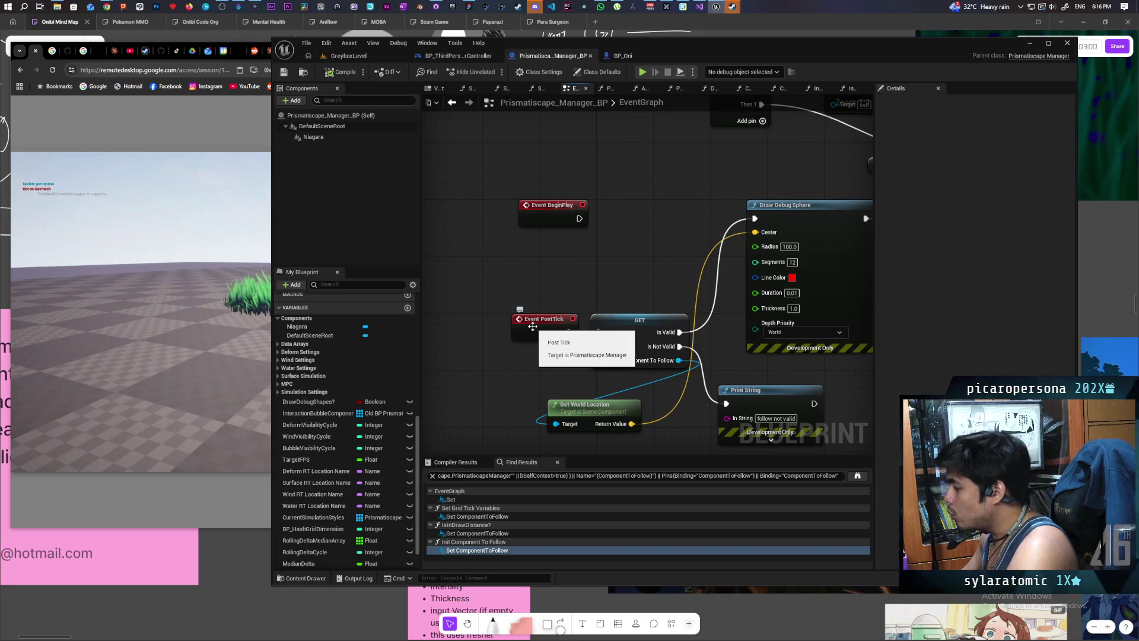
pyautogui.moveTo(543, 226); pyautogui.dragTo(473, 178)
pyautogui.moveTo(544, 225); pyautogui.dragTo(620, 254)
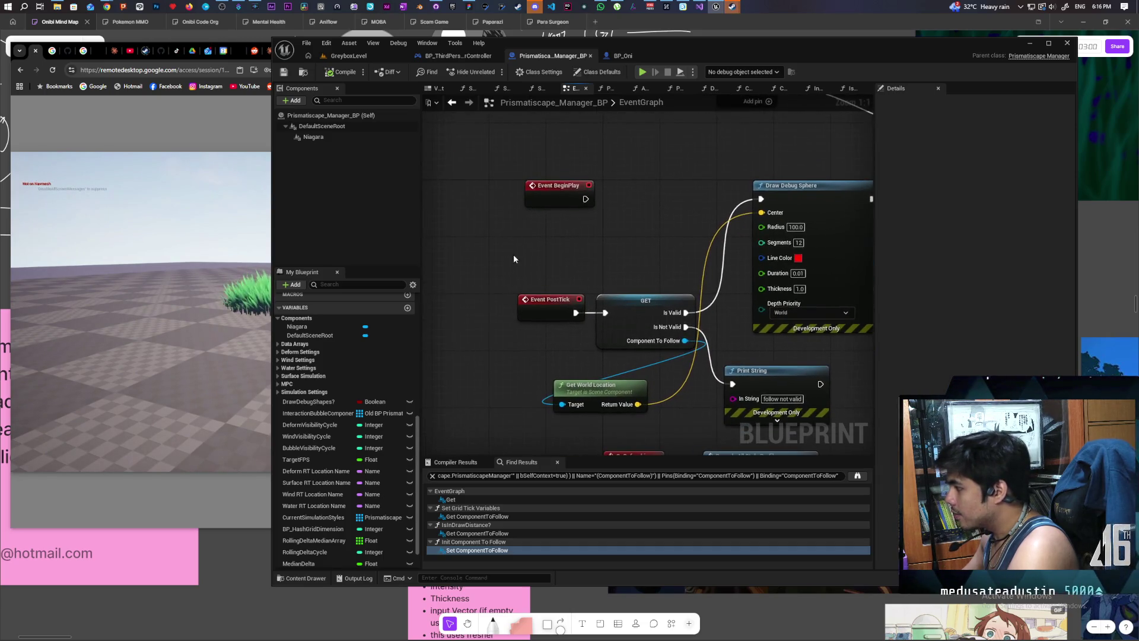
pyautogui.rightClick(514, 254)
pyautogui.write('tick')
pyautogui.press('Return')
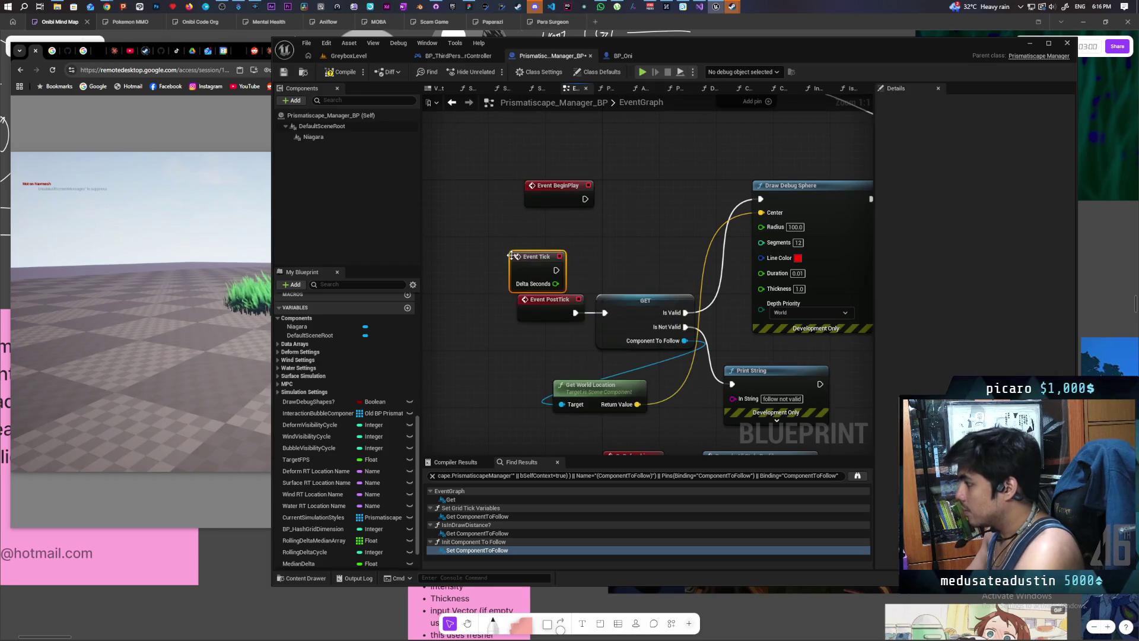
pyautogui.moveTo(527, 273)
pyautogui.mouseDown()
pyautogui.moveTo(534, 251)
pyautogui.moveTo(604, 312)
pyautogui.moveTo(521, 302)
pyautogui.mouseUp()
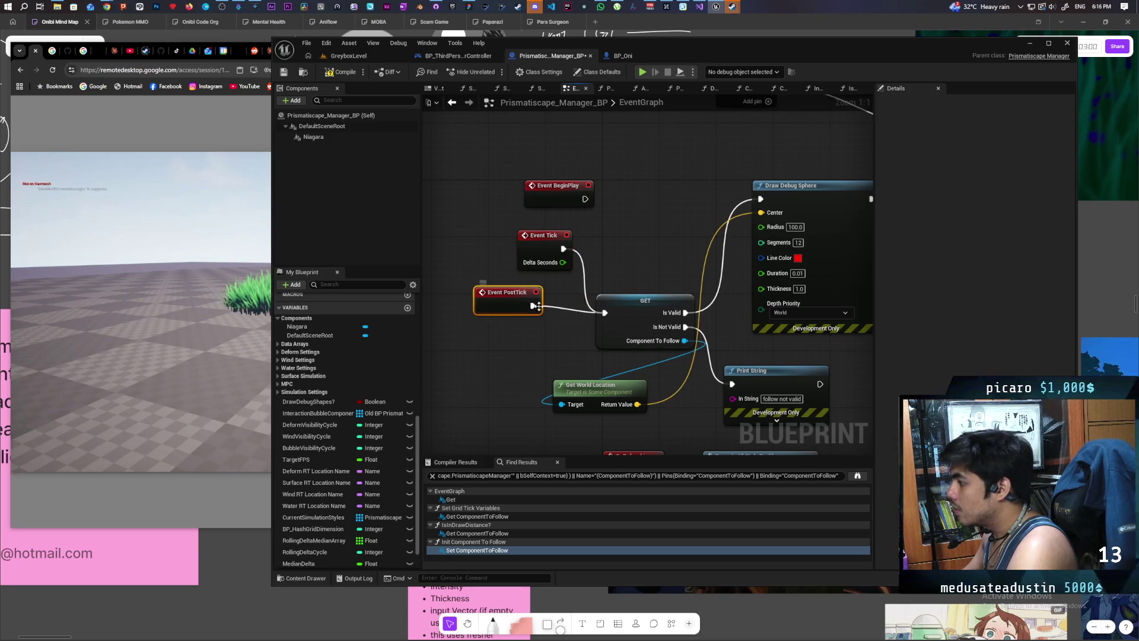
pyautogui.keyDown('alt'); pyautogui.click(568, 317); pyautogui.keyUp('alt')
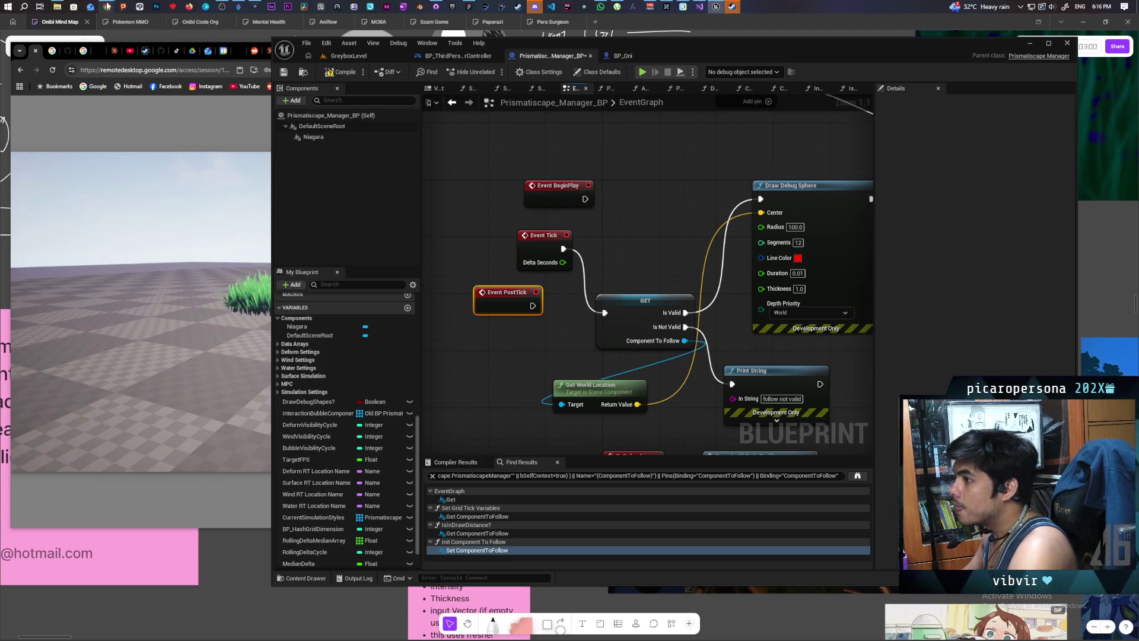
# Step: Ask Google AI Mode 'what is the difference between post tick and tick', then return to Unreal
pyautogui.moveTo(106, 7)
pyautogui.click(765, 47)
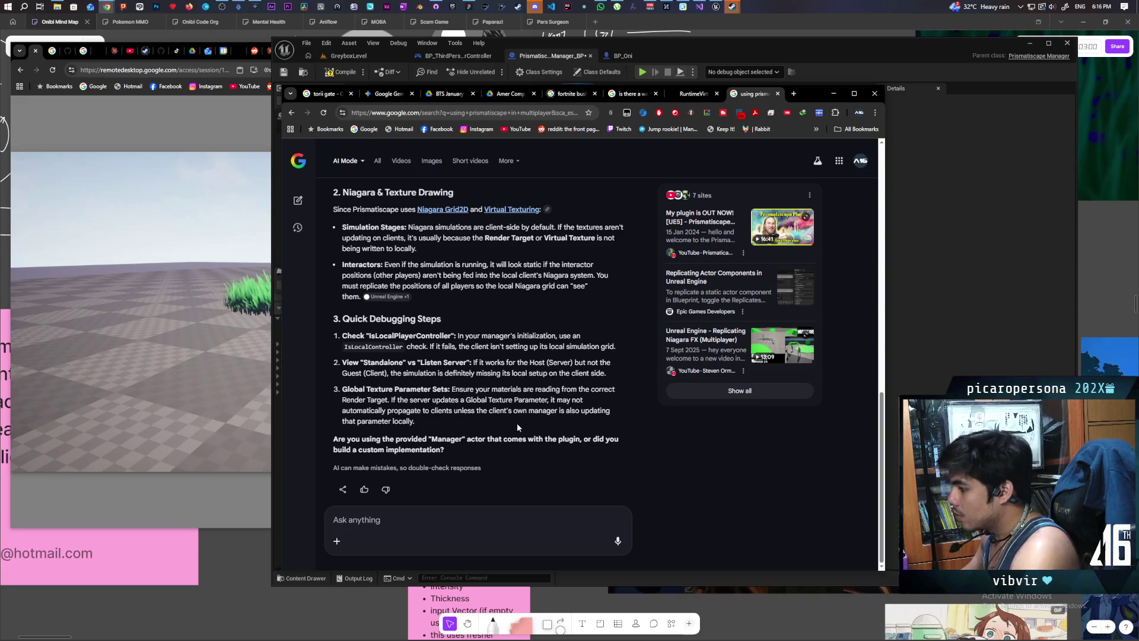
pyautogui.write('what is the ci')
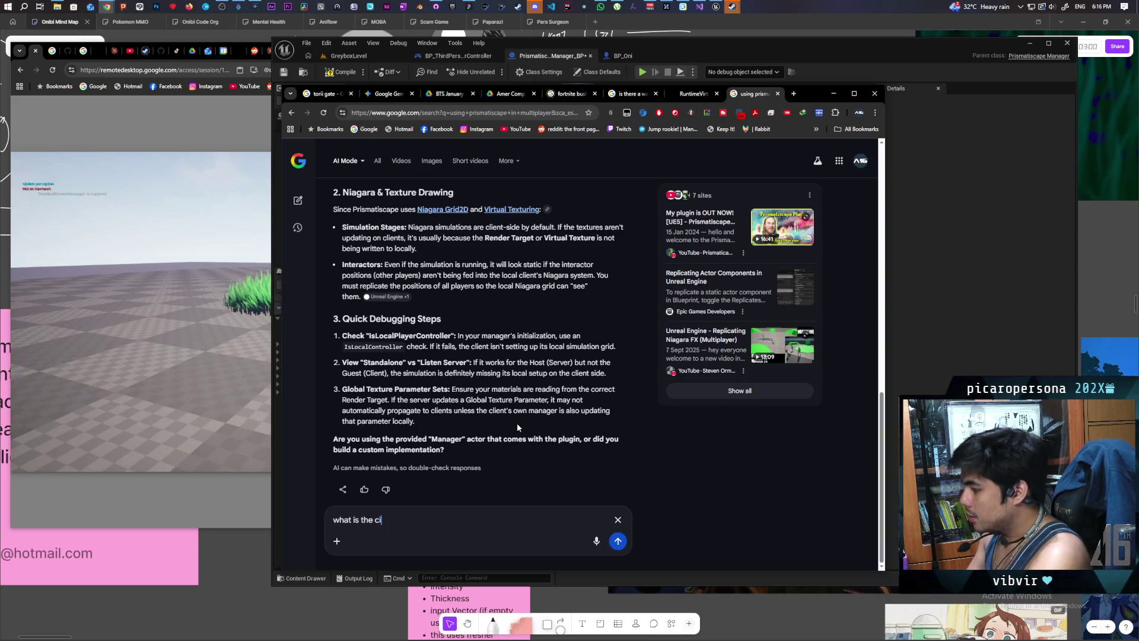
pyautogui.press('BackSpace')
pyautogui.press('BackSpace')
pyautogui.write('difference ')
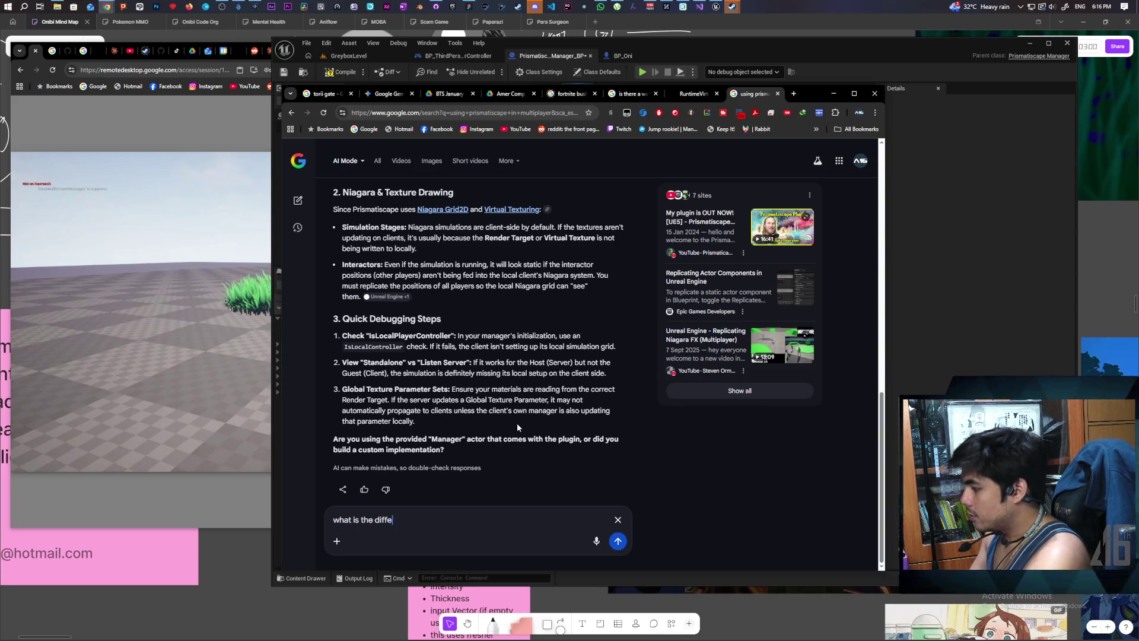
pyautogui.write('be')
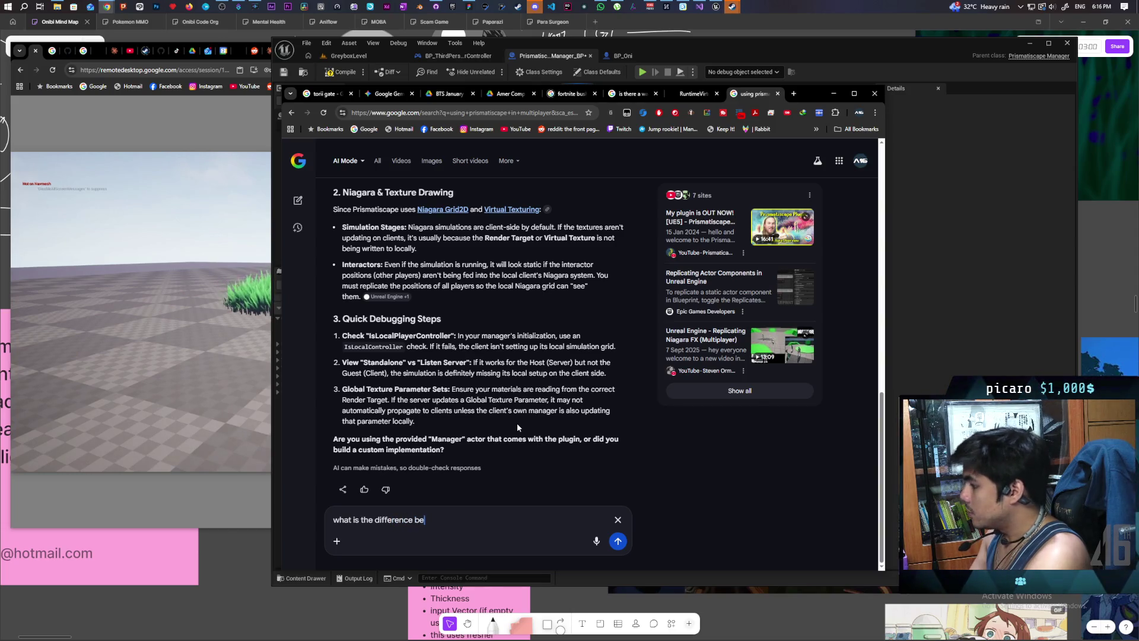
pyautogui.write('tween post tick and tick')
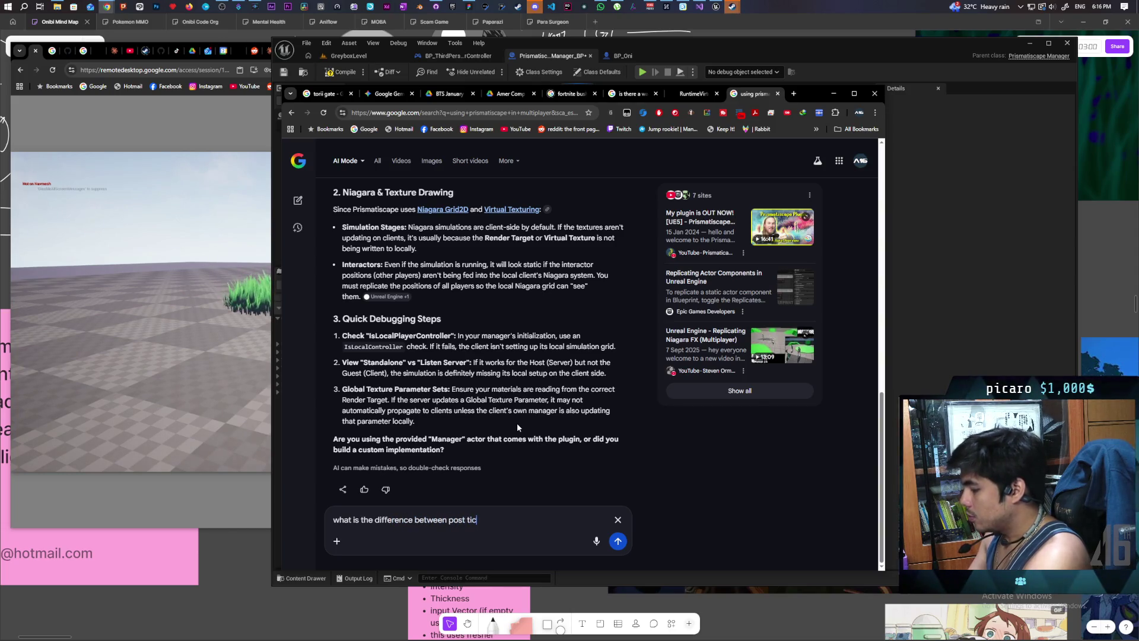
pyautogui.press('Return')
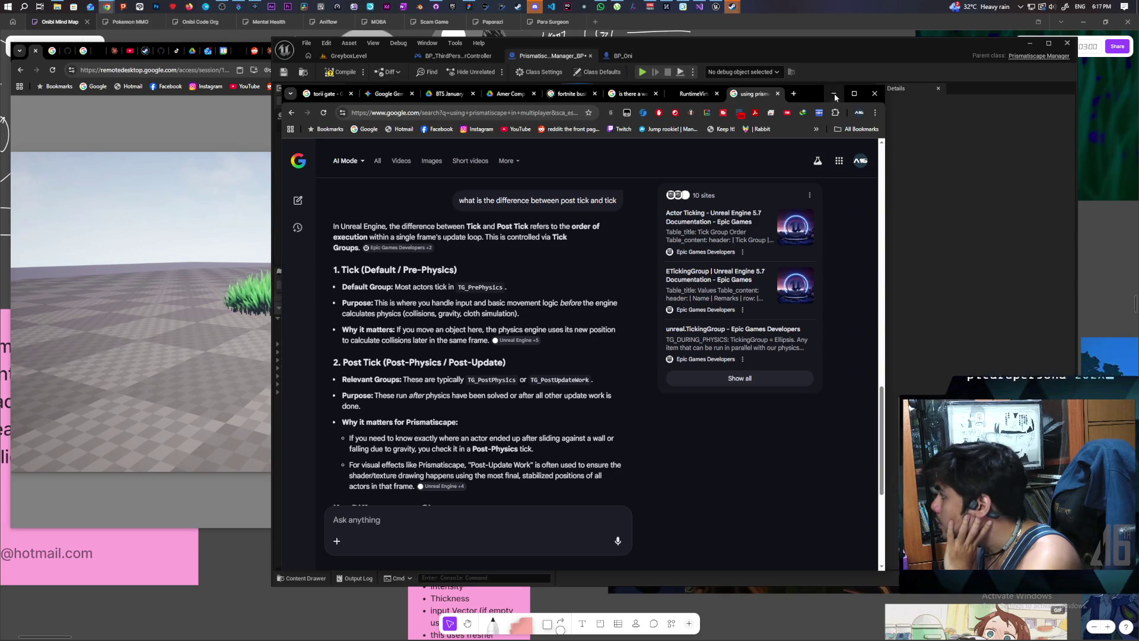
pyautogui.hotkey('alt', 'Tab')
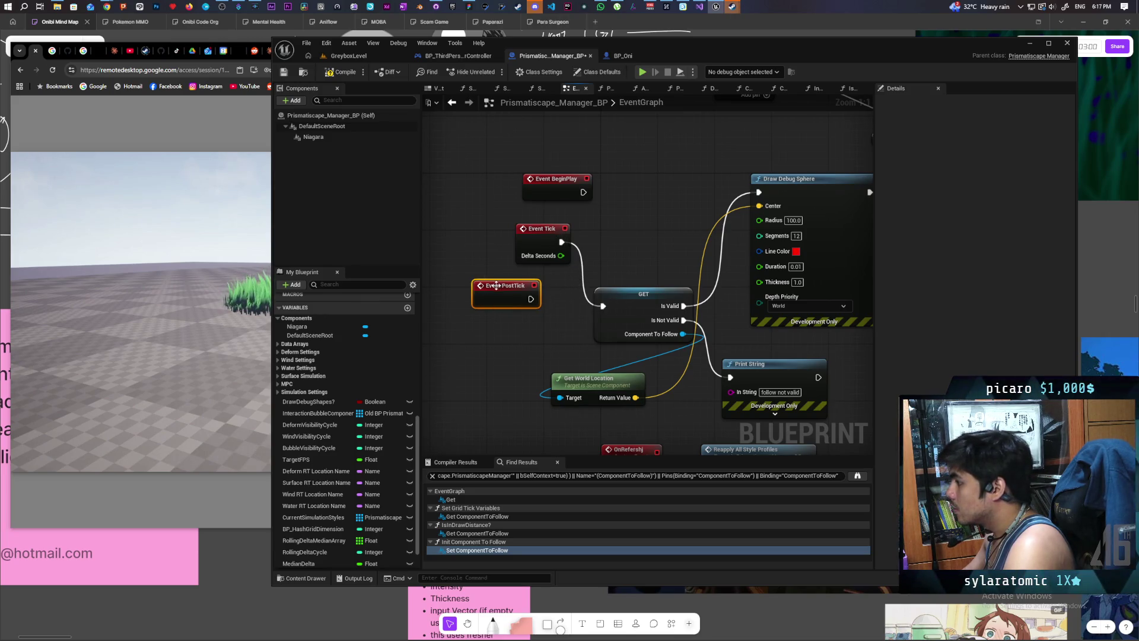
# Step: Delete the Event Tick node and move Event PostTick further left
pyautogui.click(540, 229)
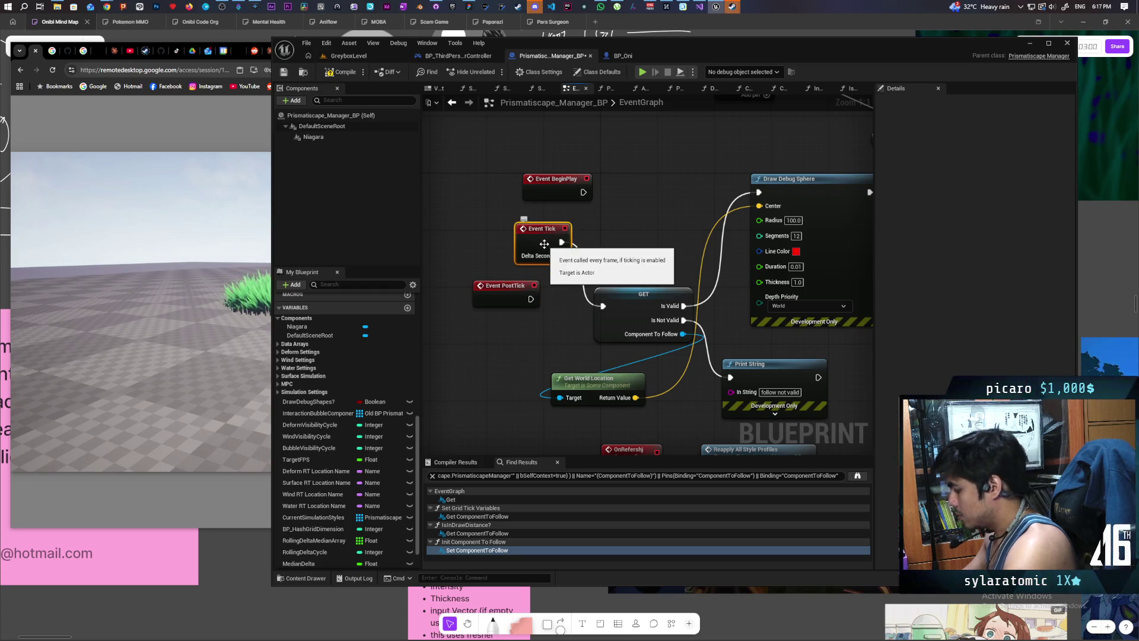
pyautogui.press('Delete')
pyautogui.moveTo(507, 290); pyautogui.dragTo(462, 290)
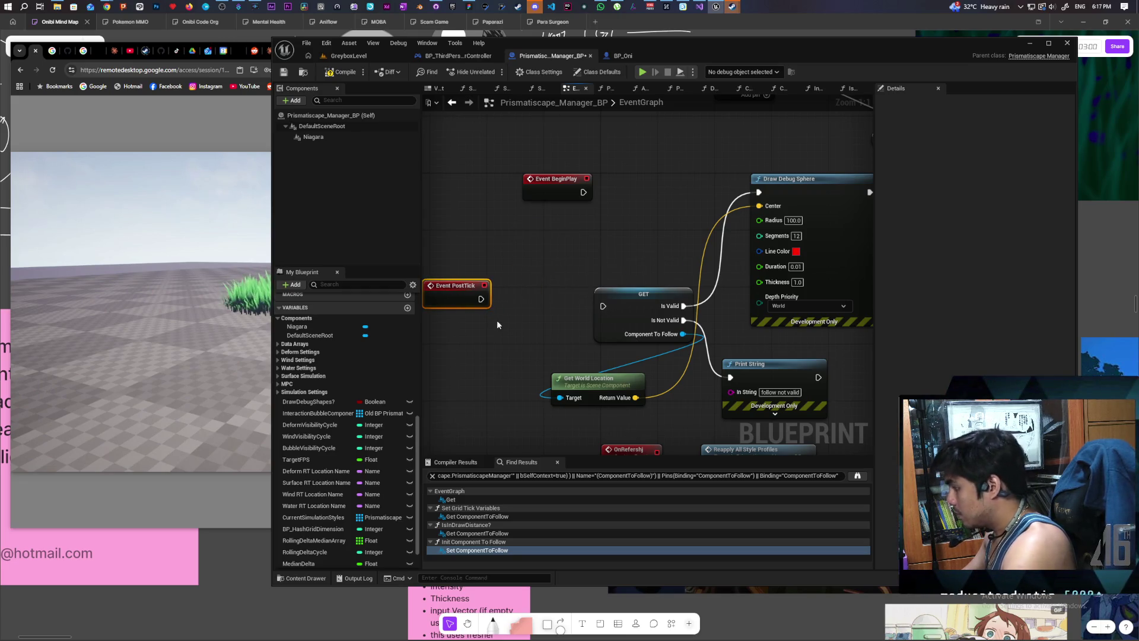
pyautogui.scroll(-2, 497, 324)
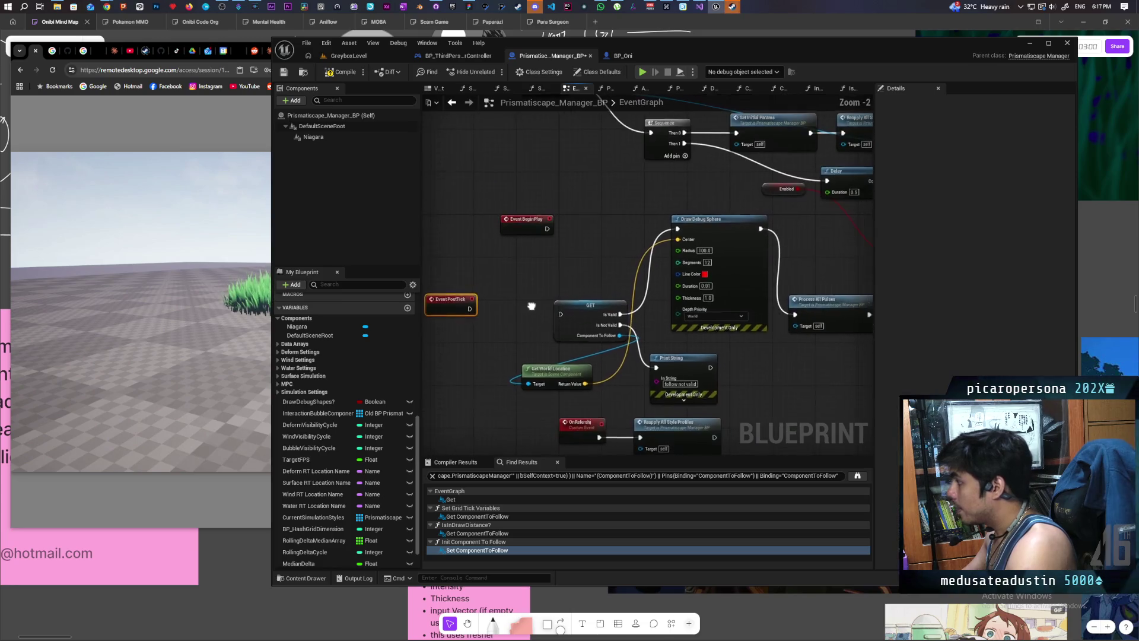
pyautogui.scroll(2, 532, 306)
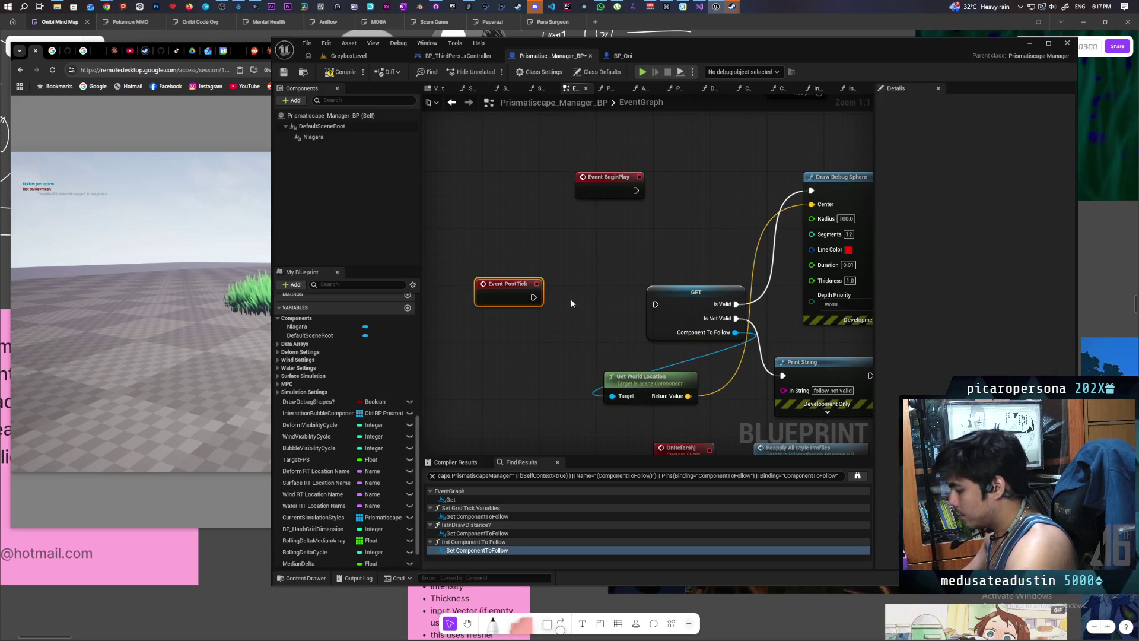
# Step: Insert a Print String saying 'ticking' between Event PostTick and GET, then save
pyautogui.hotkey('ctrl', 'v')
pyautogui.moveTo(569, 297); pyautogui.dragTo(534, 297)
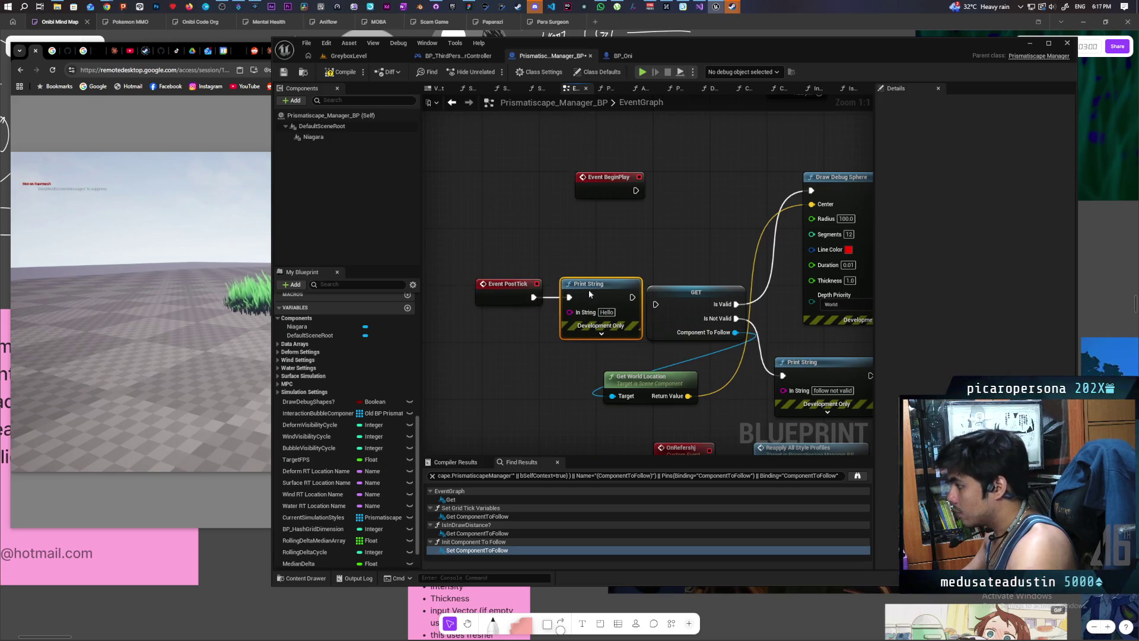
pyautogui.moveTo(633, 297); pyautogui.dragTo(655, 305)
pyautogui.click(606, 312)
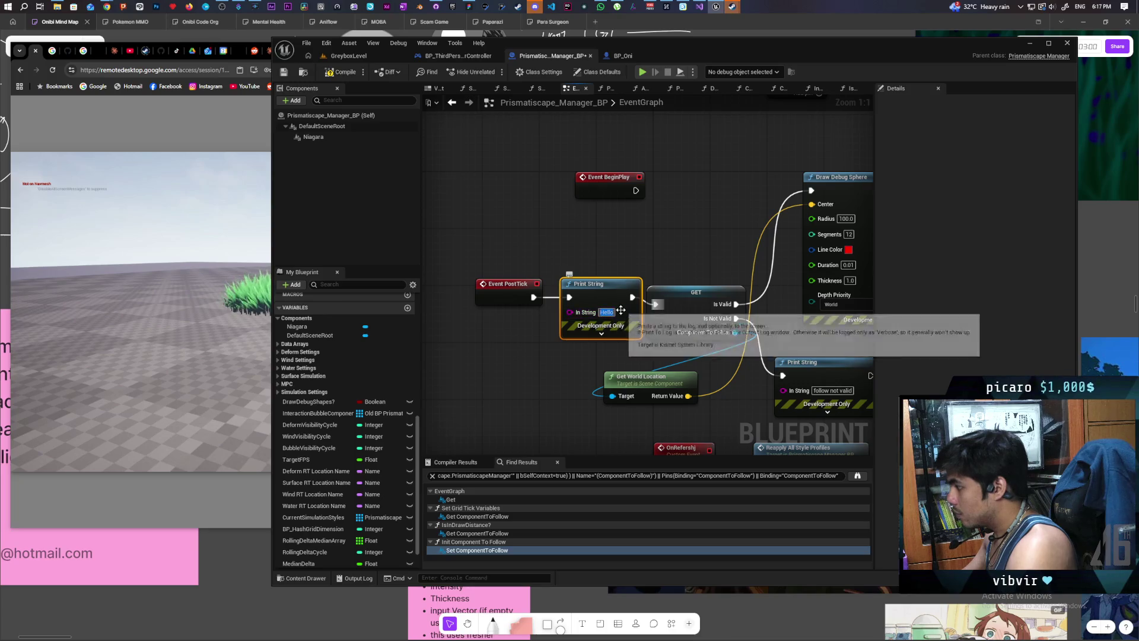
pyautogui.write('ticking')
pyautogui.click(631, 253)
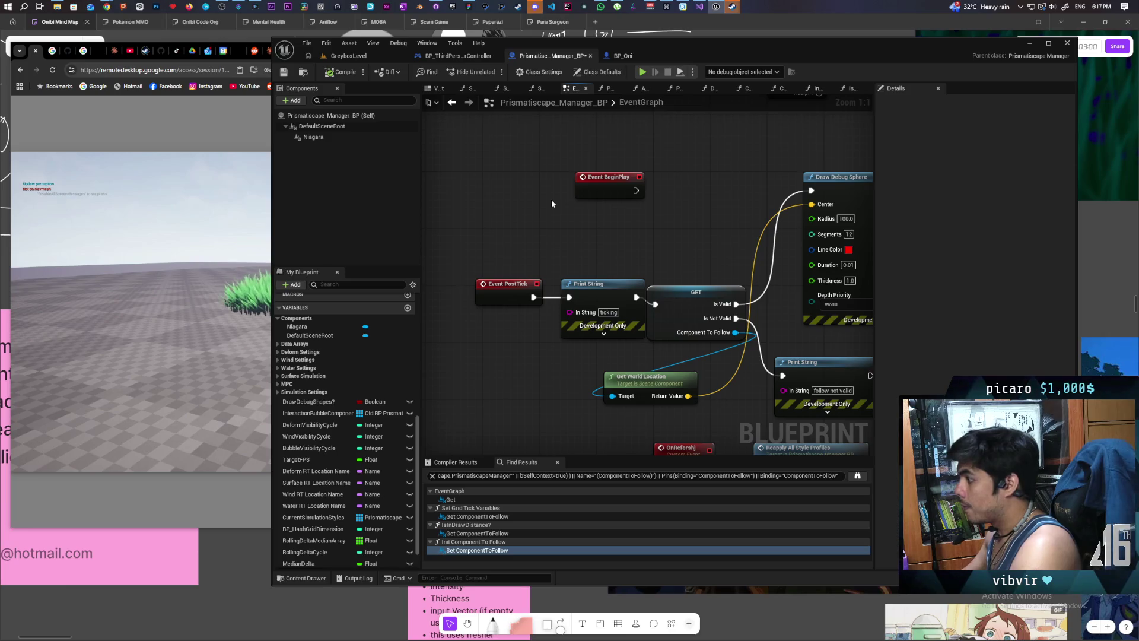
pyautogui.hotkey('ctrl', 's')
pyautogui.click(401, 55)
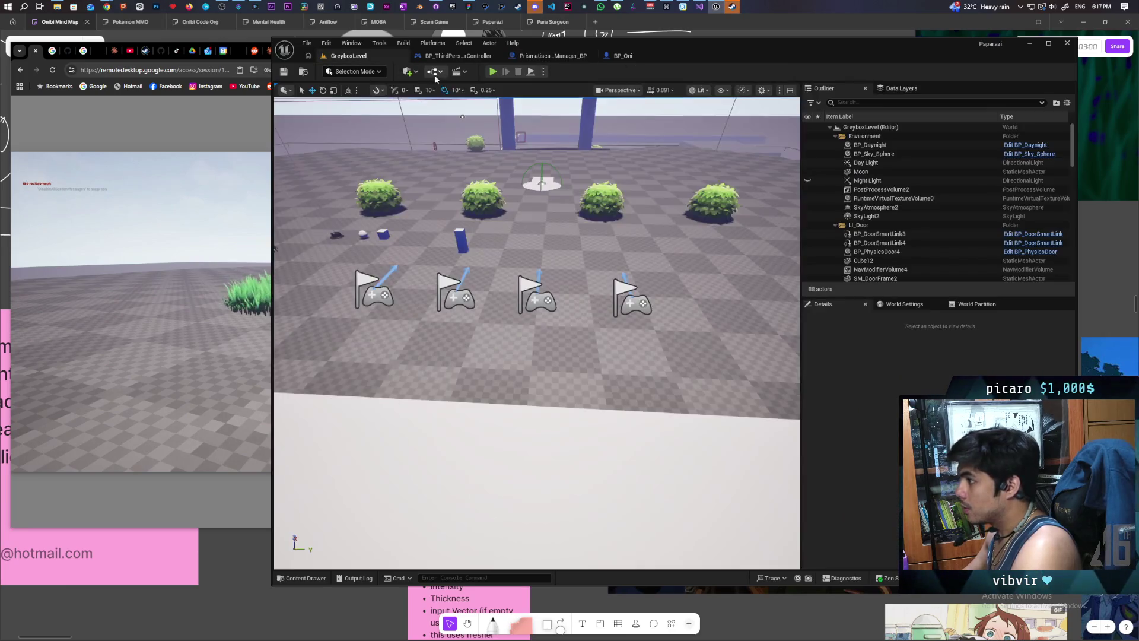
# Step: Run a two-client GreyboxLevel session, watch both print 'ticking', then end it
pyautogui.hotkey('alt', 'p')
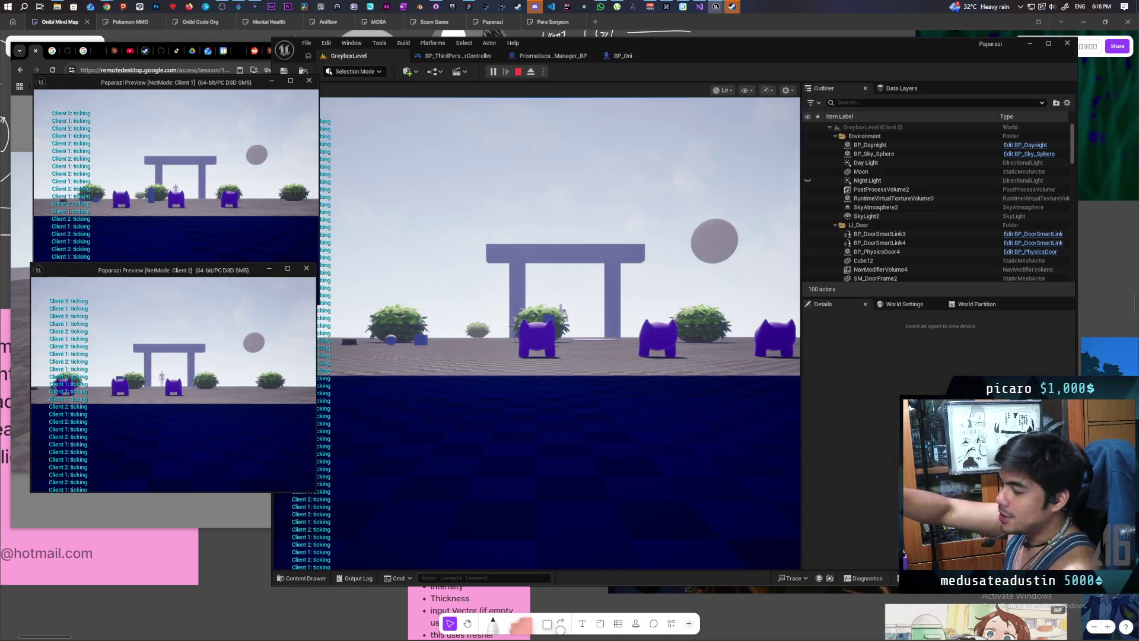
pyautogui.press('Escape')
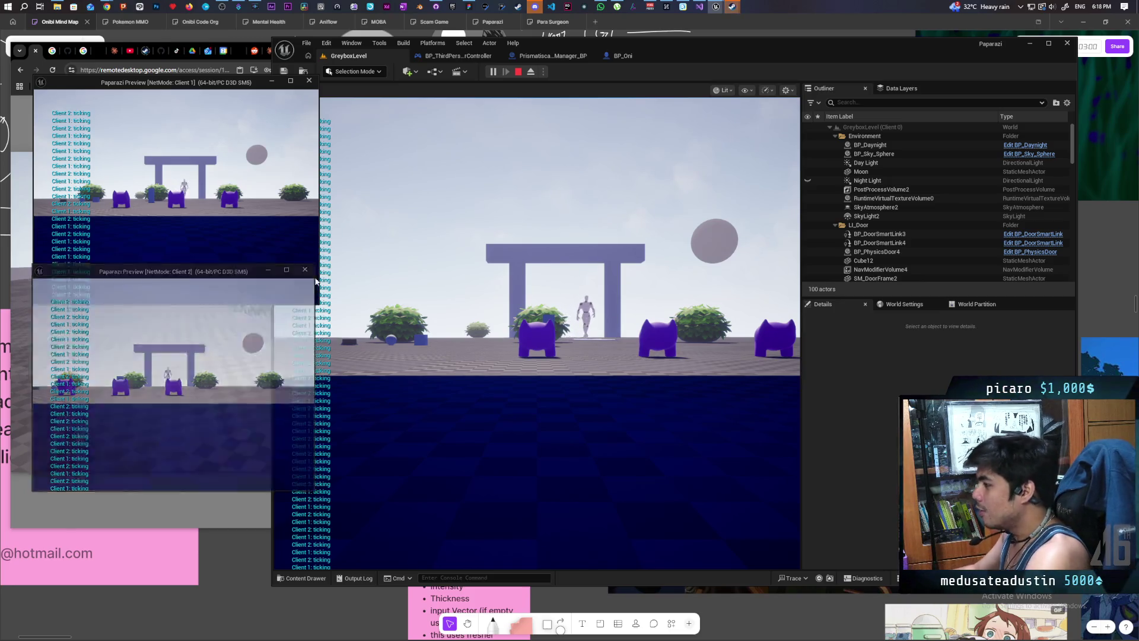
# Step: Set Number of Players to 1 with Play Standalone net mode, then start playing GreyboxLevel
pyautogui.click(543, 71)
pyautogui.moveTo(639, 242); pyautogui.dragTo(614, 242)
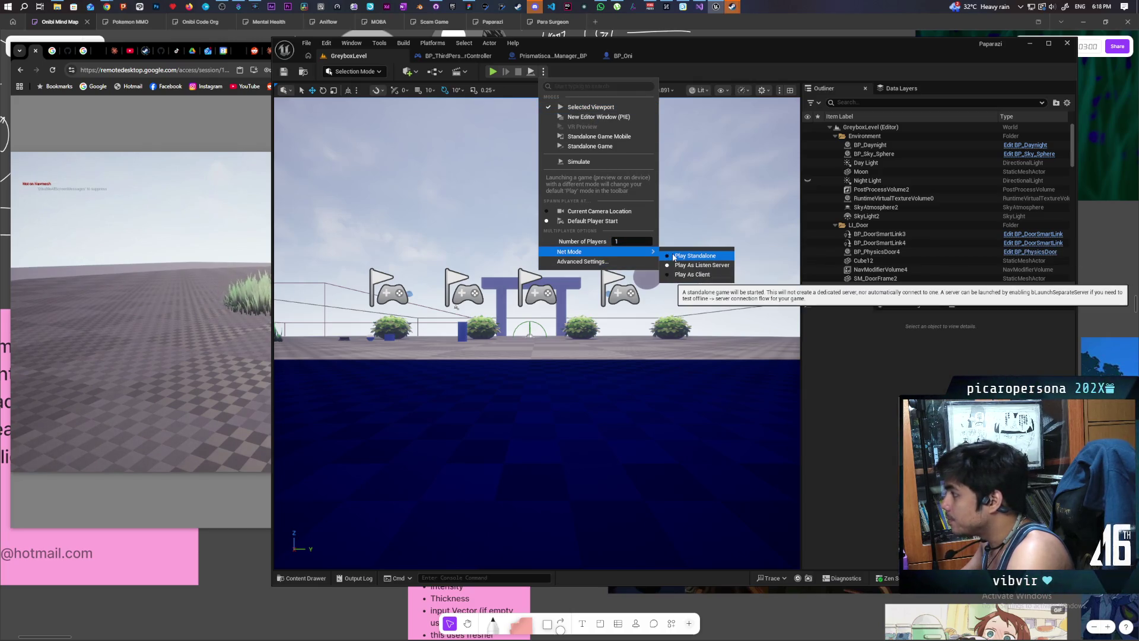
pyautogui.click(674, 255)
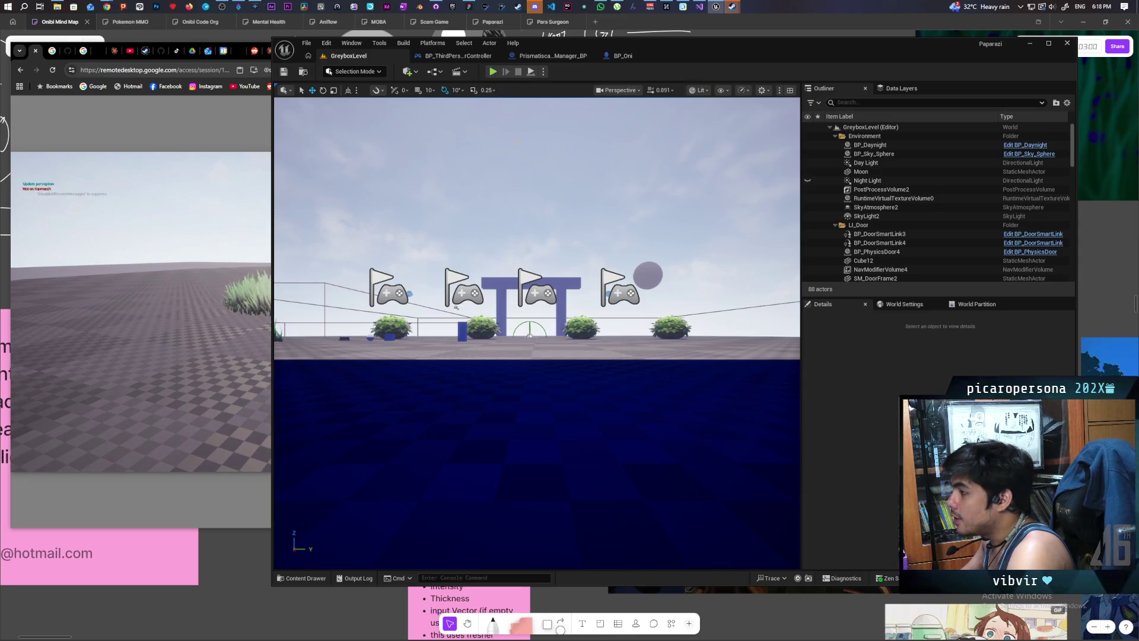
pyautogui.click(543, 71)
pyautogui.click(593, 239)
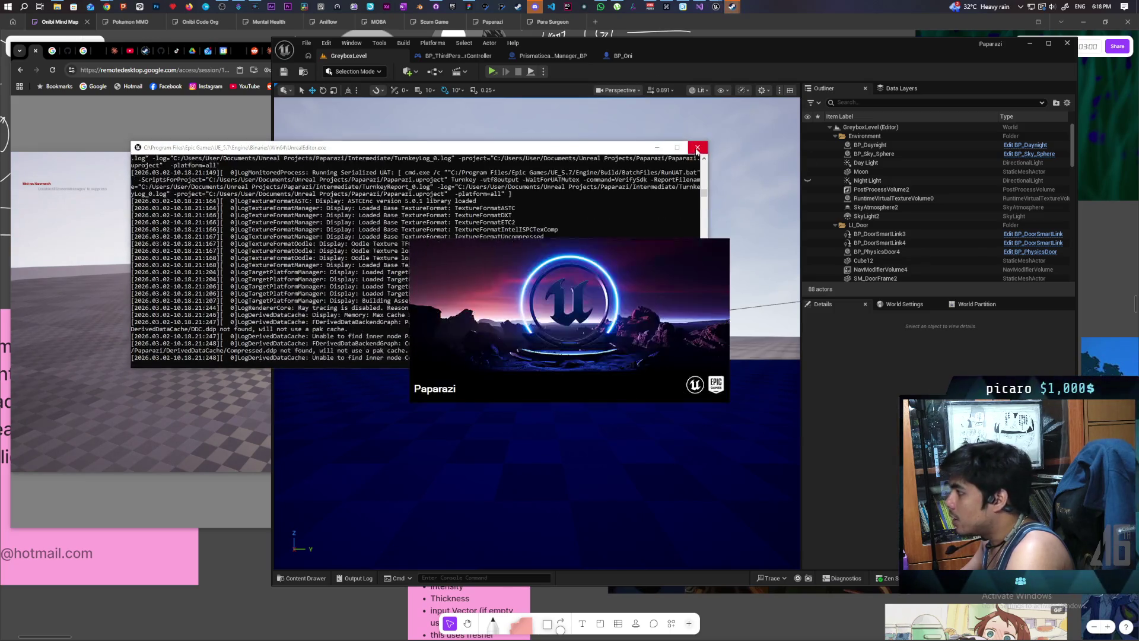
pyautogui.click(544, 72)
pyautogui.click(570, 107)
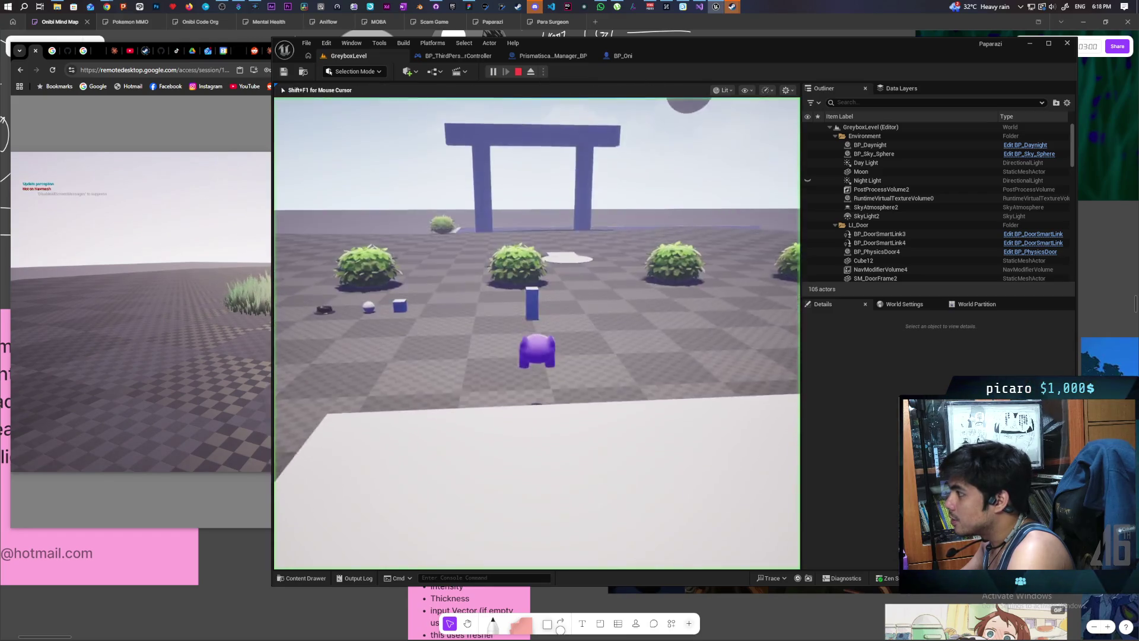
# Step: Run the purple character in and out of the grass patch with WASD, then stop playing
pyautogui.press('w')
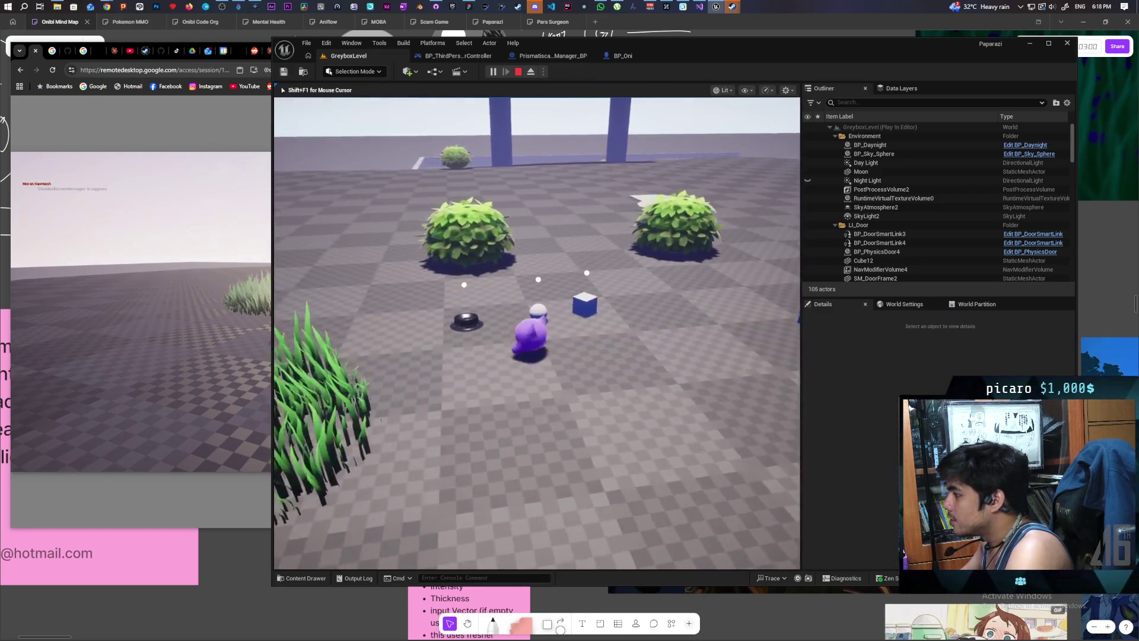
pyautogui.press('w')
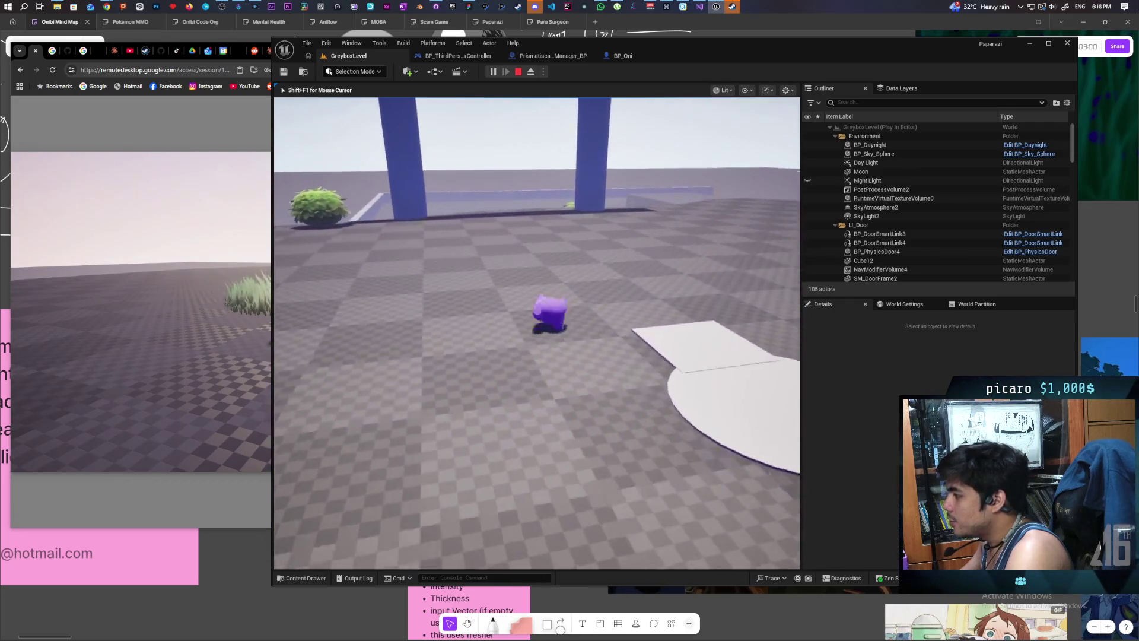
pyautogui.press('s')
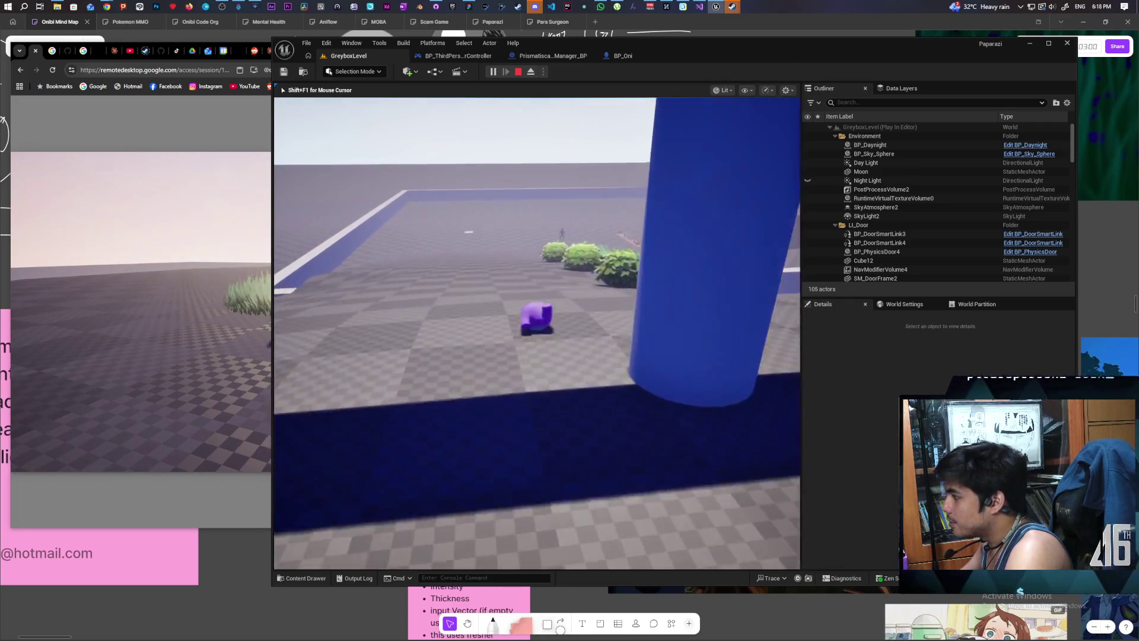
pyautogui.press('w')
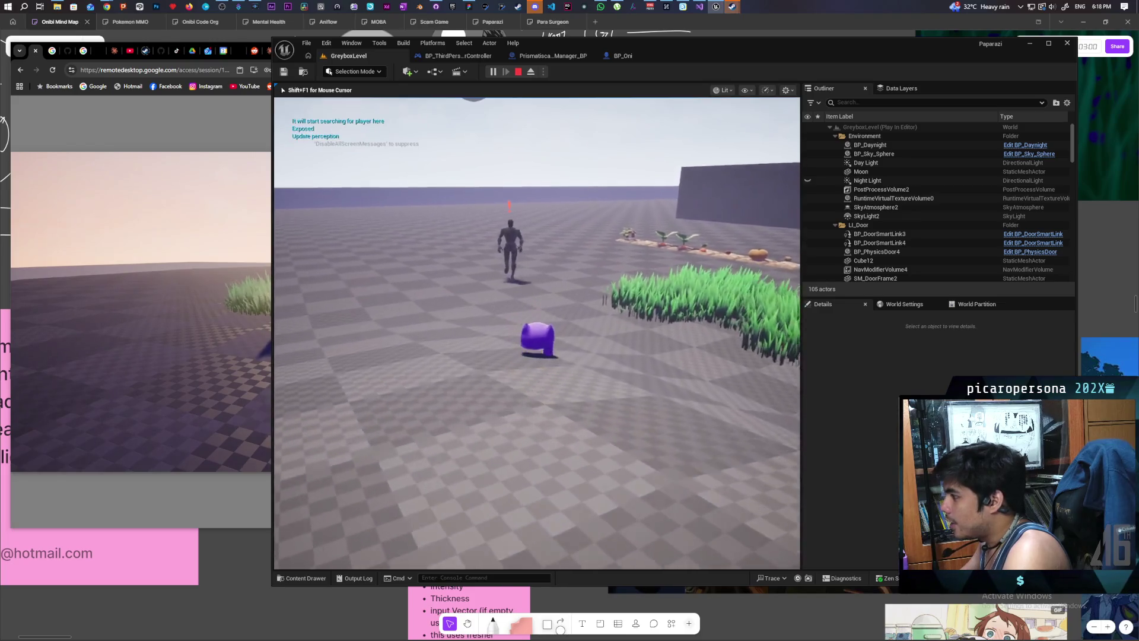
pyautogui.press('w')
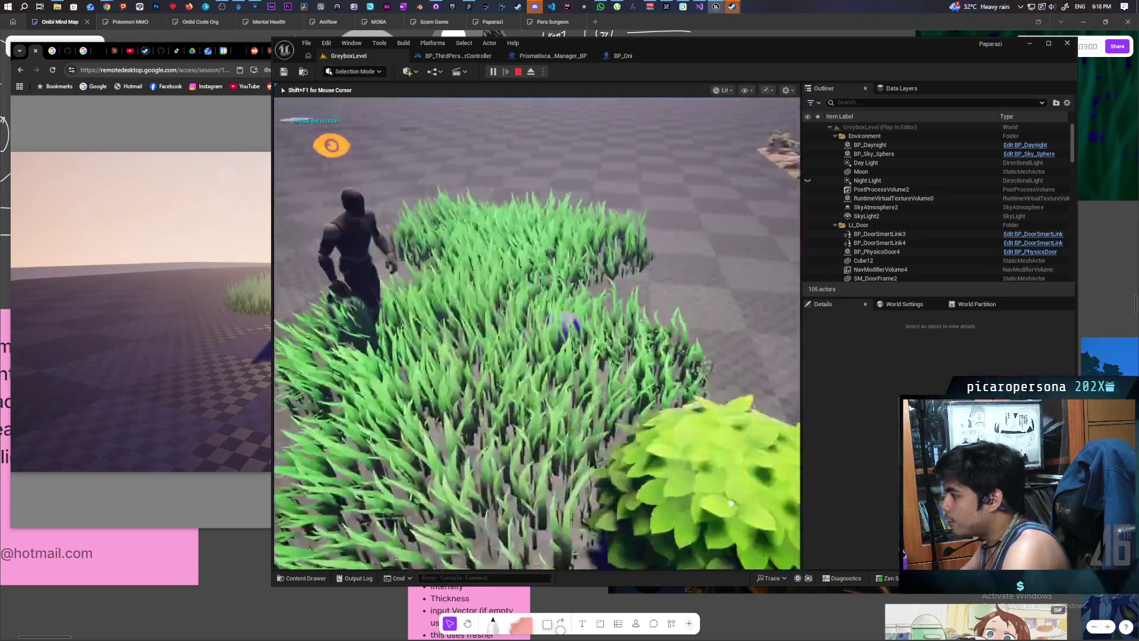
pyautogui.press('w')
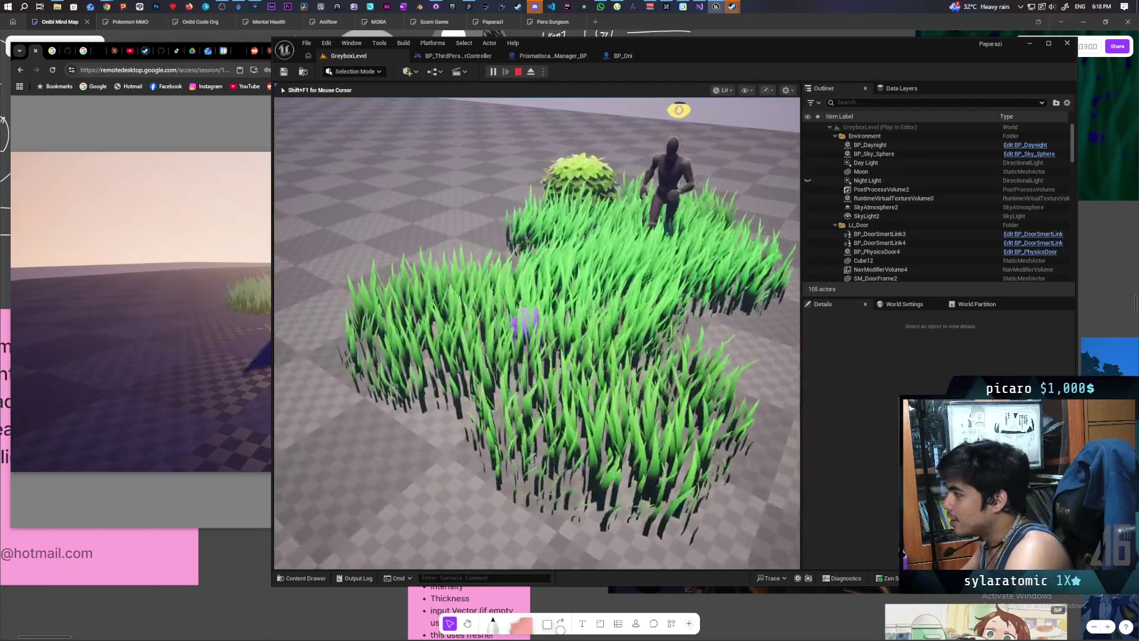
pyautogui.press('w')
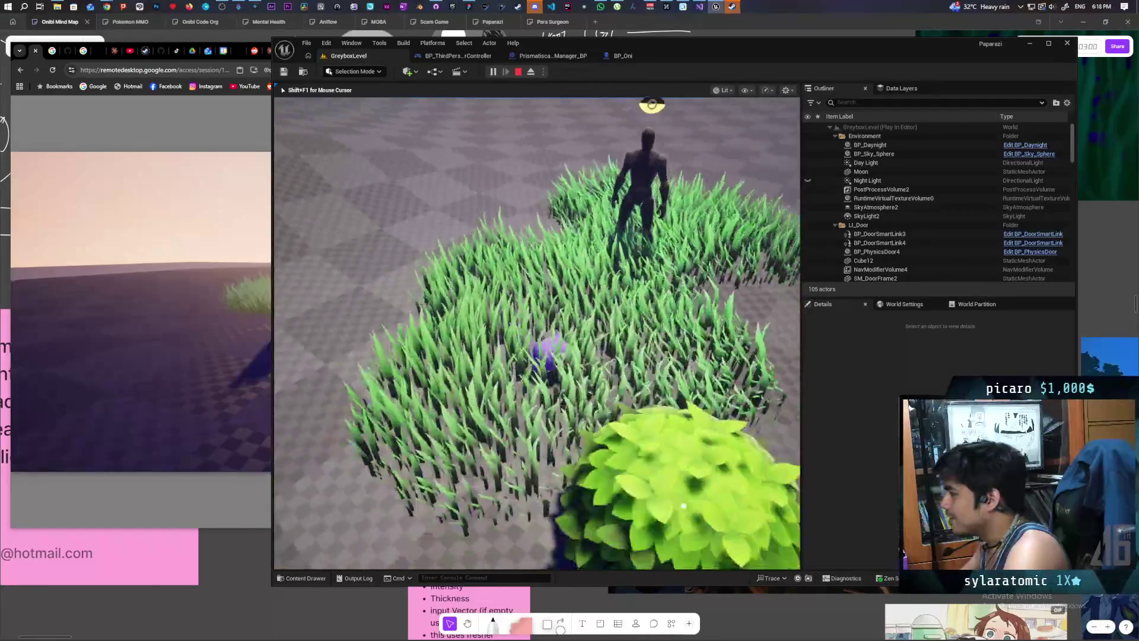
pyautogui.press('w')
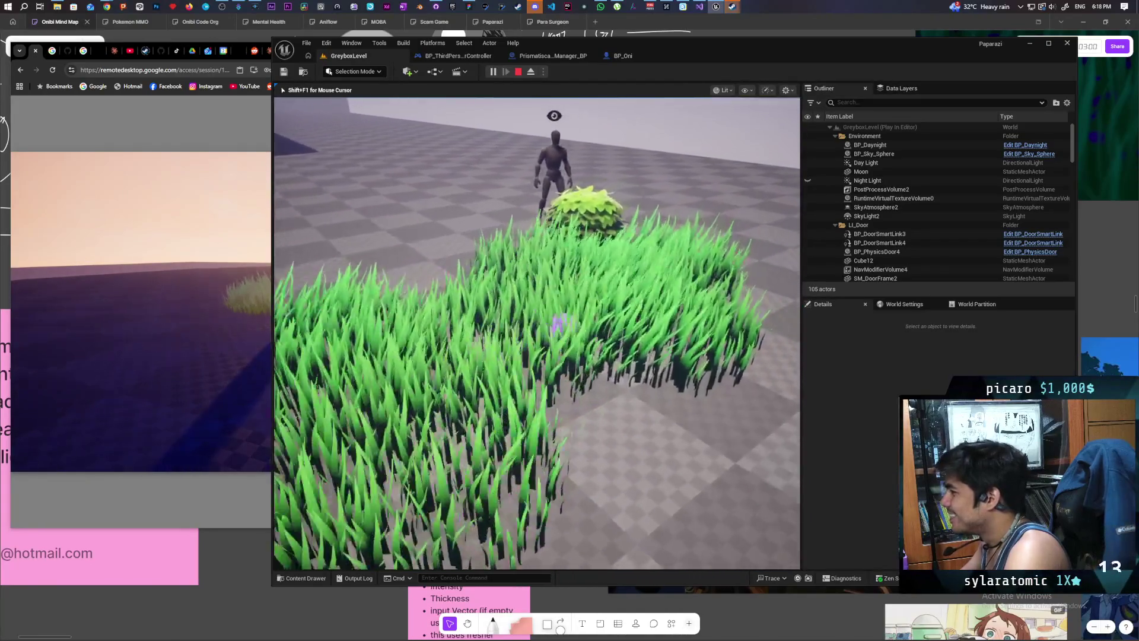
pyautogui.press('w')
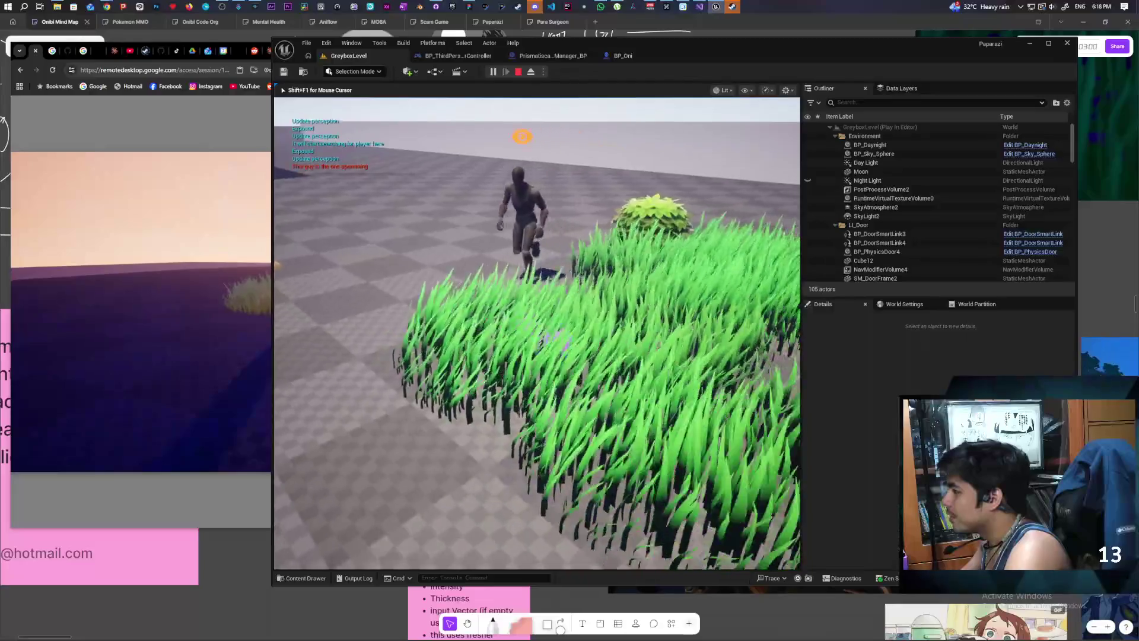
pyautogui.press('w')
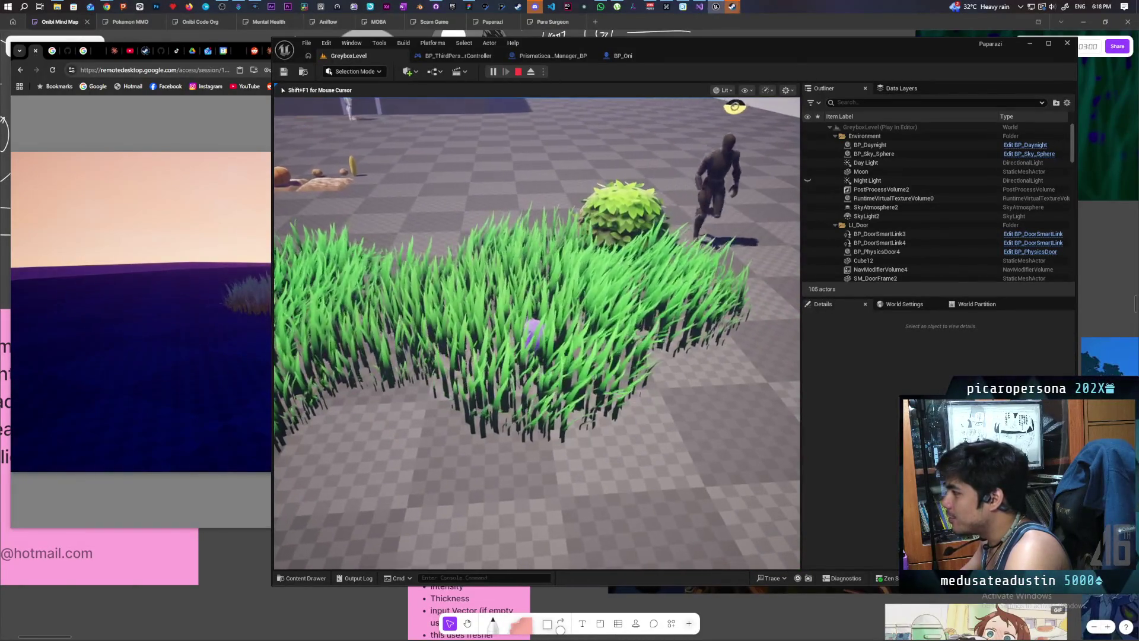
pyautogui.press('a')
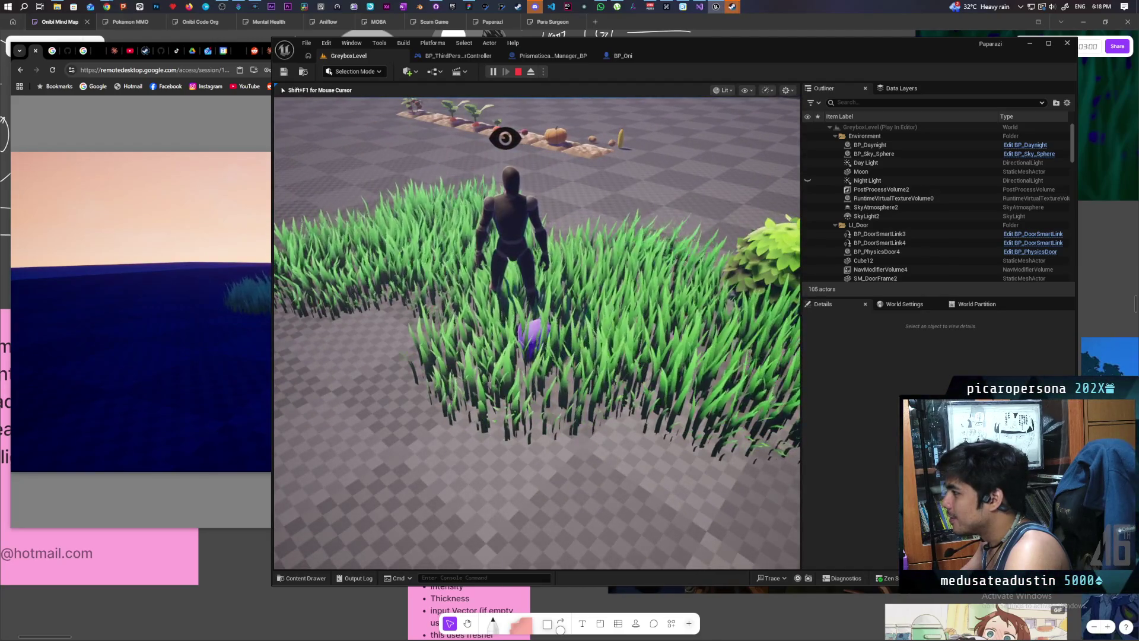
pyautogui.press('w')
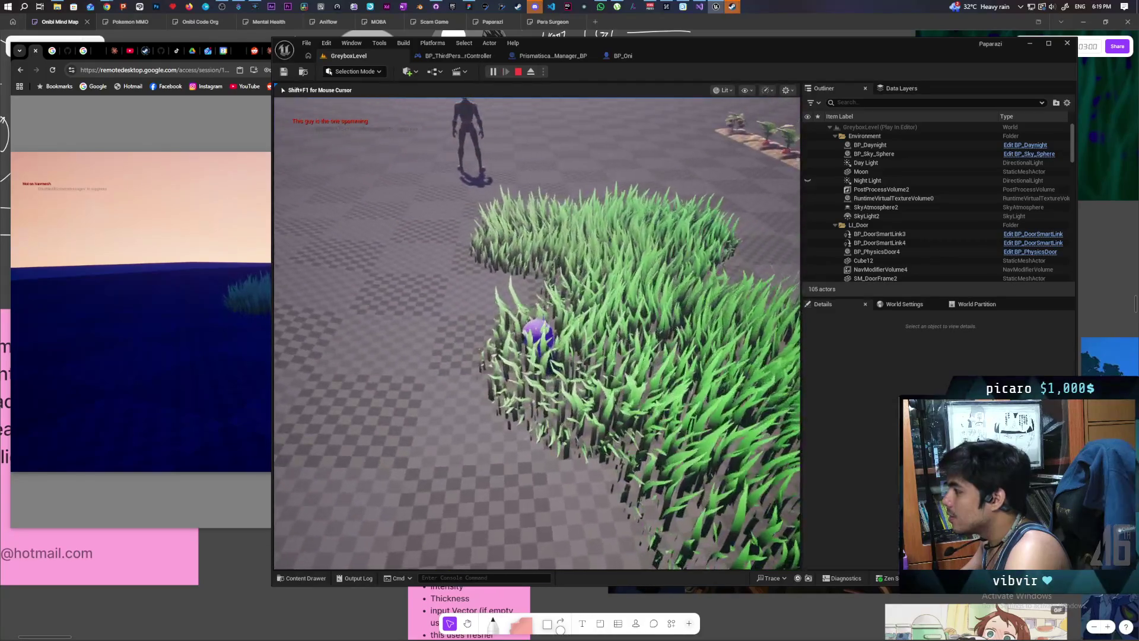
pyautogui.press('w')
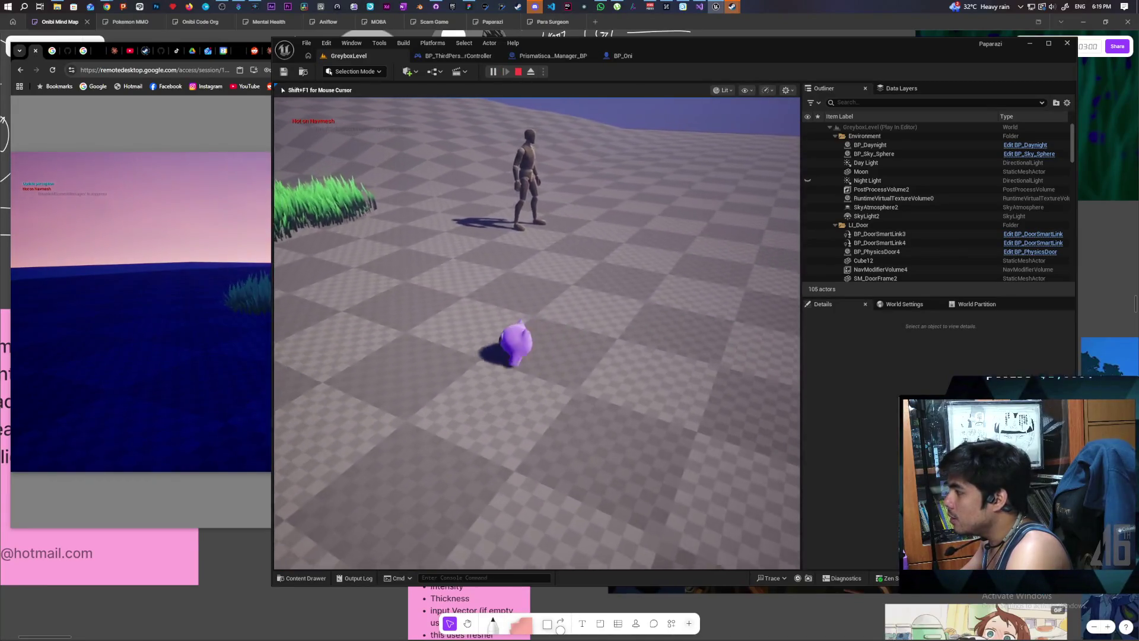
pyautogui.press('a')
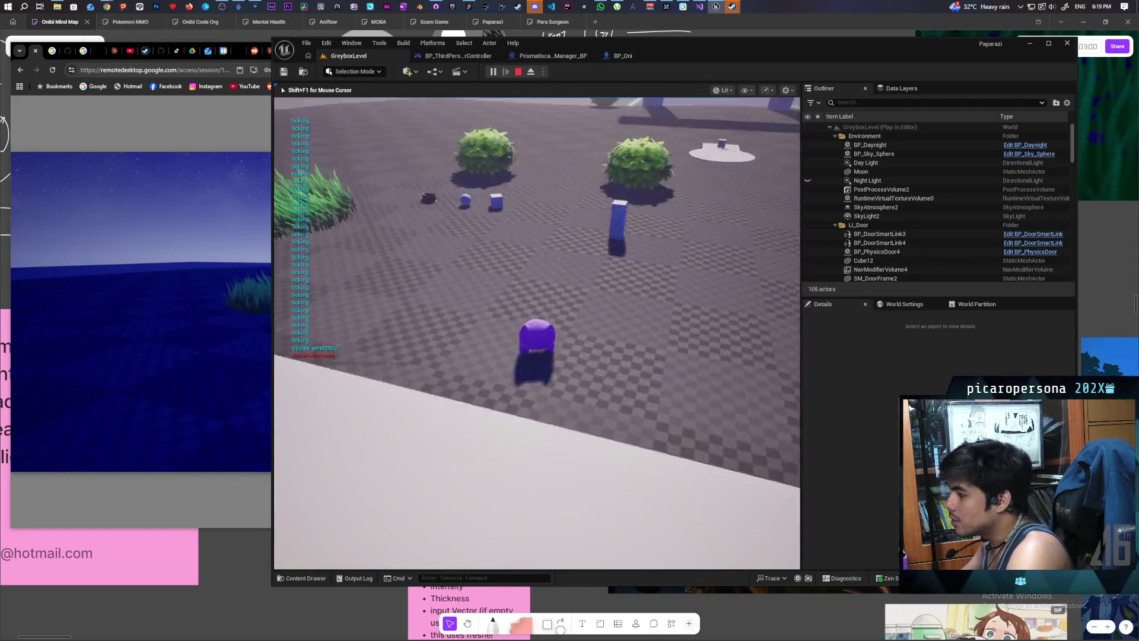
pyautogui.press('w')
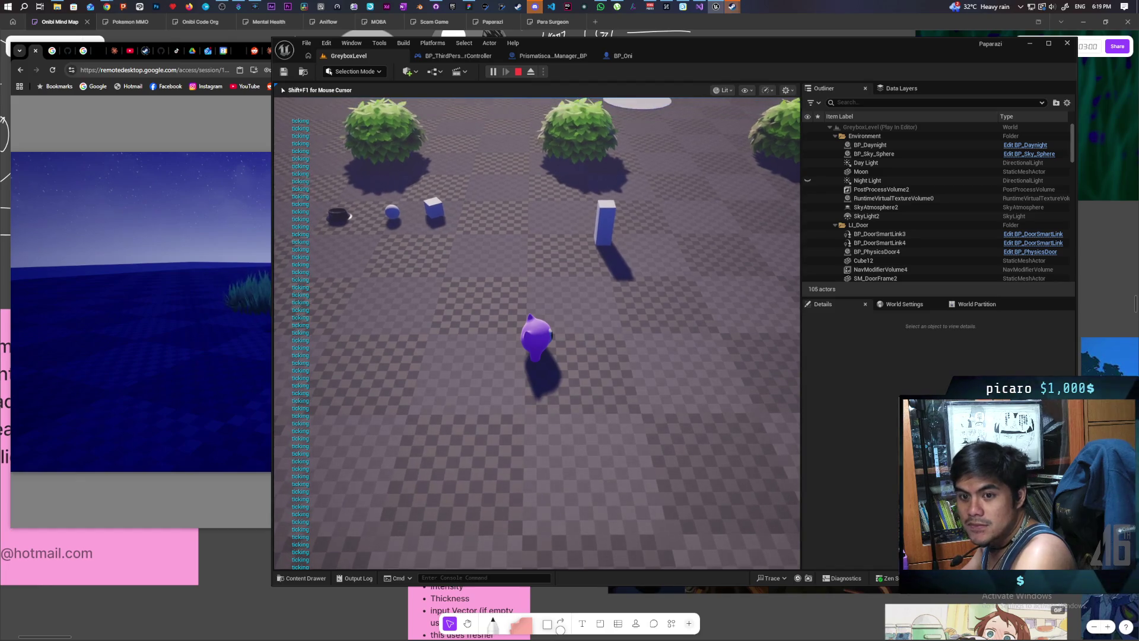
pyautogui.press('Escape')
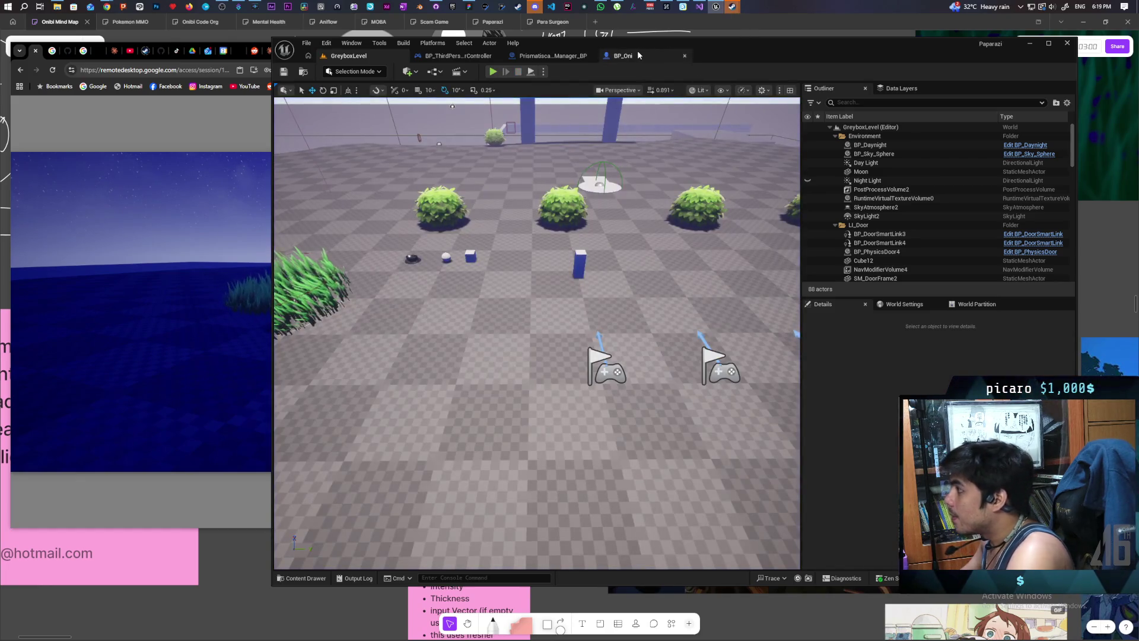
# Step: Review Prismatiscape_Manager_BP's tick logic and re-read Google's answer about post tick
pyautogui.click(547, 56)
pyautogui.moveTo(639, 262); pyautogui.dragTo(477, 231)
pyautogui.click(622, 218)
pyautogui.moveTo(621, 218)
pyautogui.mouseDown()
pyautogui.moveTo(604, 248)
pyautogui.moveTo(547, 247)
pyautogui.mouseUp()
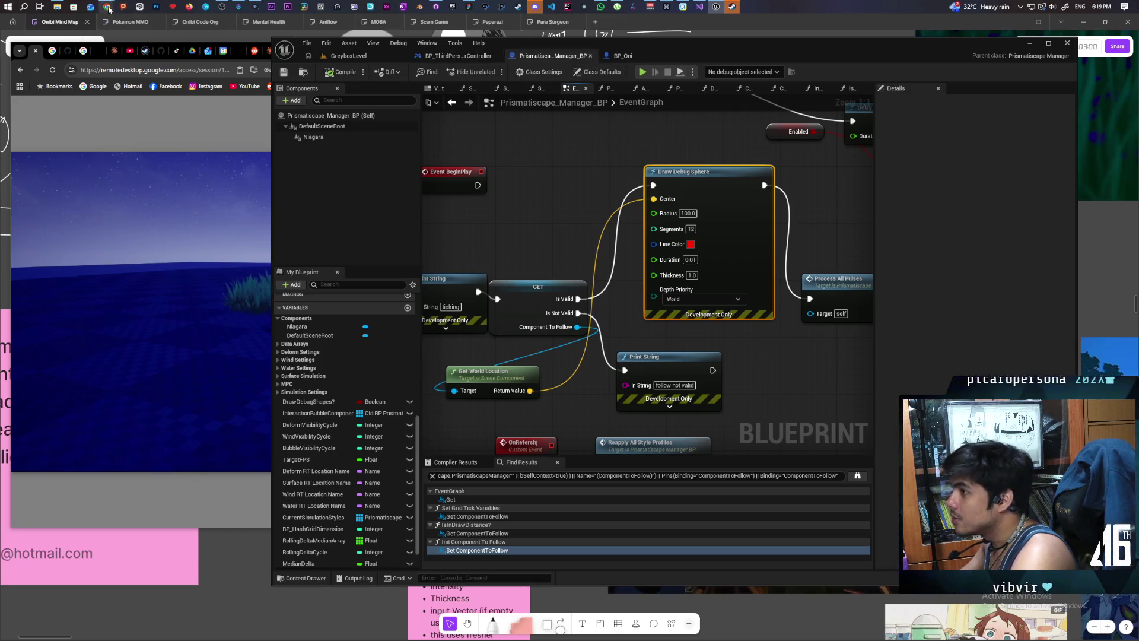
pyautogui.moveTo(107, 7)
pyautogui.click(769, 78)
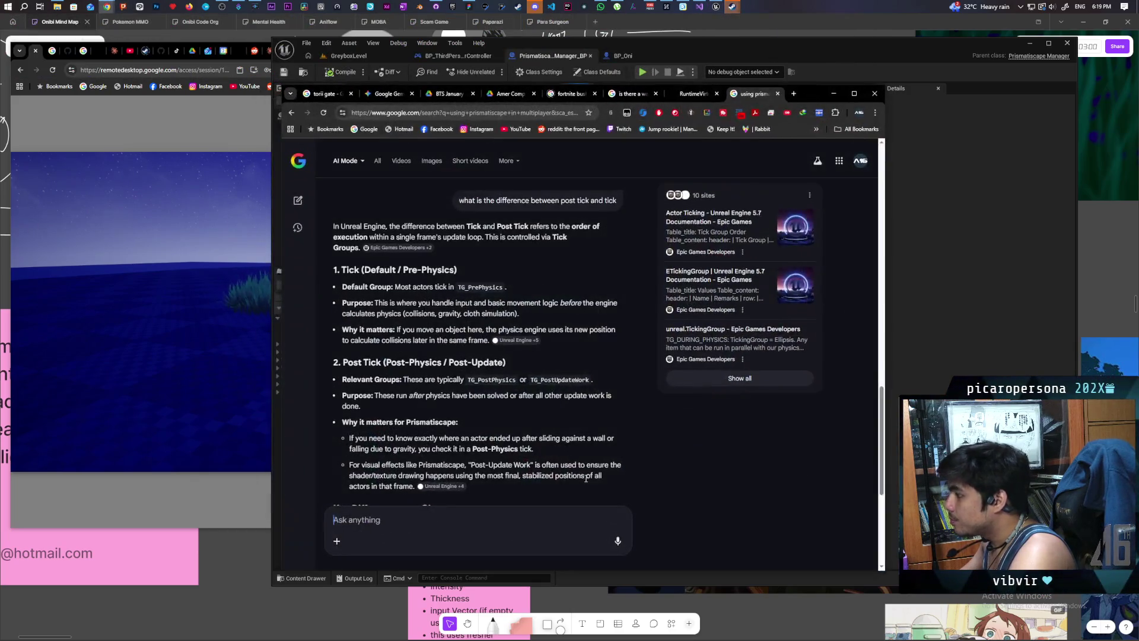
pyautogui.click(839, 95)
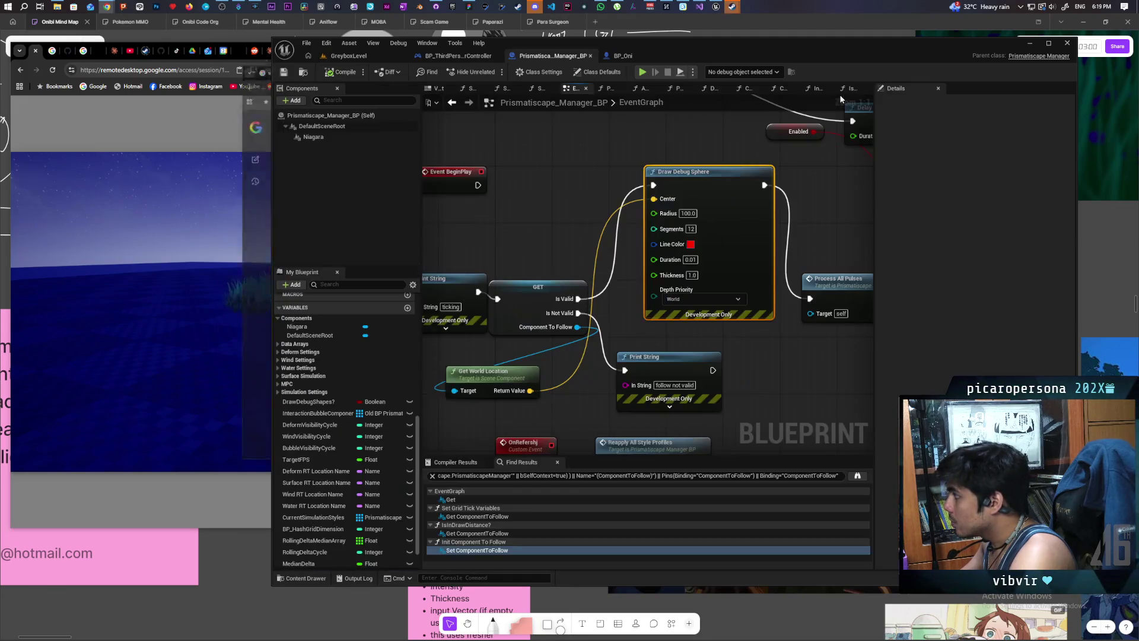
# Step: Wire Get World Location into the PostTick Print String's In String and compile the blueprint
pyautogui.moveTo(572, 261)
pyautogui.mouseDown()
pyautogui.moveTo(622, 252)
pyautogui.moveTo(536, 278)
pyautogui.moveTo(685, 285)
pyautogui.mouseUp()
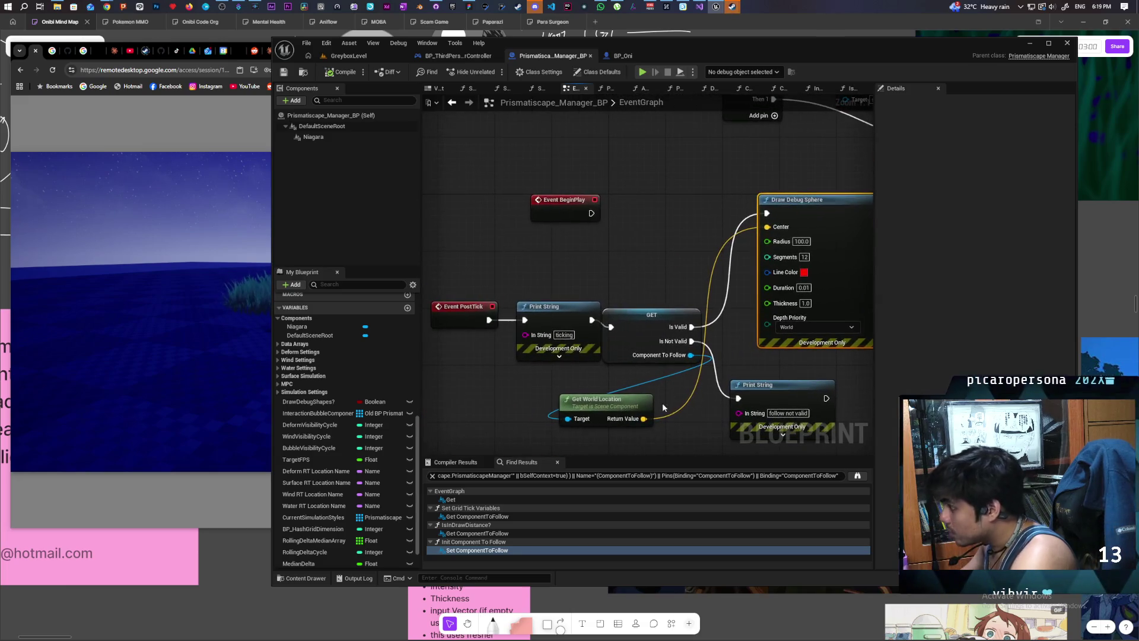
pyautogui.moveTo(643, 418)
pyautogui.mouseDown()
pyautogui.moveTo(541, 368)
pyautogui.moveTo(525, 334)
pyautogui.mouseUp()
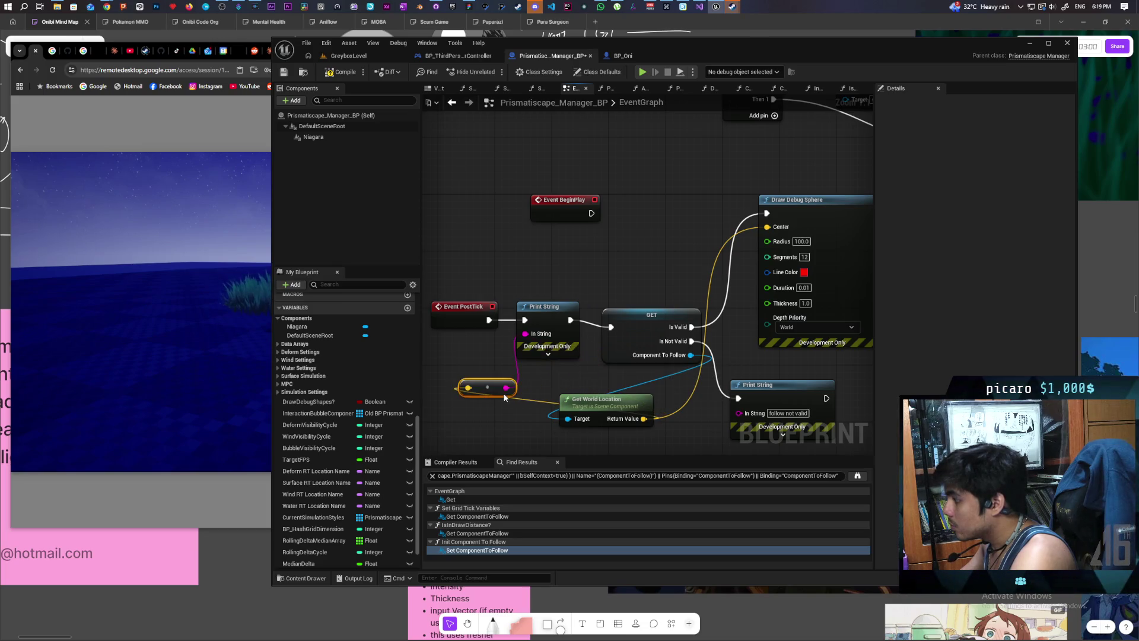
pyautogui.click(342, 71)
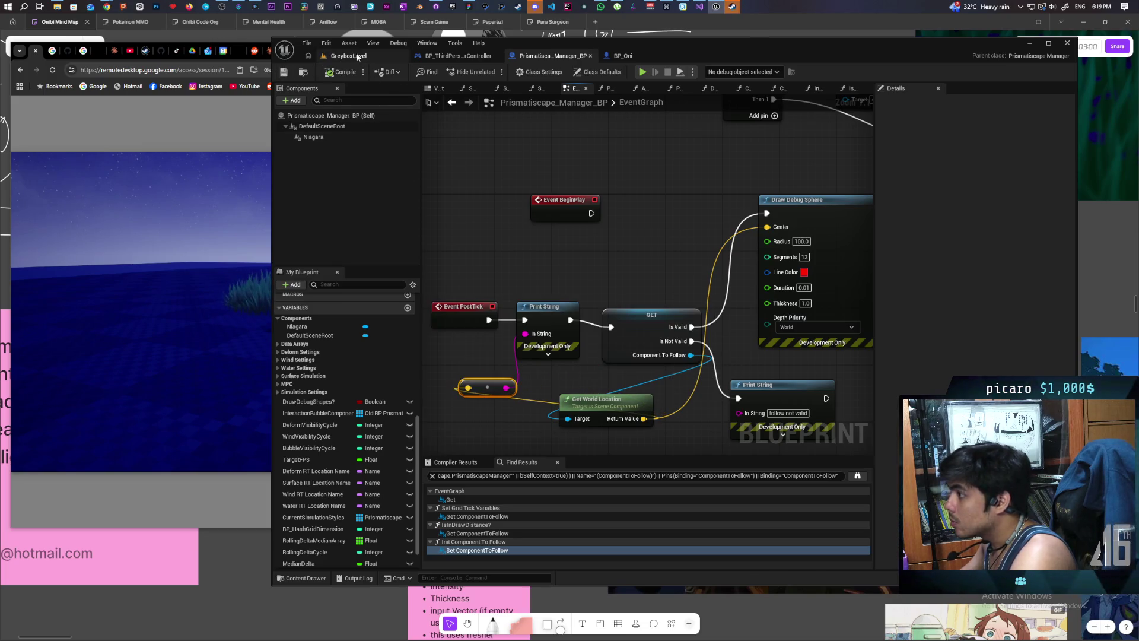
pyautogui.click(356, 56)
# Step: Play in editor, walk the character repeatedly into and out of the grass, then stop
pyautogui.click(492, 72)
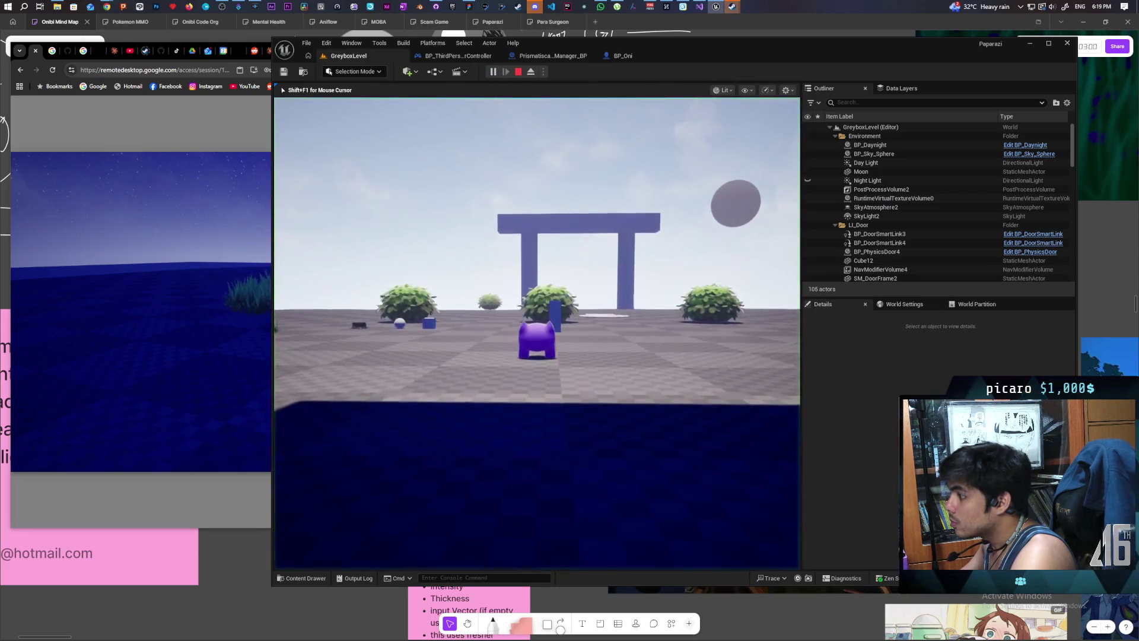
pyautogui.press('w')
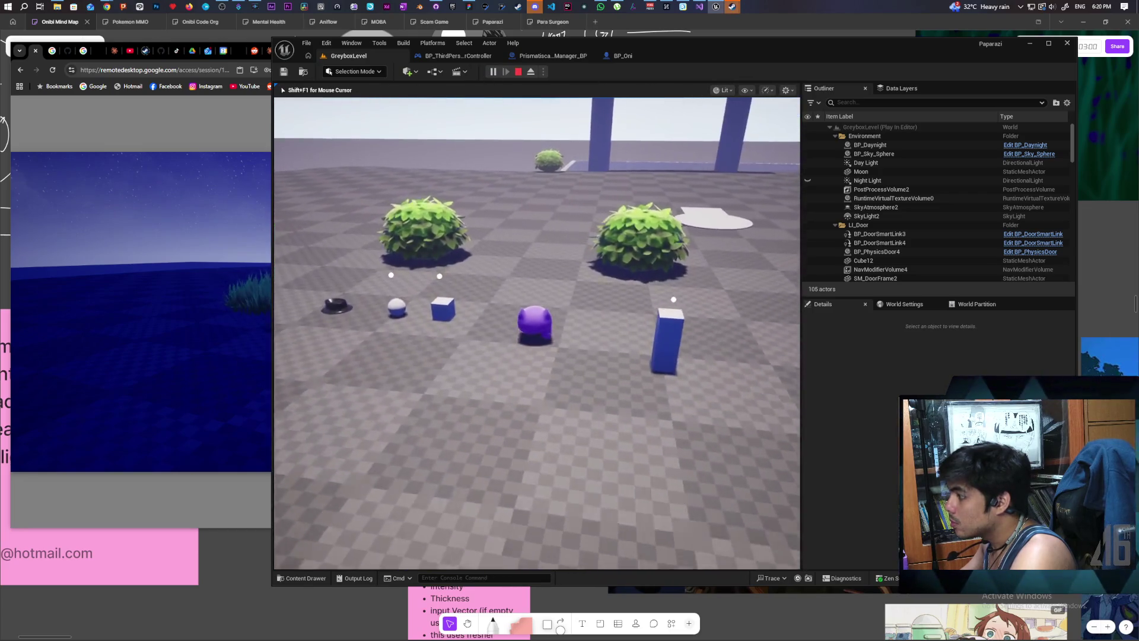
pyautogui.press('w')
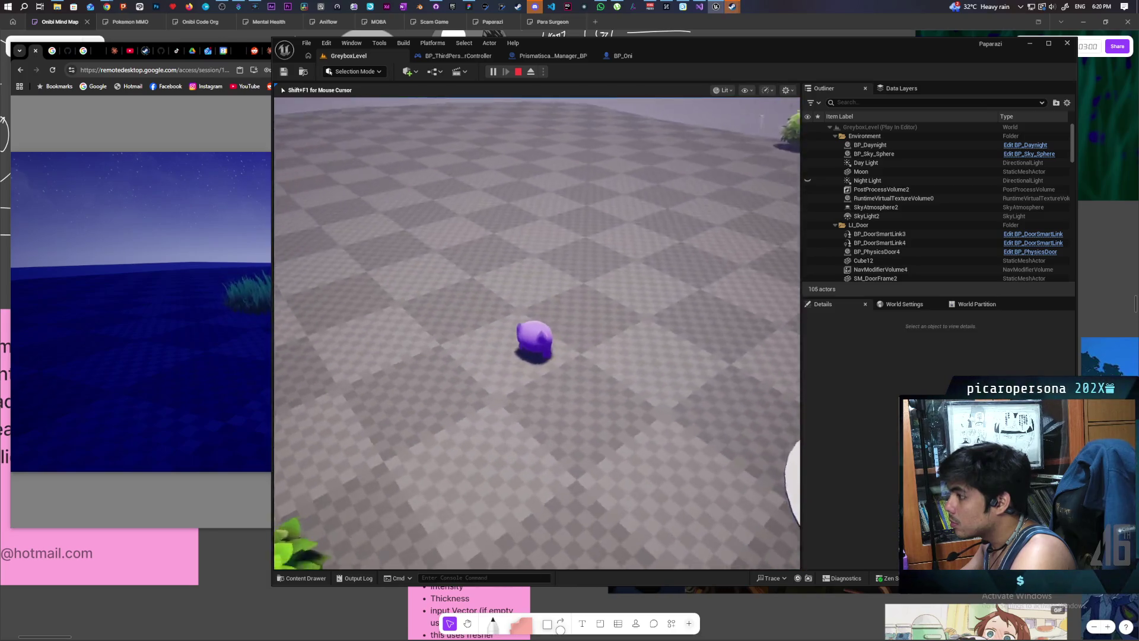
pyautogui.press('w')
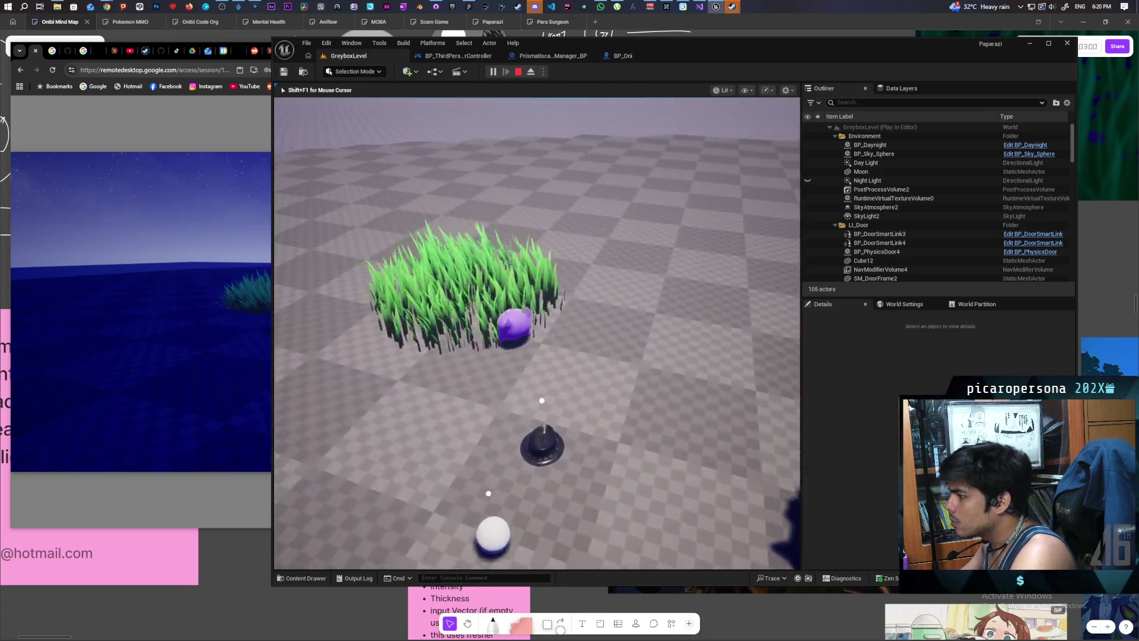
pyautogui.press('w')
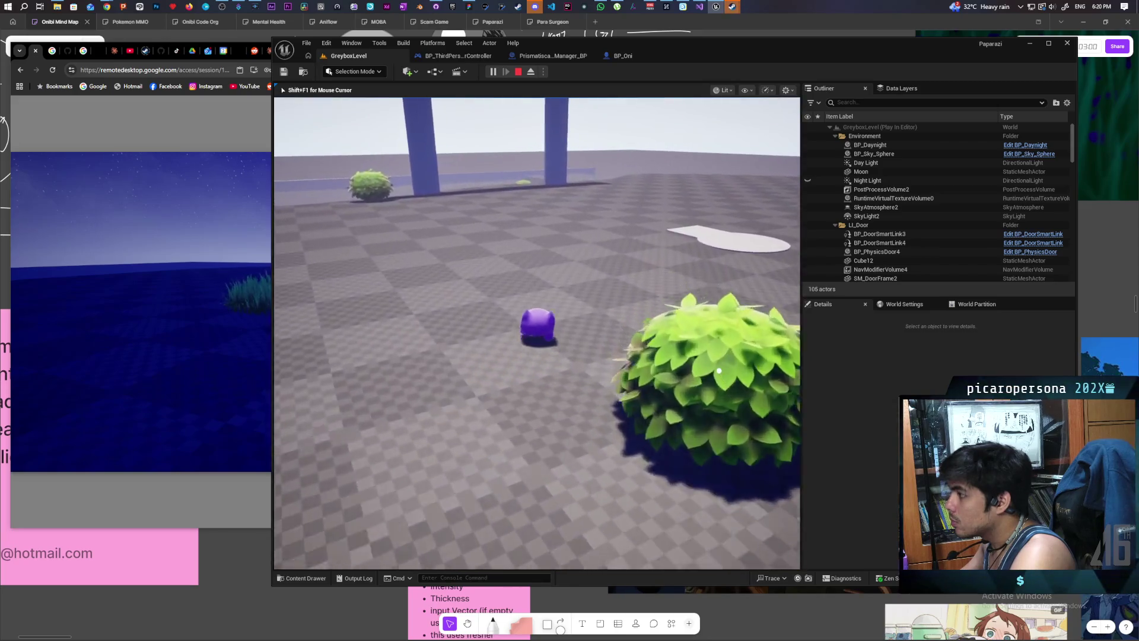
pyautogui.press('w')
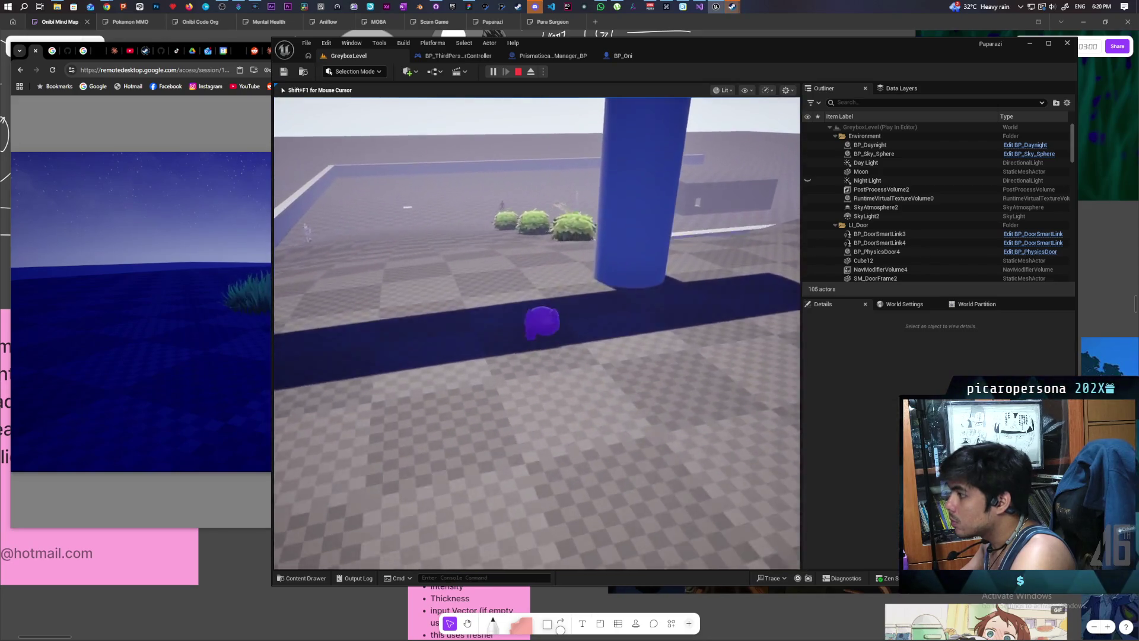
pyautogui.press('w')
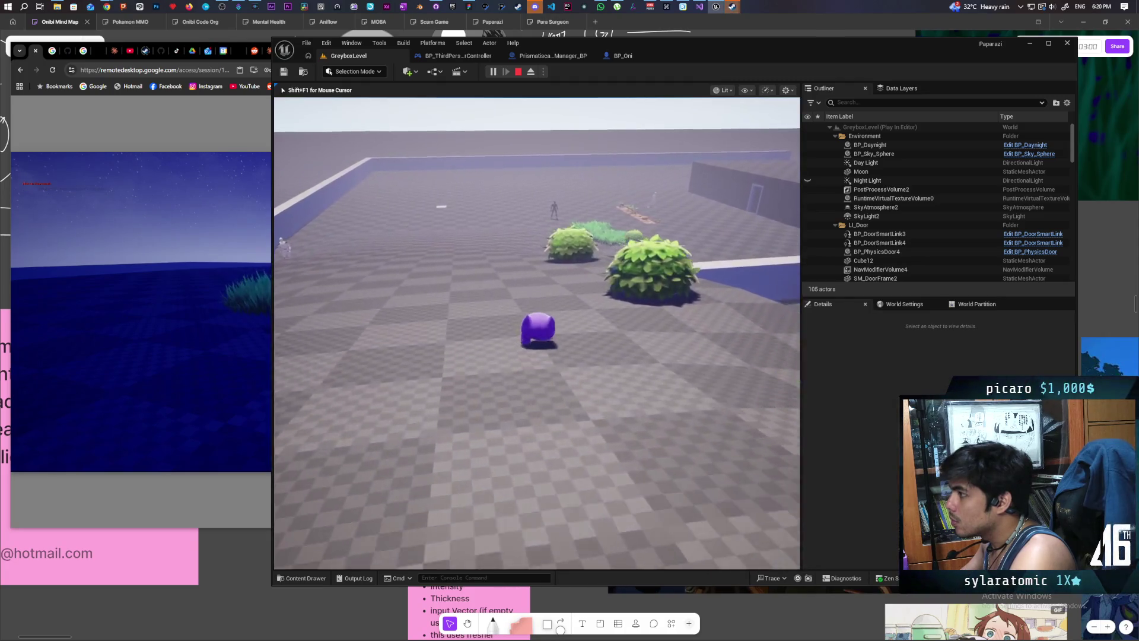
pyautogui.press('w')
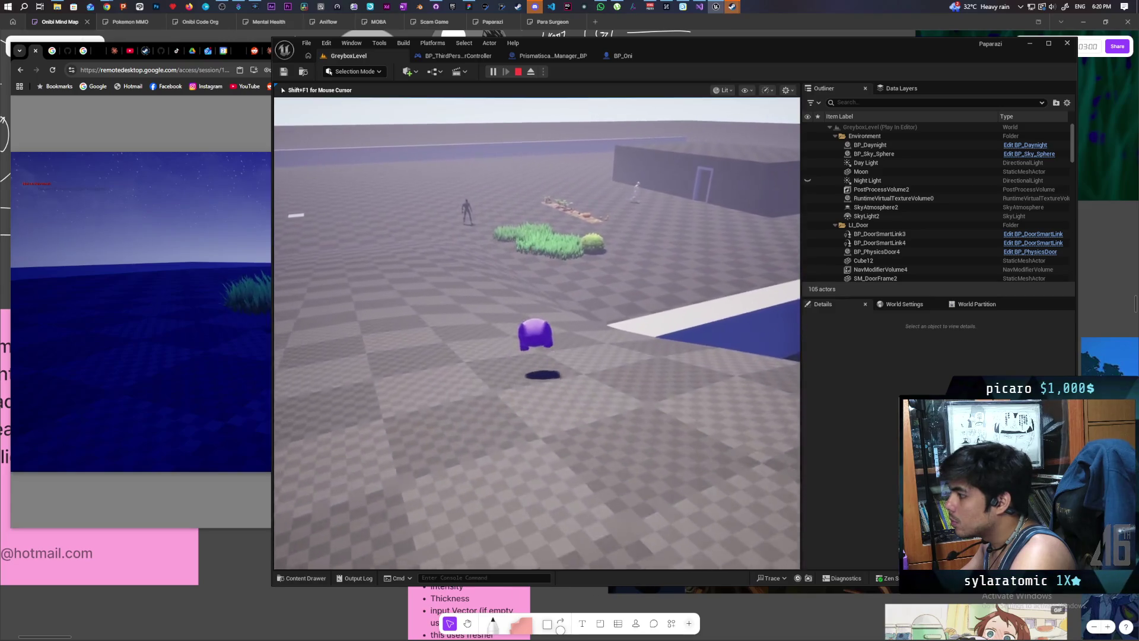
pyautogui.press('w')
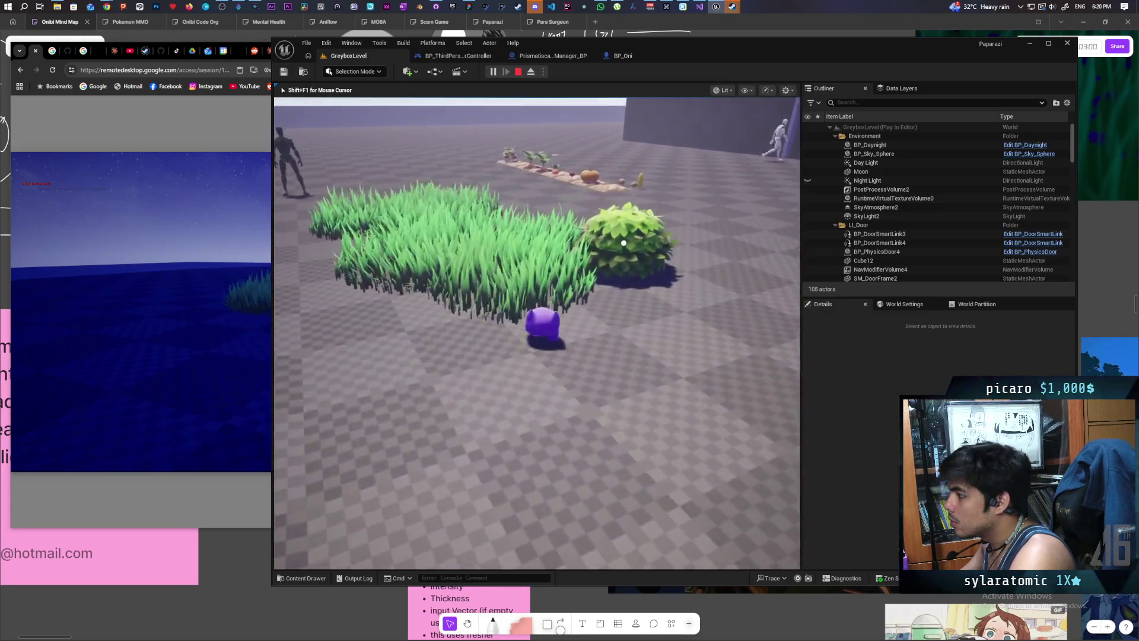
pyautogui.press('s')
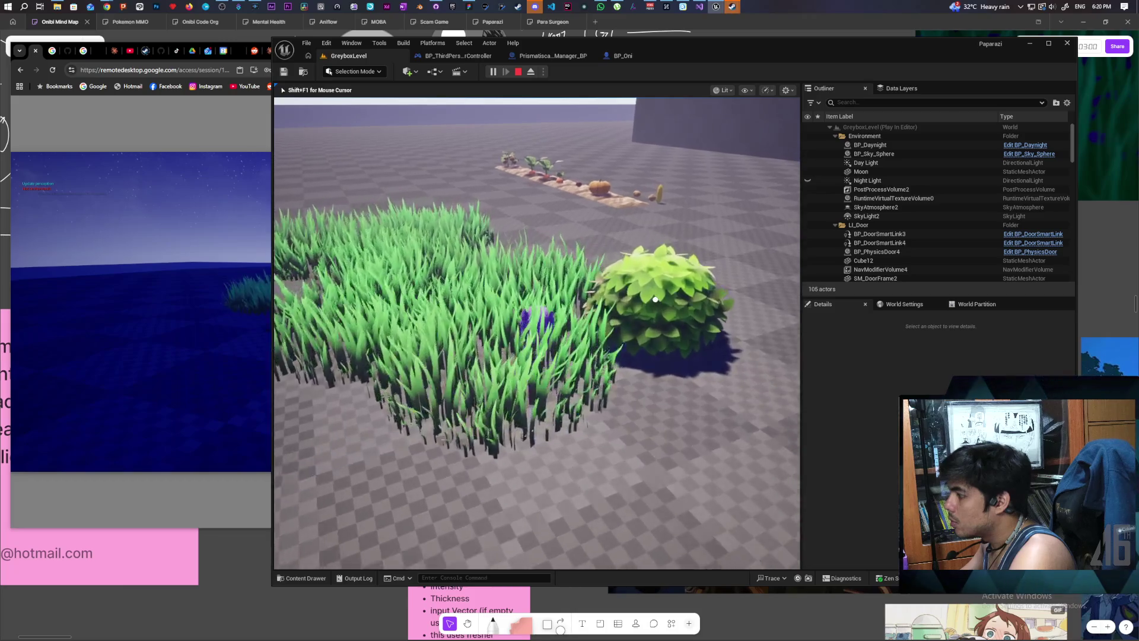
pyautogui.press('w')
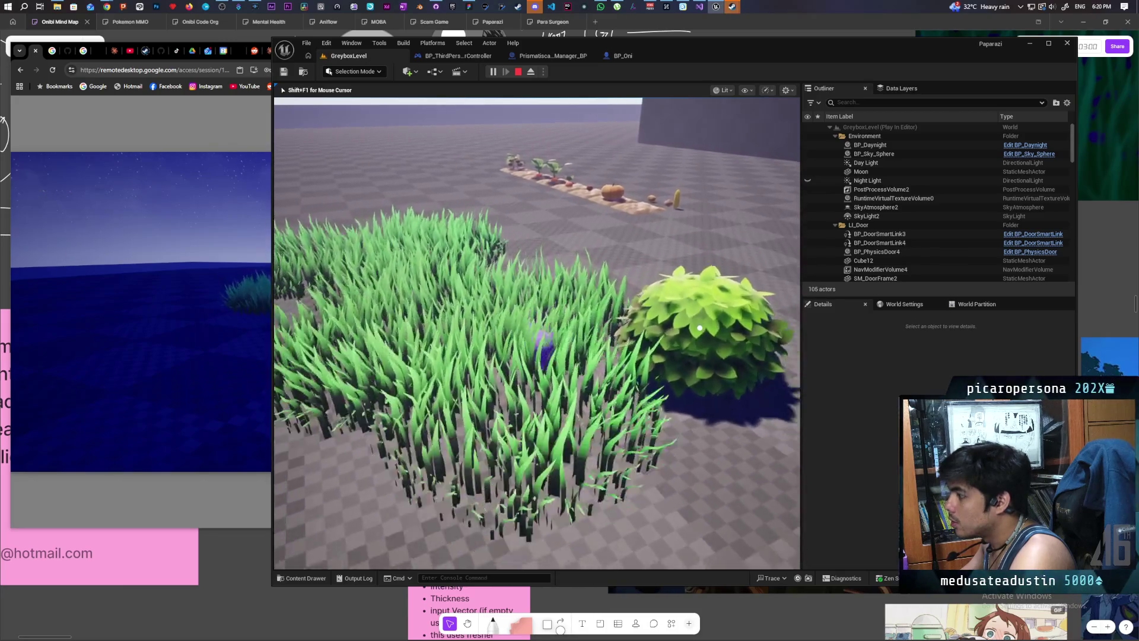
pyautogui.press('s')
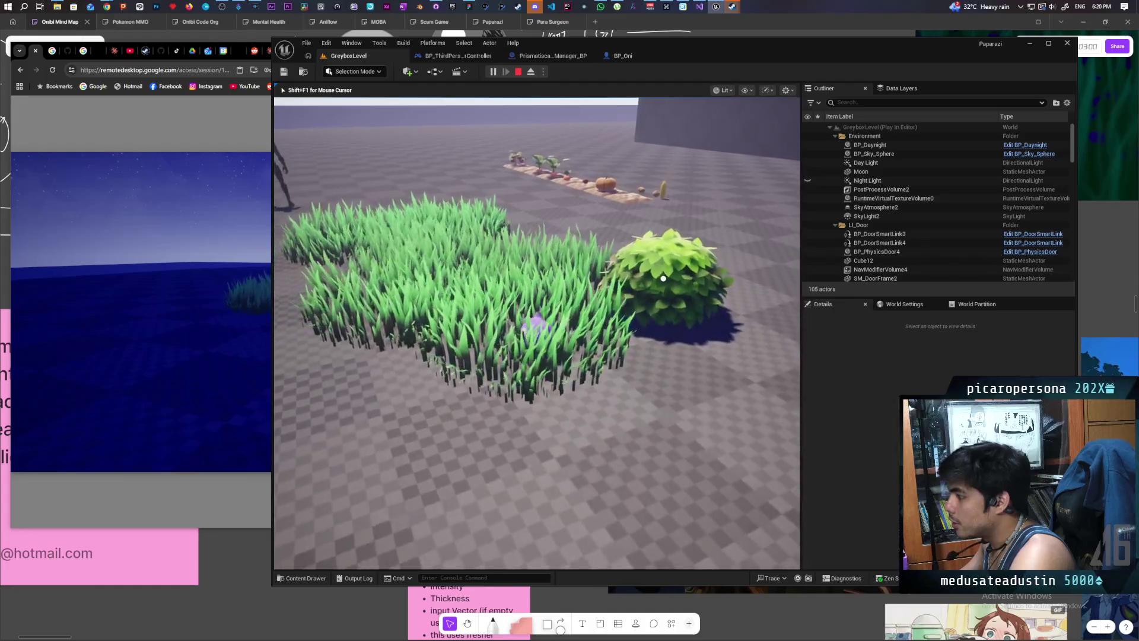
pyautogui.press('w')
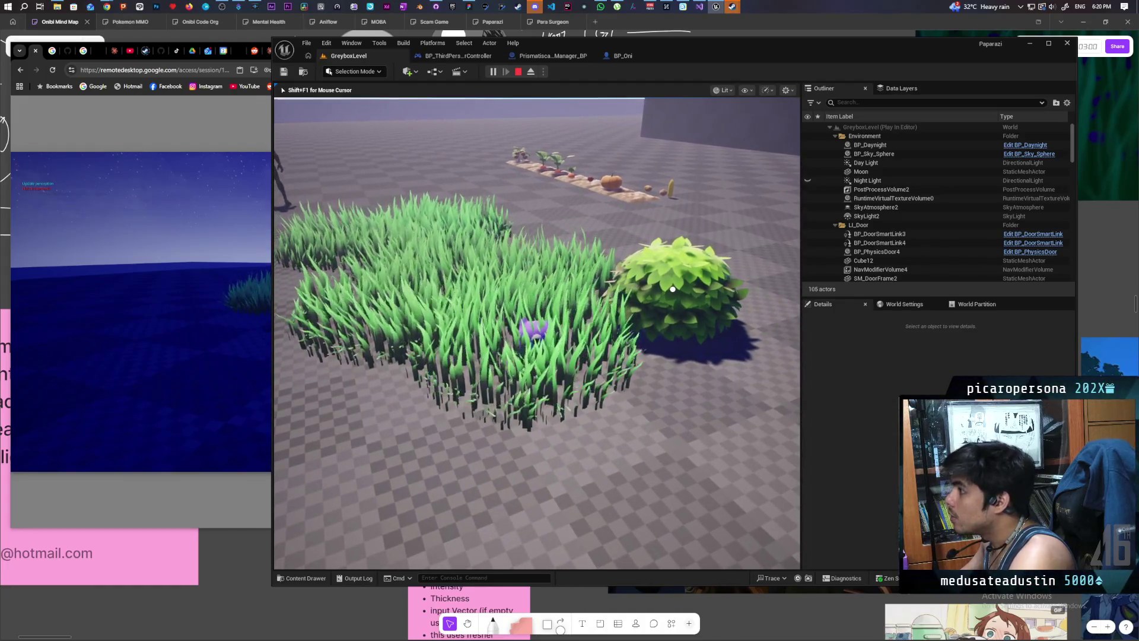
pyautogui.press('Escape')
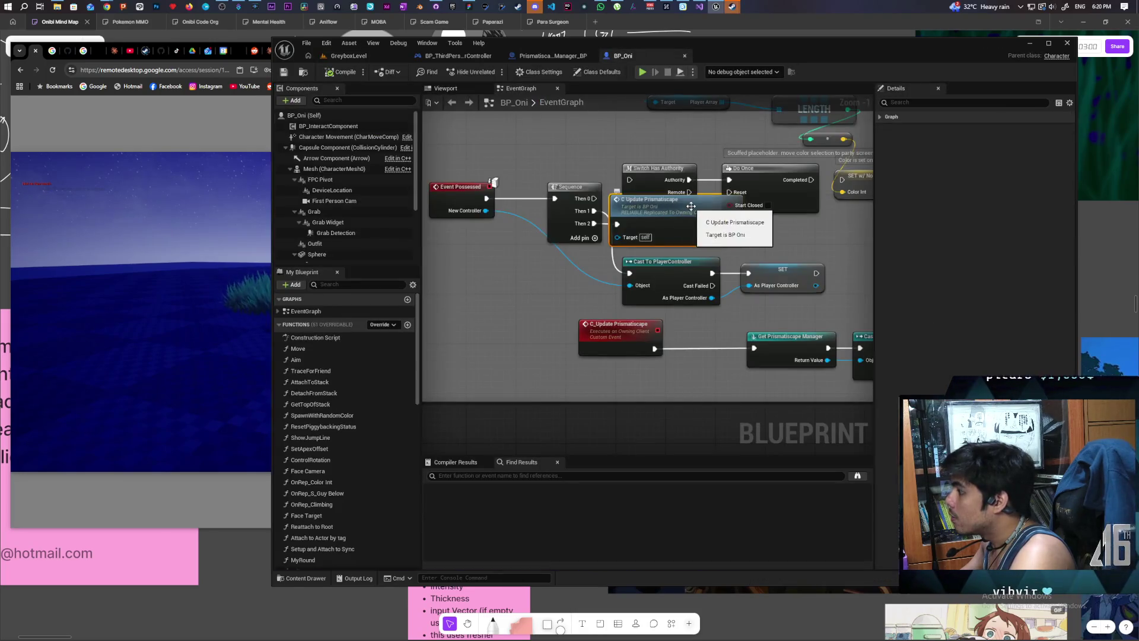
# Step: Select BP_Oni's C_Update Prismatiscape event, bring the Cast and Initialize nodes into view, and start play
pyautogui.scroll(-2, 516, 268)
pyautogui.scroll(2, 528, 271)
pyautogui.scroll(1, 532, 275)
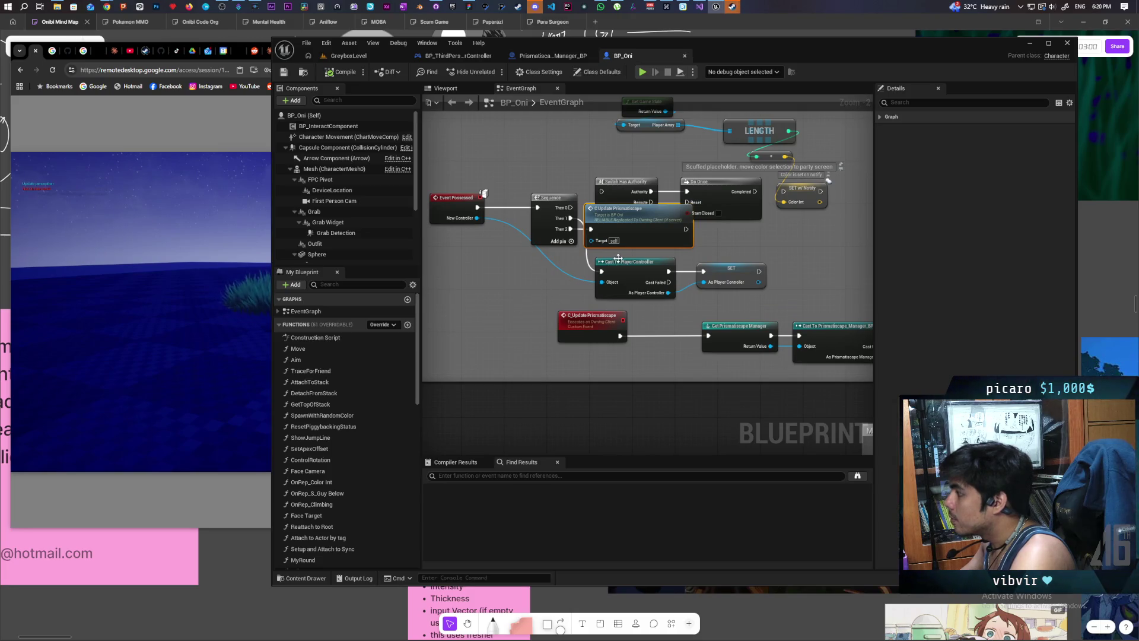
pyautogui.click(584, 333)
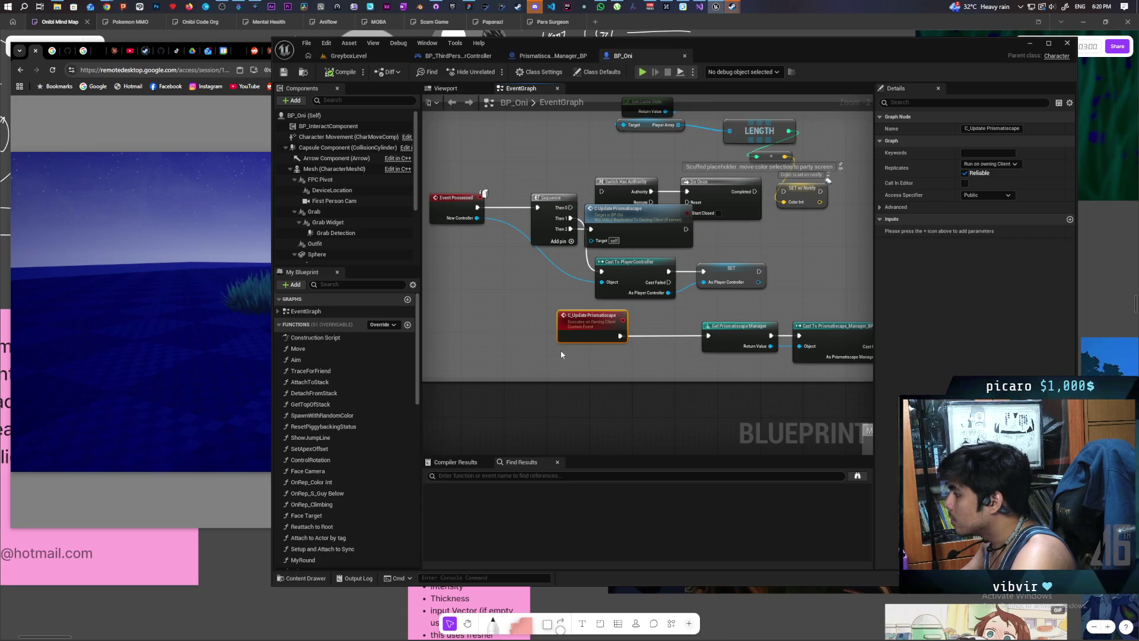
pyautogui.moveTo(650, 362); pyautogui.dragTo(512, 364)
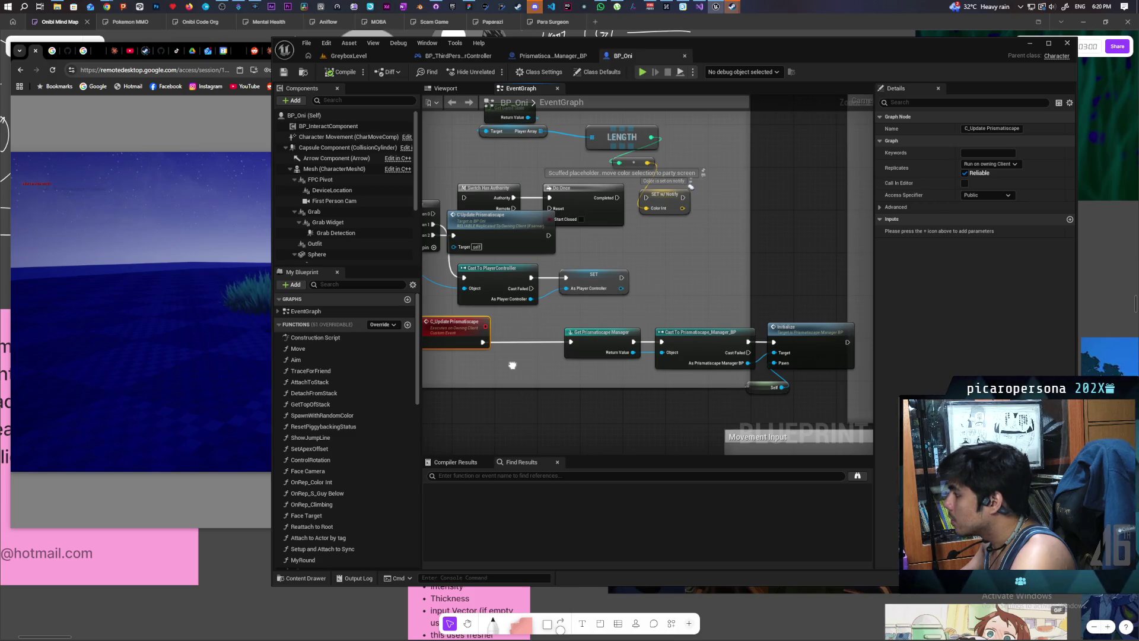
pyautogui.click(642, 72)
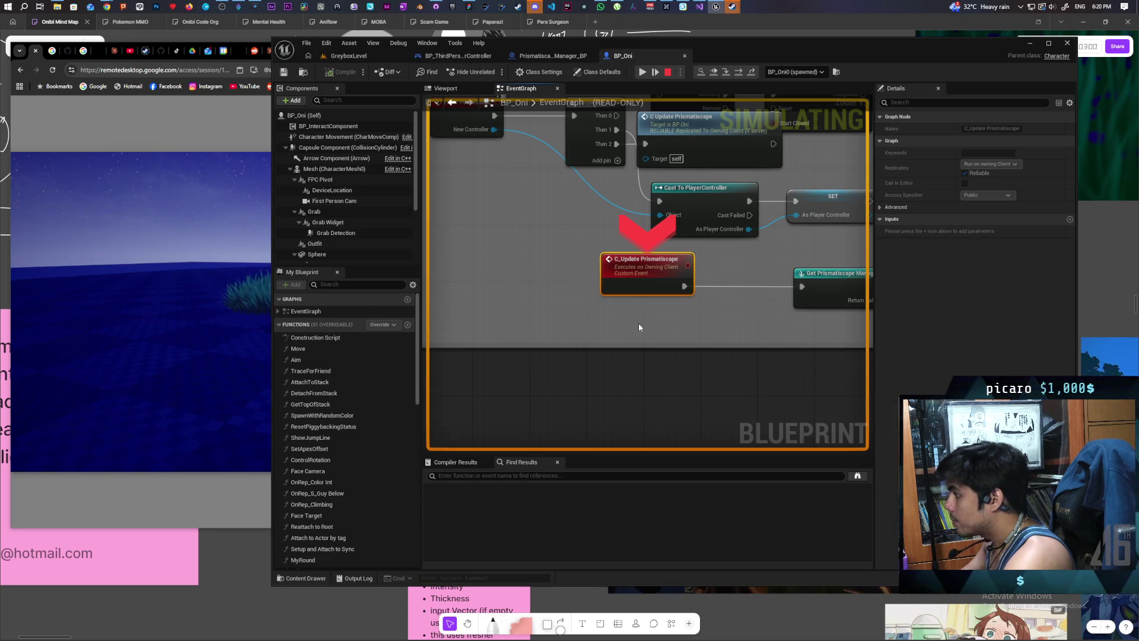
# Step: Step past Get Prismatiscape Manager and the Cast node into the game mode's Spawn Player graph
pyautogui.press('F10')
pyautogui.press('F10')
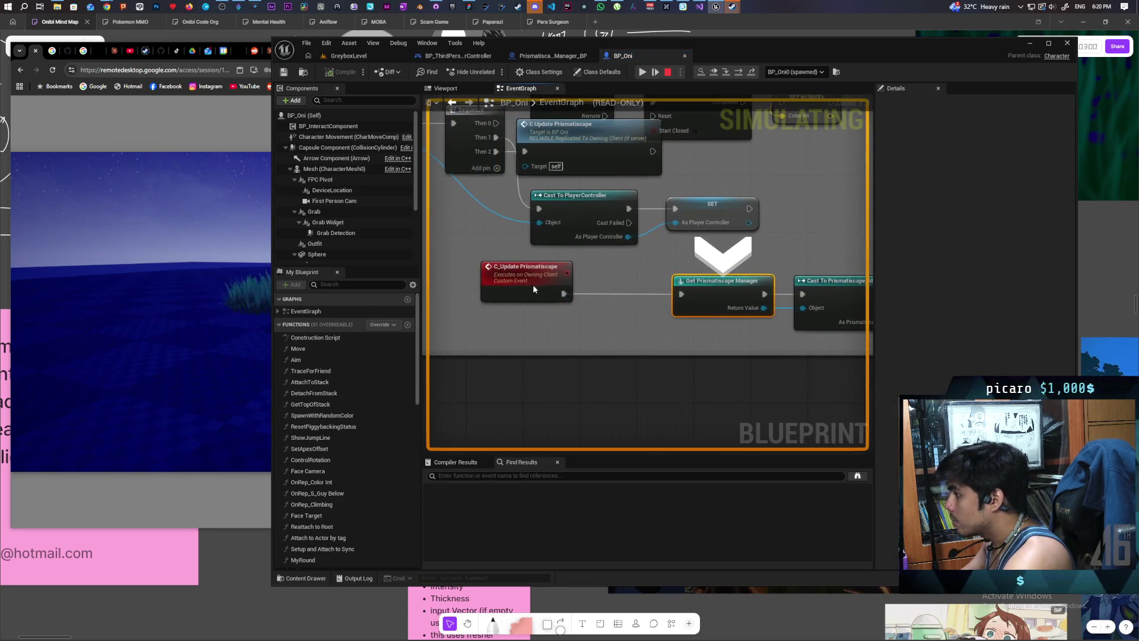
pyautogui.press('F10')
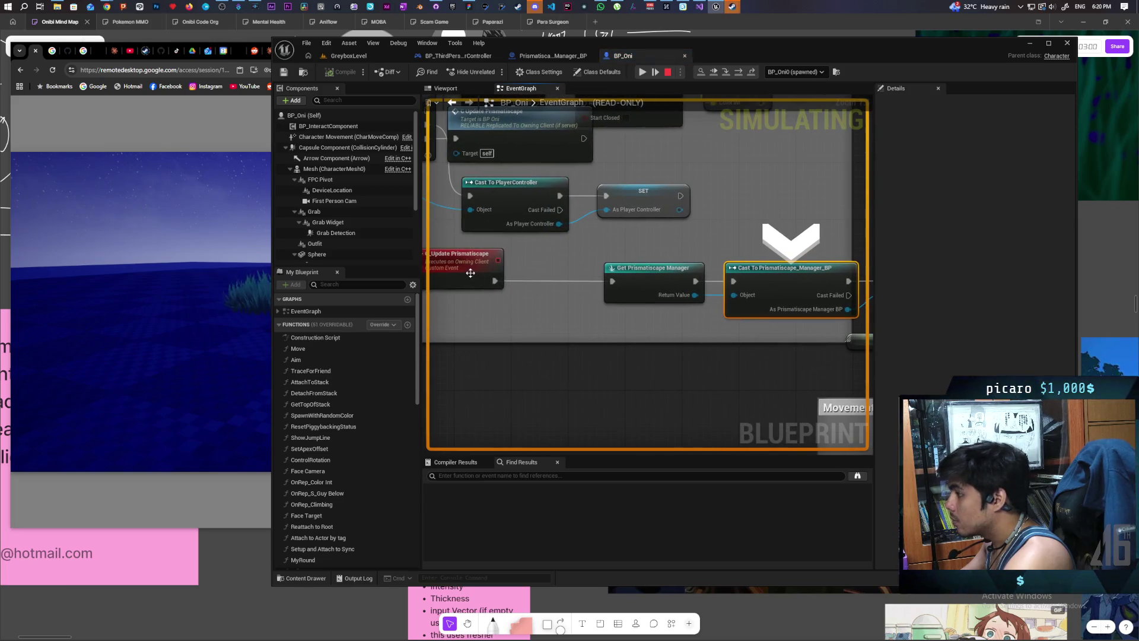
pyautogui.press('F10')
pyautogui.press('F10')
pyautogui.moveTo(645, 327)
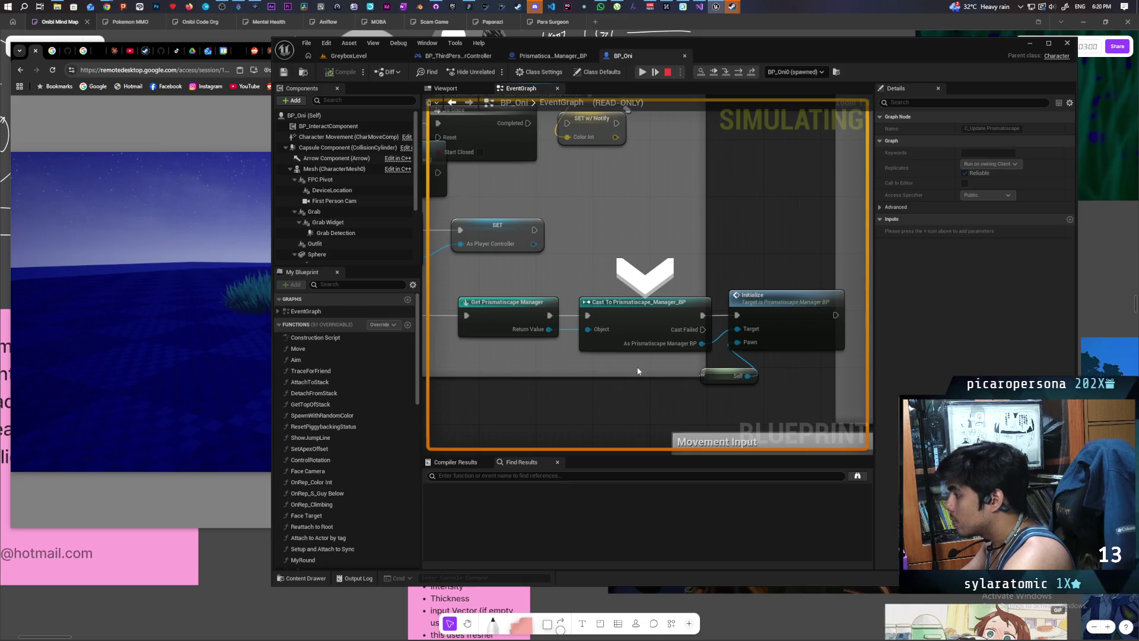
pyautogui.press('F10')
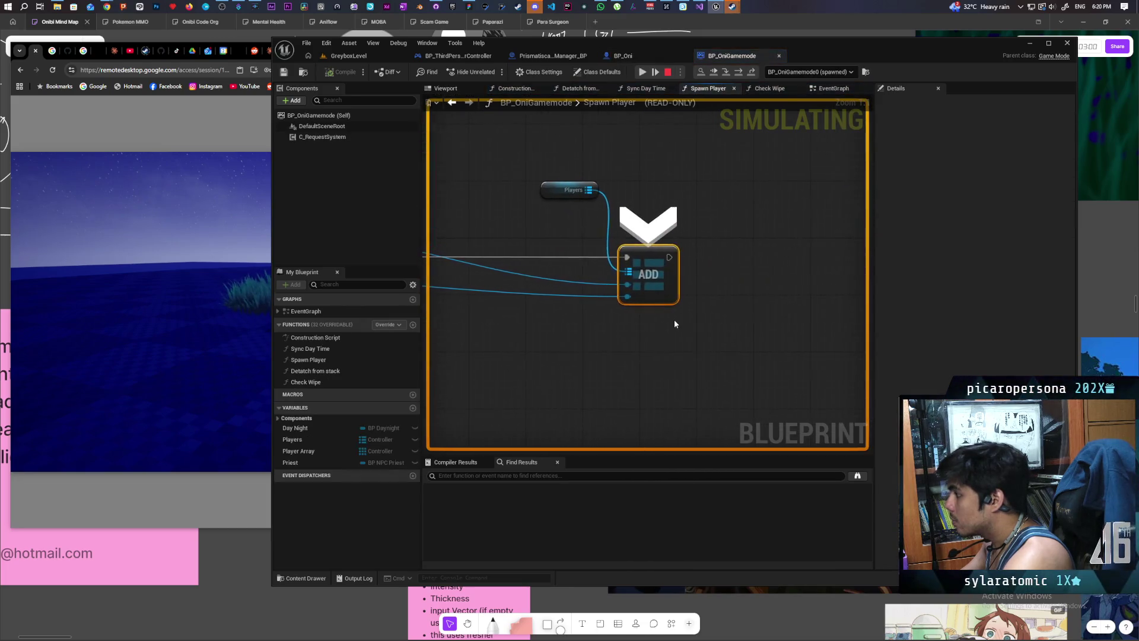
pyautogui.scroll(-4, 618, 338)
pyautogui.moveTo(618, 338)
pyautogui.mouseDown()
pyautogui.moveTo(786, 355)
pyautogui.moveTo(664, 343)
pyautogui.mouseUp()
pyautogui.scroll(2, 761, 350)
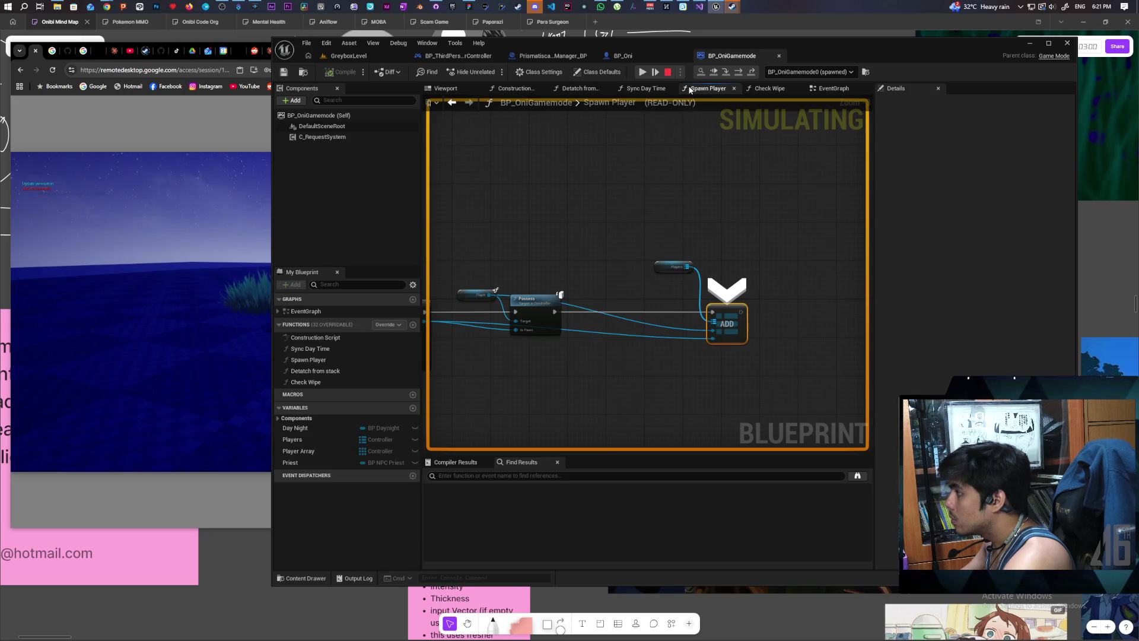
# Step: Resume, stop and replay, step through the cast again, then end the debug session
pyautogui.click(645, 76)
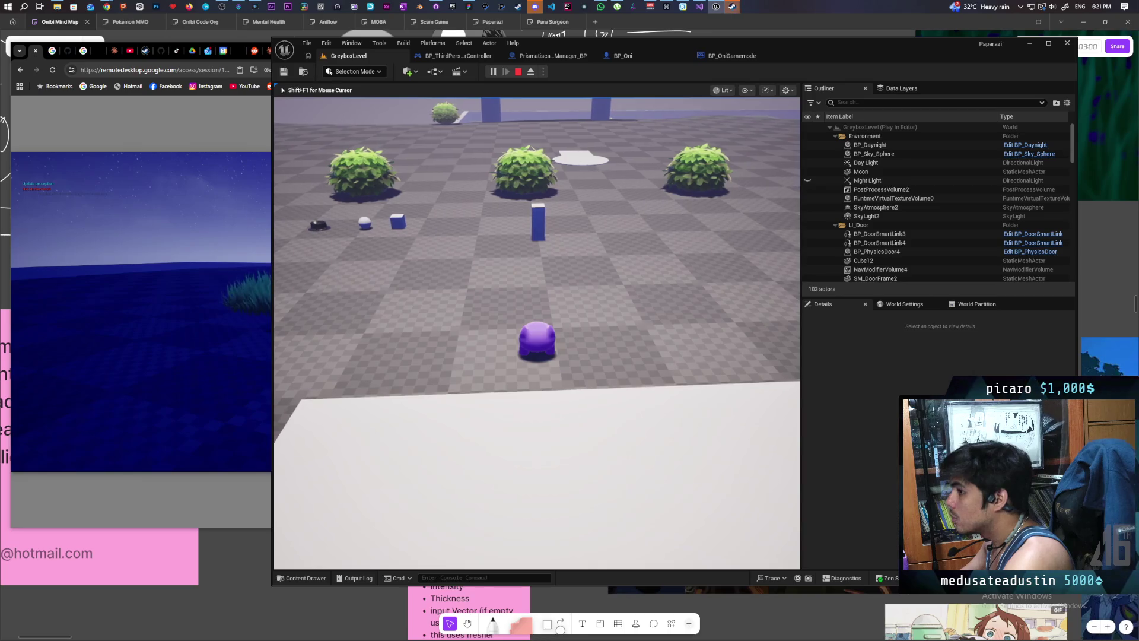
pyautogui.click(518, 71)
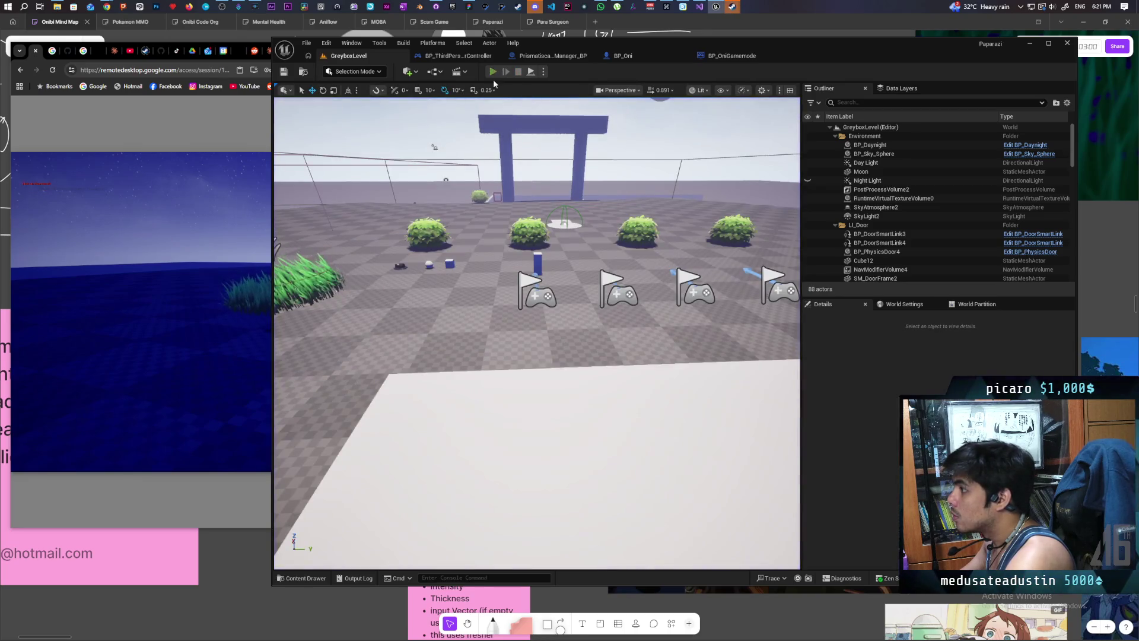
pyautogui.click(492, 74)
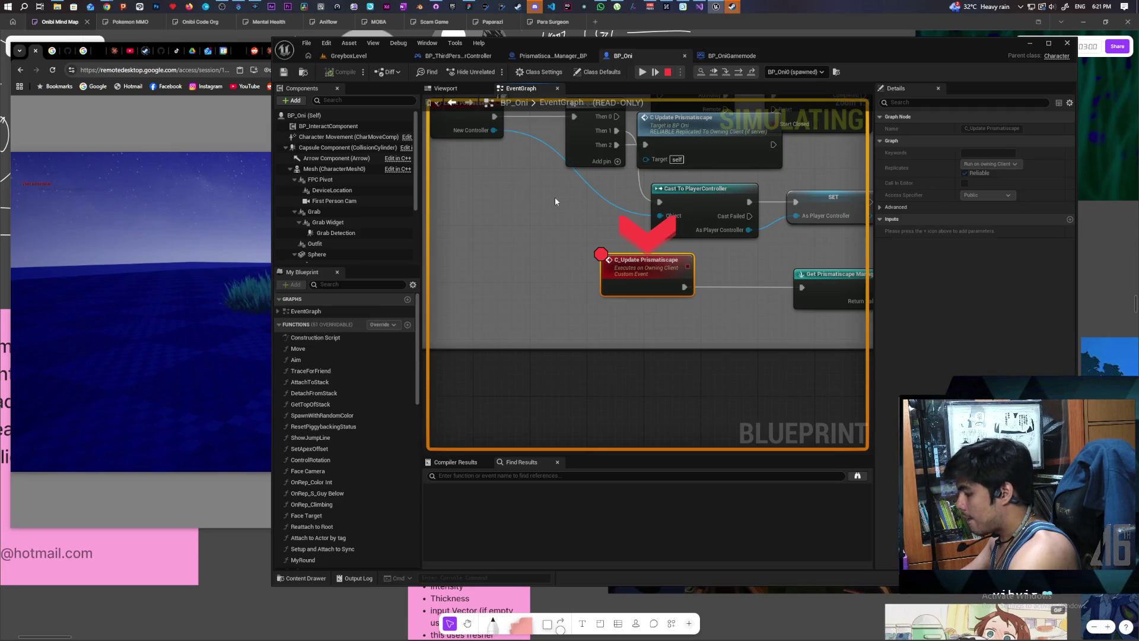
pyautogui.press('F10')
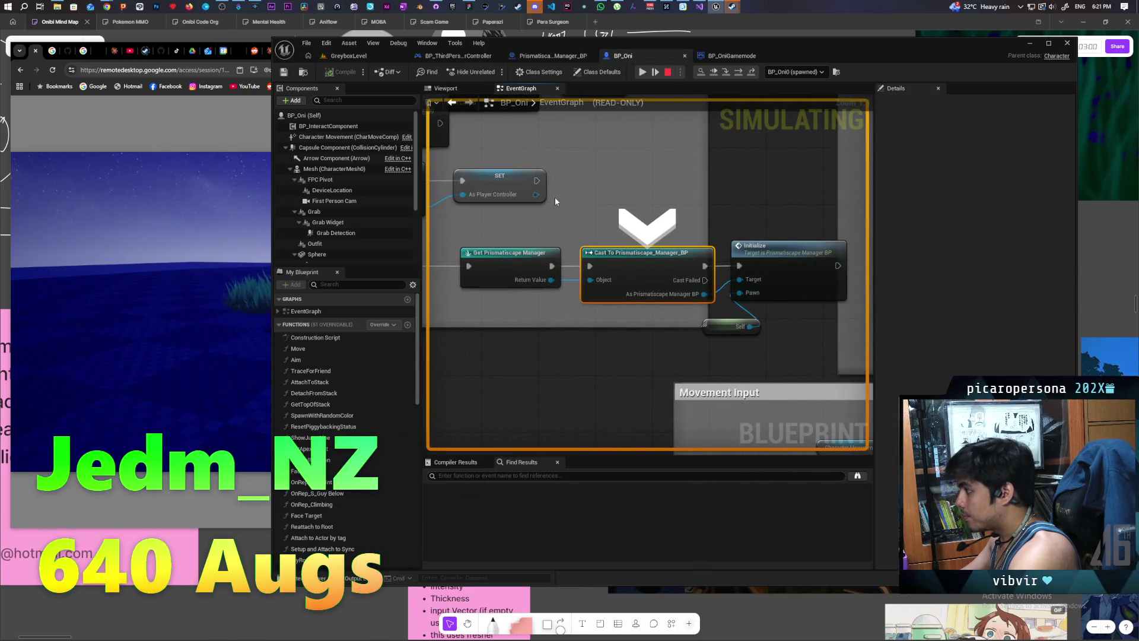
pyautogui.press('F10')
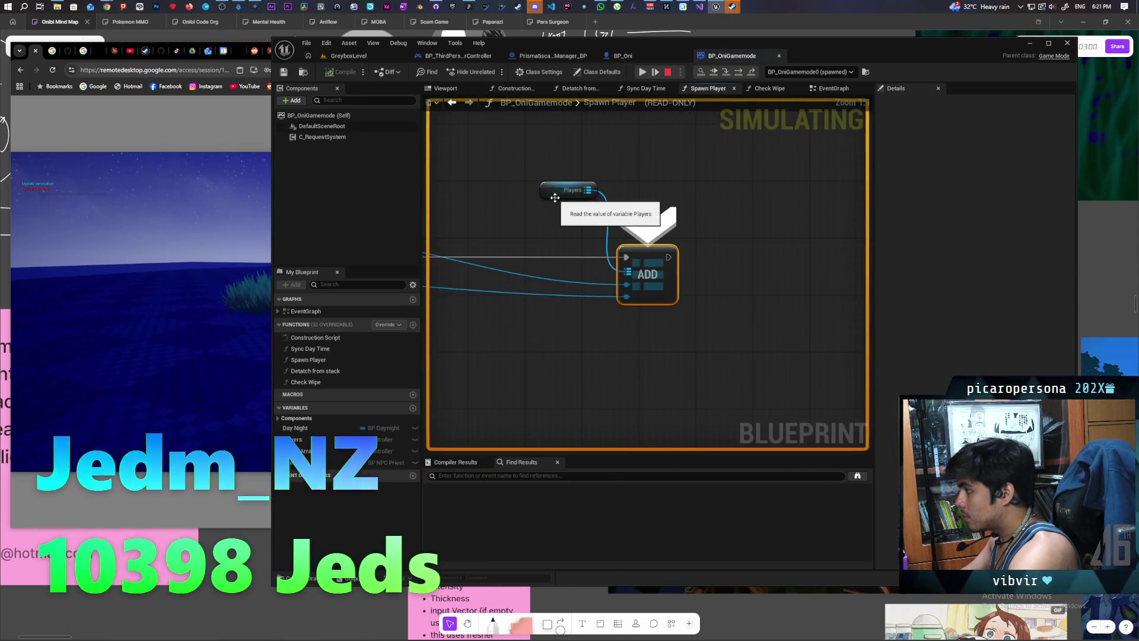
pyautogui.click(644, 72)
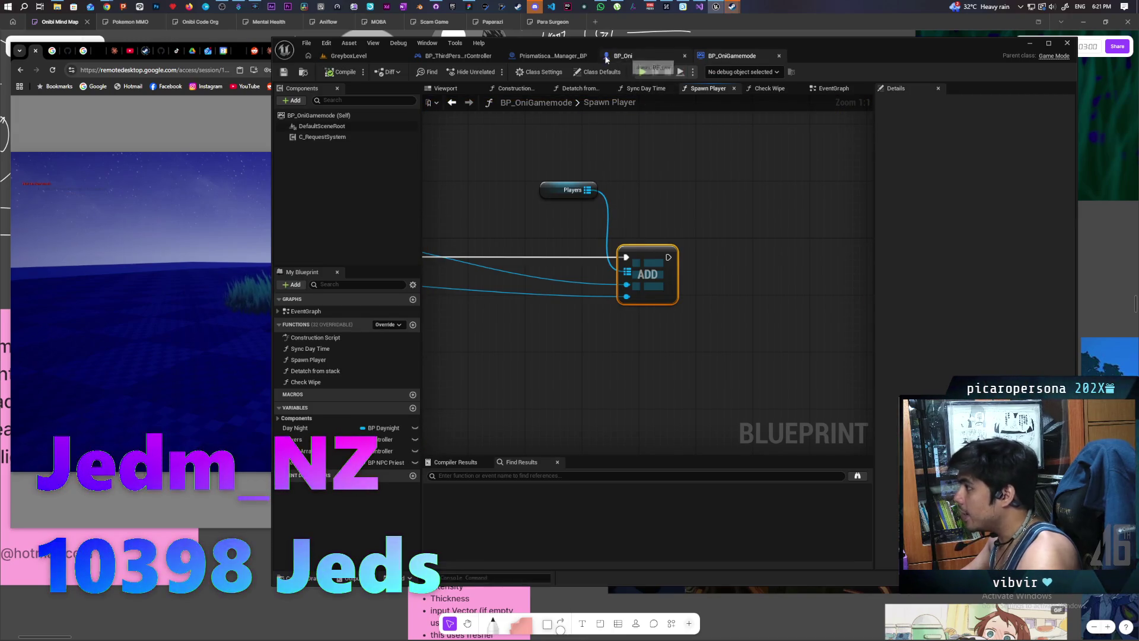
# Step: Glance at Prismatiscape_Manager_BP, then return to BP_Oni's event graph near C_Update
pyautogui.click(551, 56)
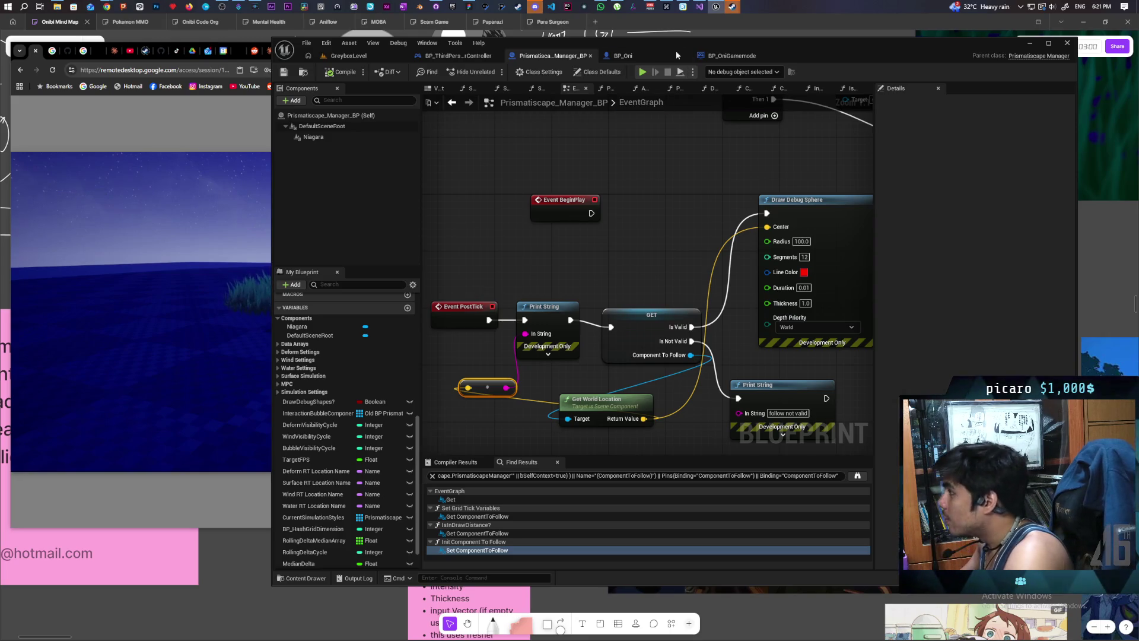
pyautogui.click(723, 57)
pyautogui.click(620, 56)
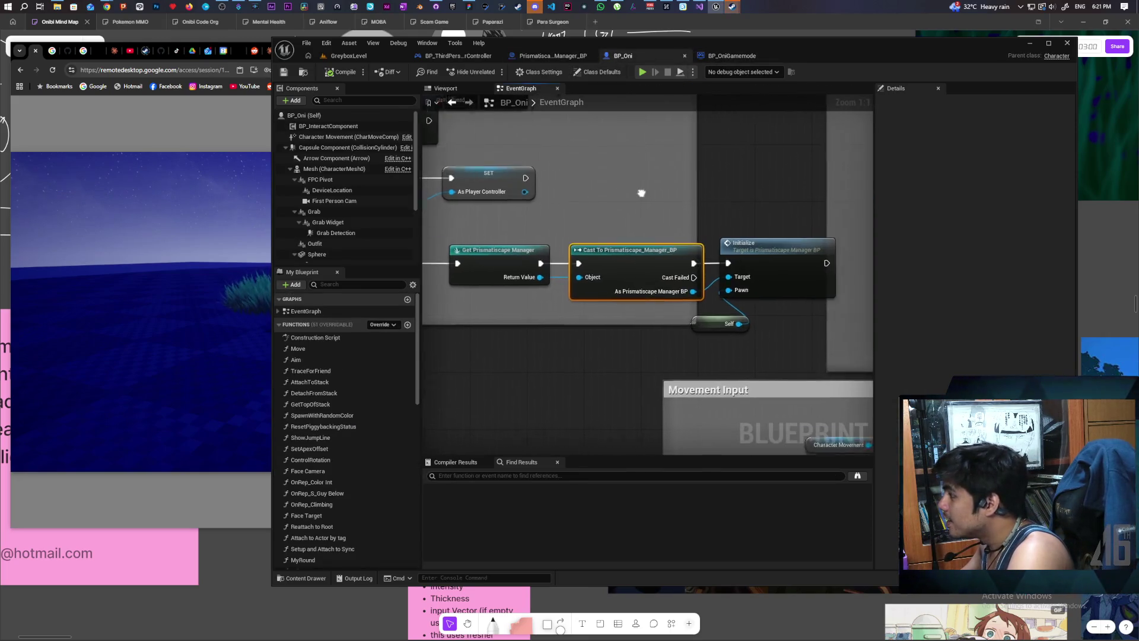
pyautogui.moveTo(641, 193); pyautogui.dragTo(847, 204)
# Step: Slide the Get Prismatiscape Manager, Cast, Initialize and Self nodes left to close the gaps
pyautogui.moveTo(705, 253); pyautogui.dragTo(623, 252)
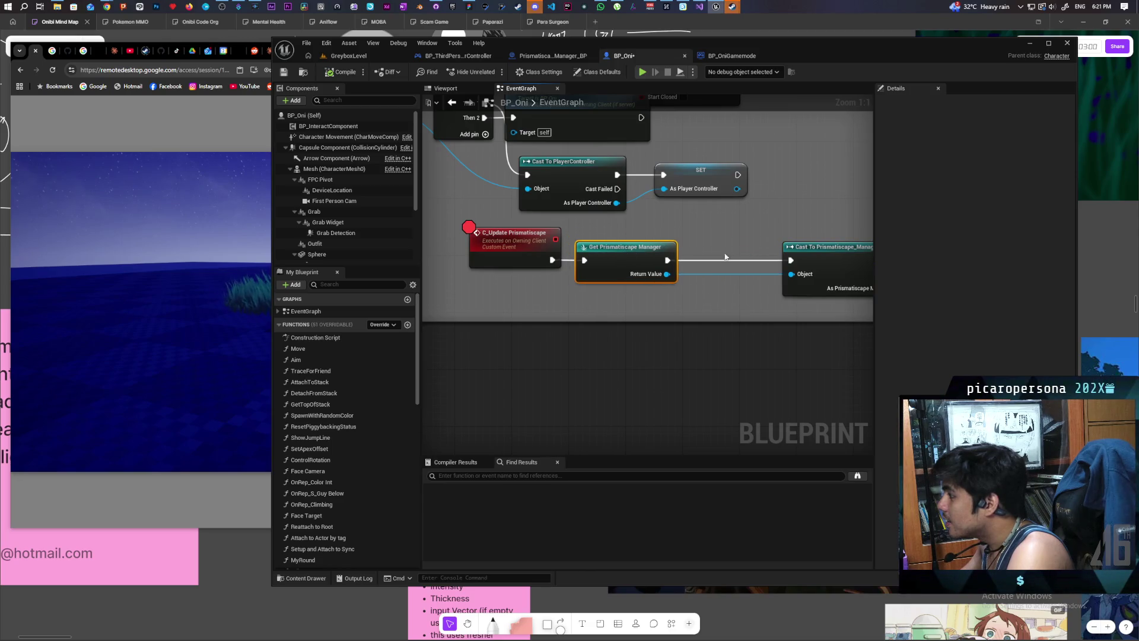
pyautogui.moveTo(831, 254); pyautogui.dragTo(752, 254)
pyautogui.moveTo(821, 223); pyautogui.dragTo(598, 230)
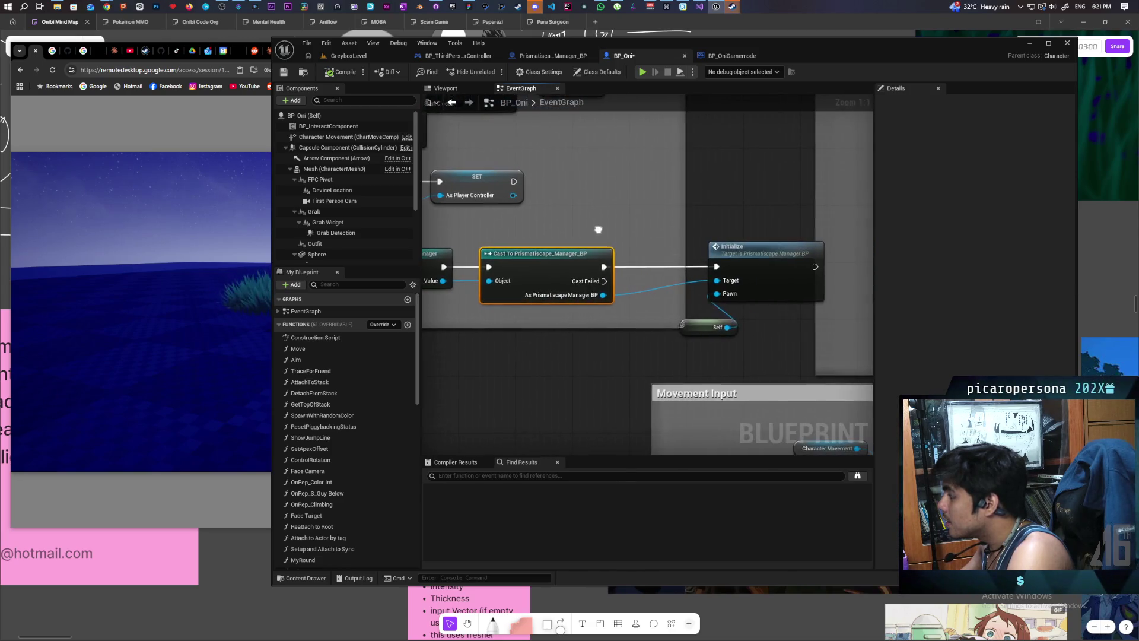
pyautogui.moveTo(749, 250); pyautogui.dragTo(691, 256)
pyautogui.moveTo(704, 322)
pyautogui.mouseDown()
pyautogui.moveTo(628, 353)
pyautogui.moveTo(680, 336)
pyautogui.mouseUp()
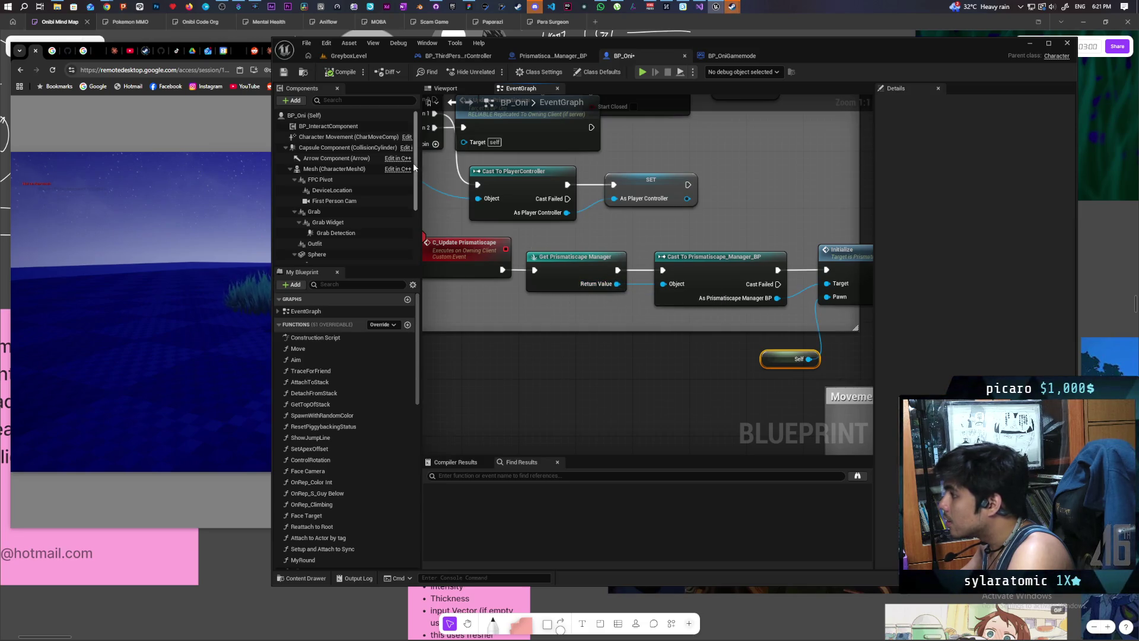
pyautogui.moveTo(485, 199)
pyautogui.mouseDown()
pyautogui.moveTo(528, 208)
pyautogui.moveTo(448, 210)
pyautogui.mouseUp()
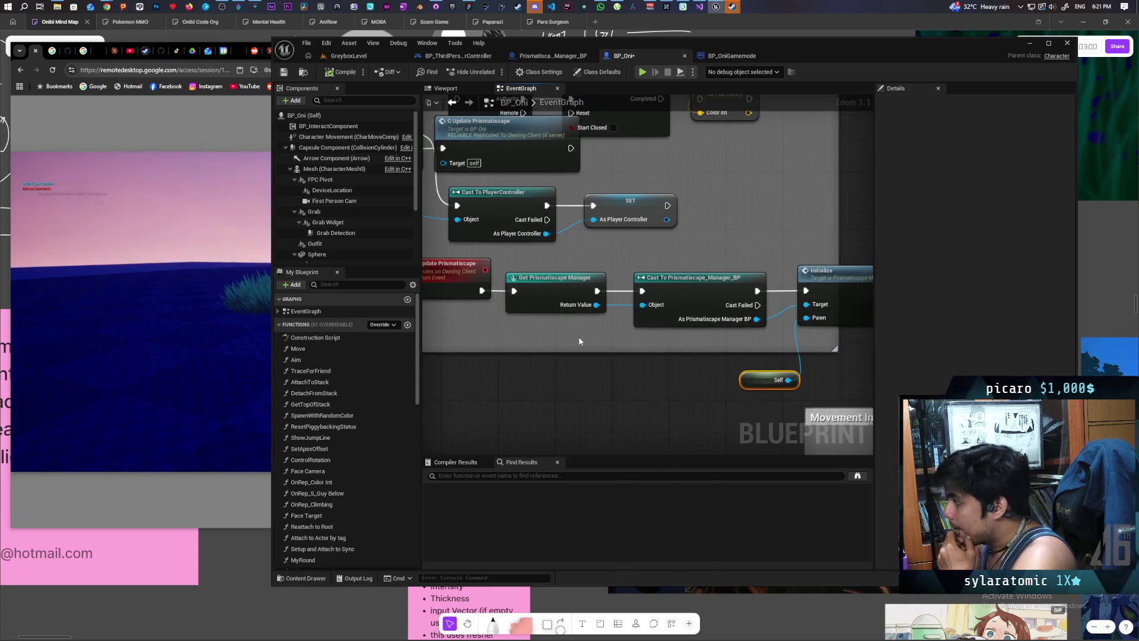
pyautogui.rightClick(528, 386)
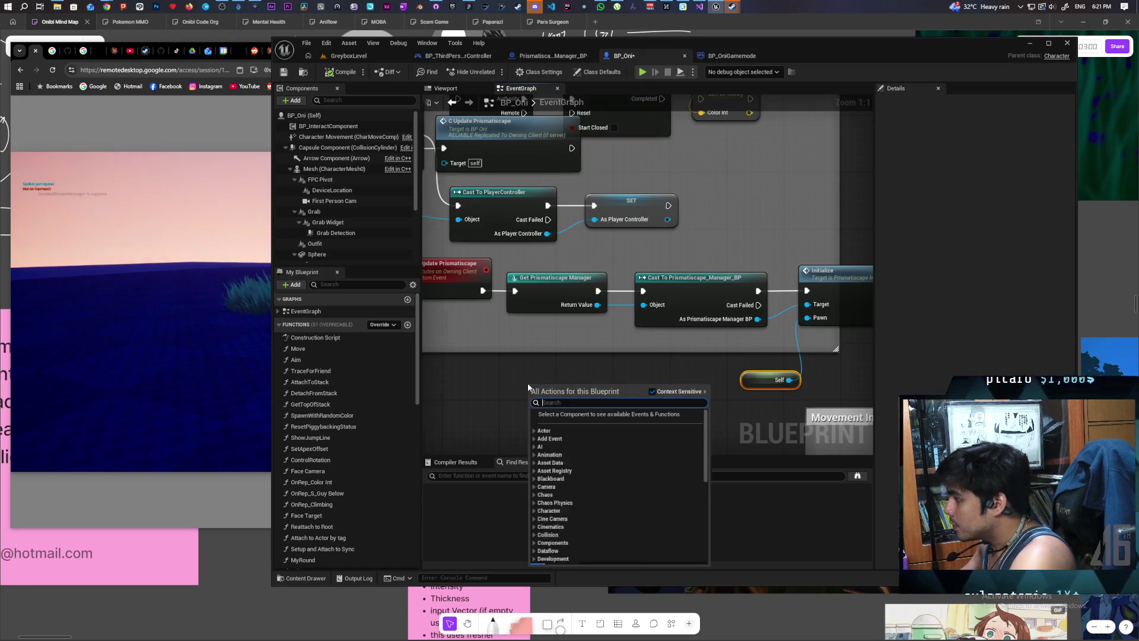
# Step: Add a Get Actor Of Class node with its actor class set to Prismatiscape
pyautogui.write('get prista')
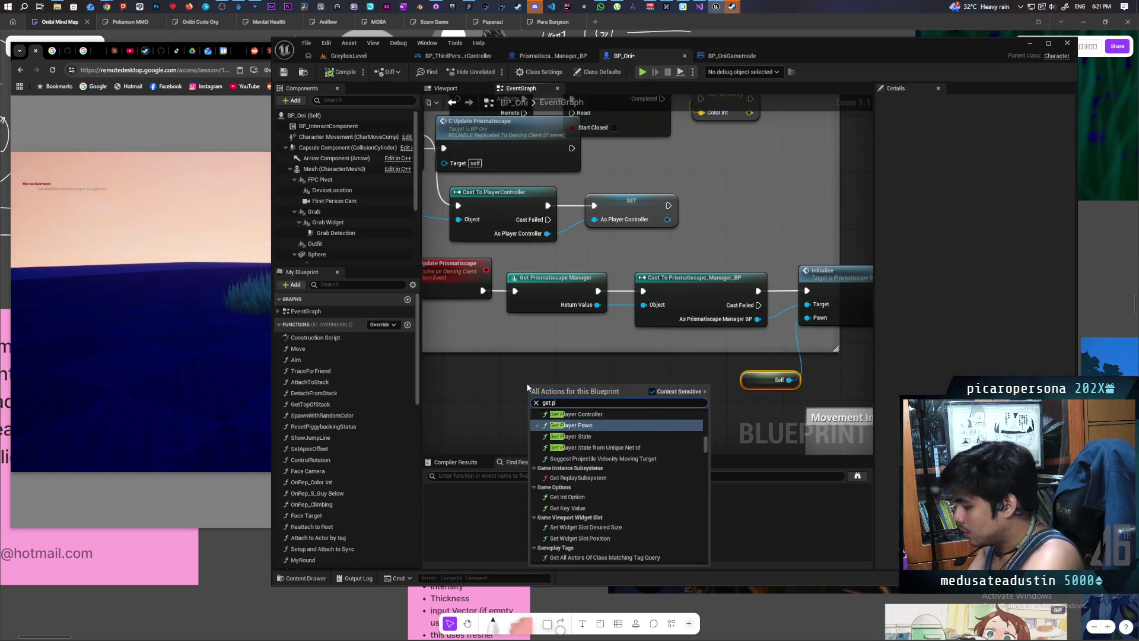
pyautogui.press('BackSpace')
pyautogui.press('BackSpace')
pyautogui.press('BackSpace')
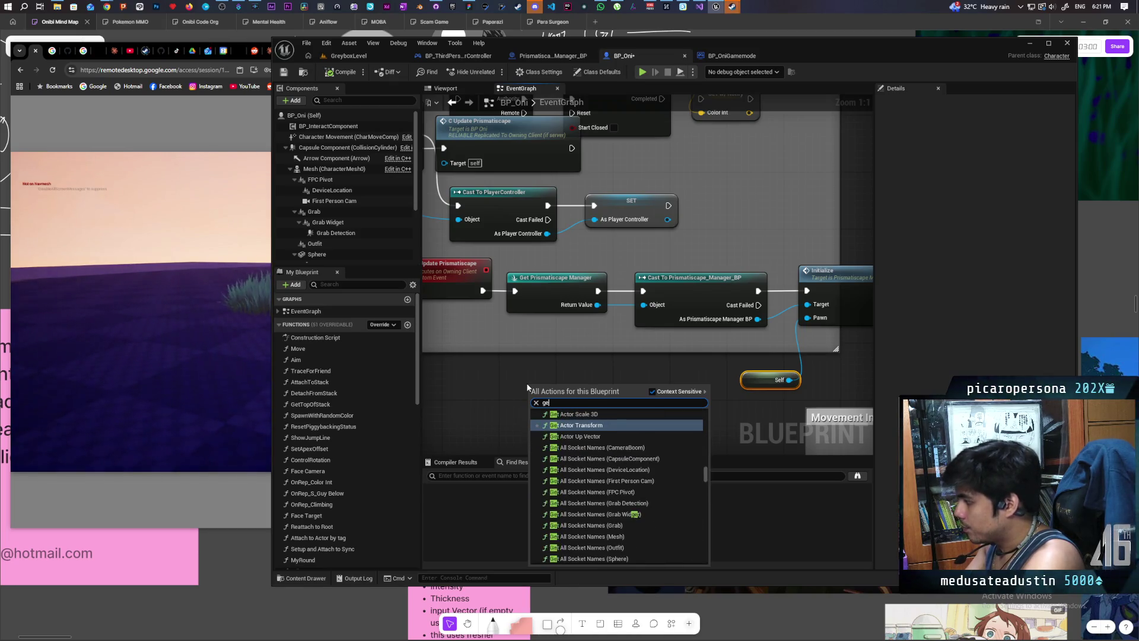
pyautogui.press('BackSpace')
pyautogui.press('BackSpace')
pyautogui.write('get actor o')
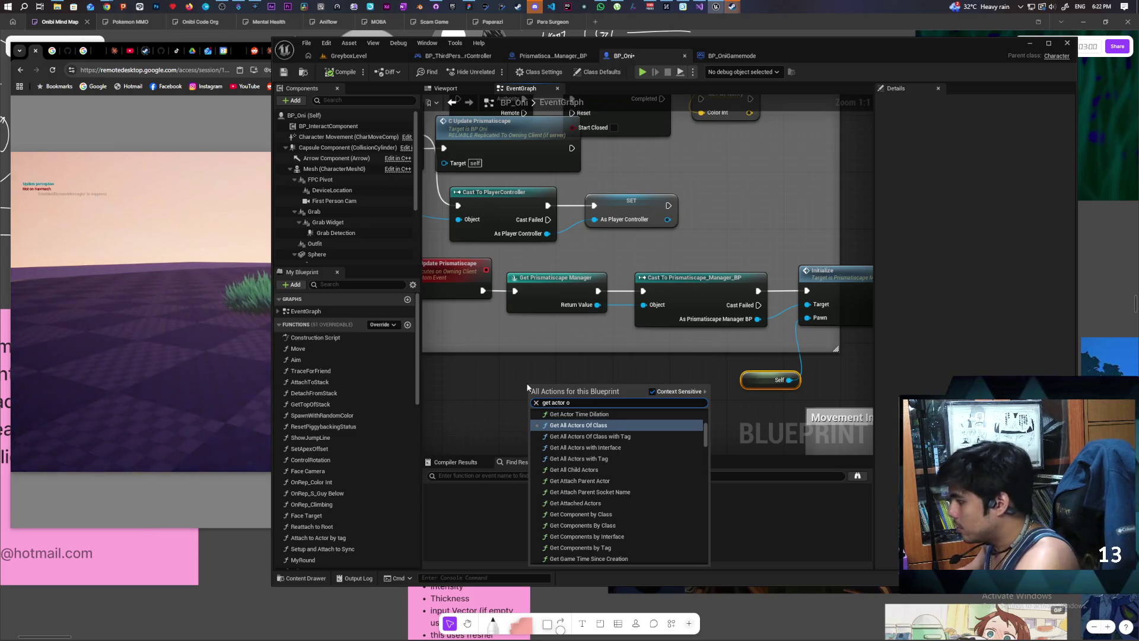
pyautogui.write('f')
pyautogui.click(596, 418)
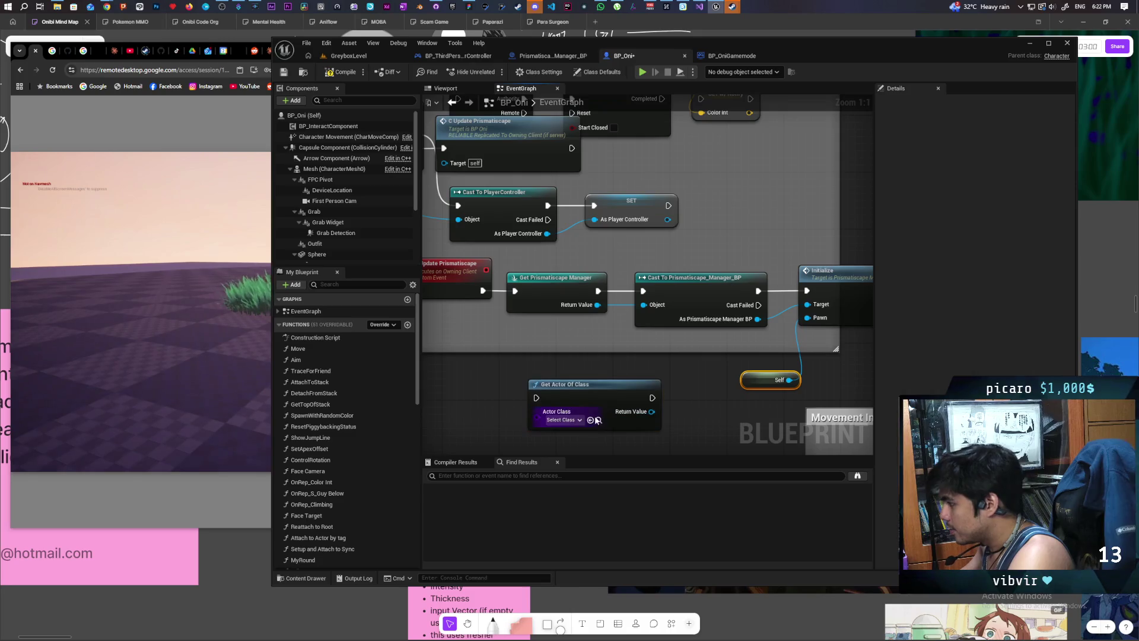
pyautogui.click(577, 420)
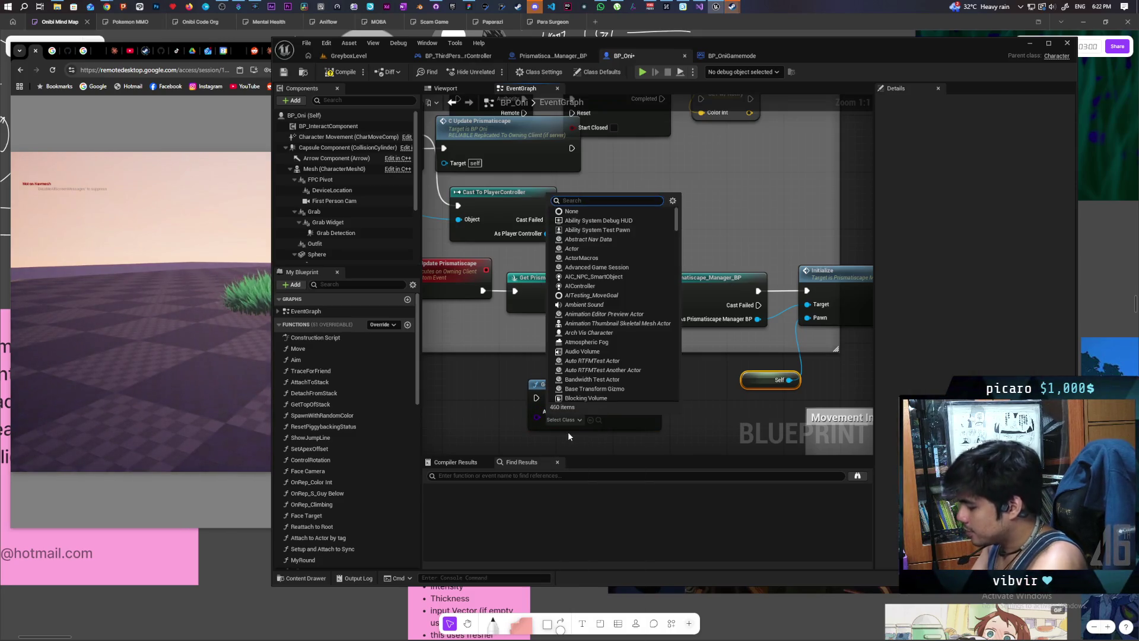
pyautogui.write('prismatisca')
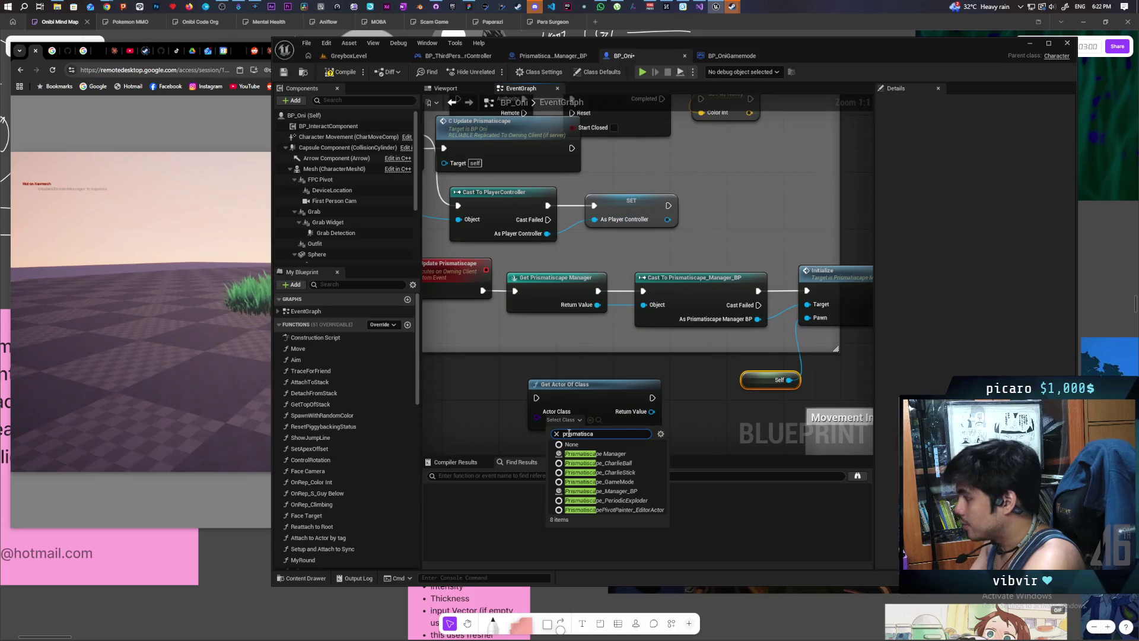
pyautogui.click(625, 491)
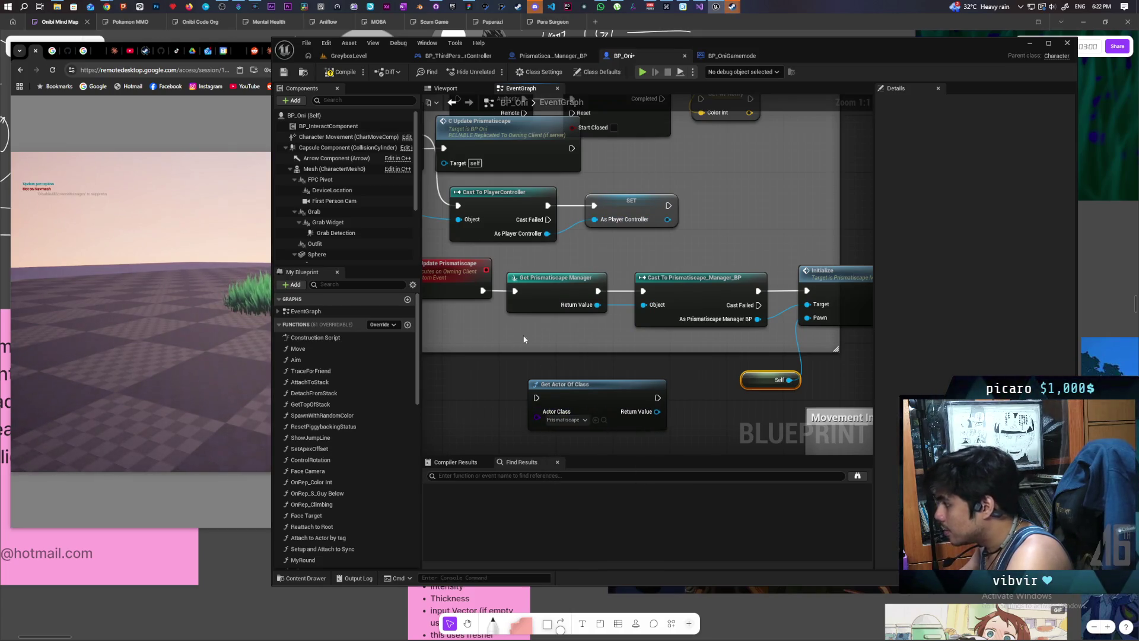
# Step: Run it from C_Update, check its Return Value with Is Valid, feed Initialize's Target, and compile
pyautogui.moveTo(482, 291)
pyautogui.mouseDown()
pyautogui.moveTo(515, 379)
pyautogui.moveTo(536, 397)
pyautogui.mouseUp()
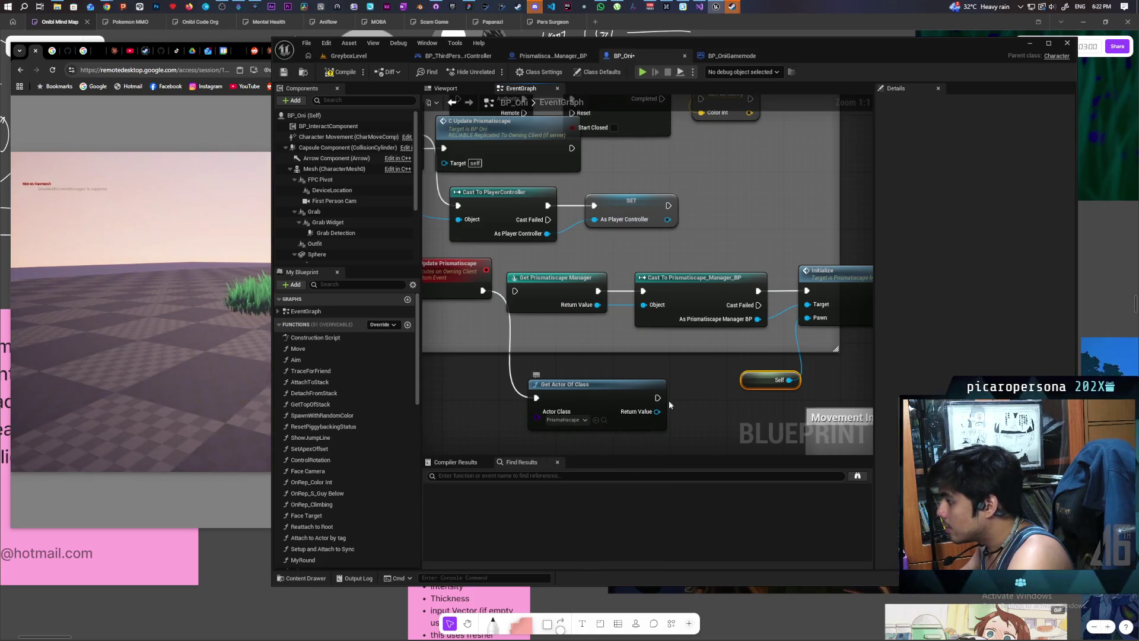
pyautogui.moveTo(611, 397)
pyautogui.mouseDown()
pyautogui.moveTo(569, 405)
pyautogui.moveTo(652, 418)
pyautogui.moveTo(641, 430)
pyautogui.moveTo(656, 435)
pyautogui.mouseUp()
pyautogui.hotkey('ctrl', 'v')
pyautogui.moveTo(719, 401); pyautogui.dragTo(737, 293)
pyautogui.moveTo(547, 423); pyautogui.dragTo(737, 306)
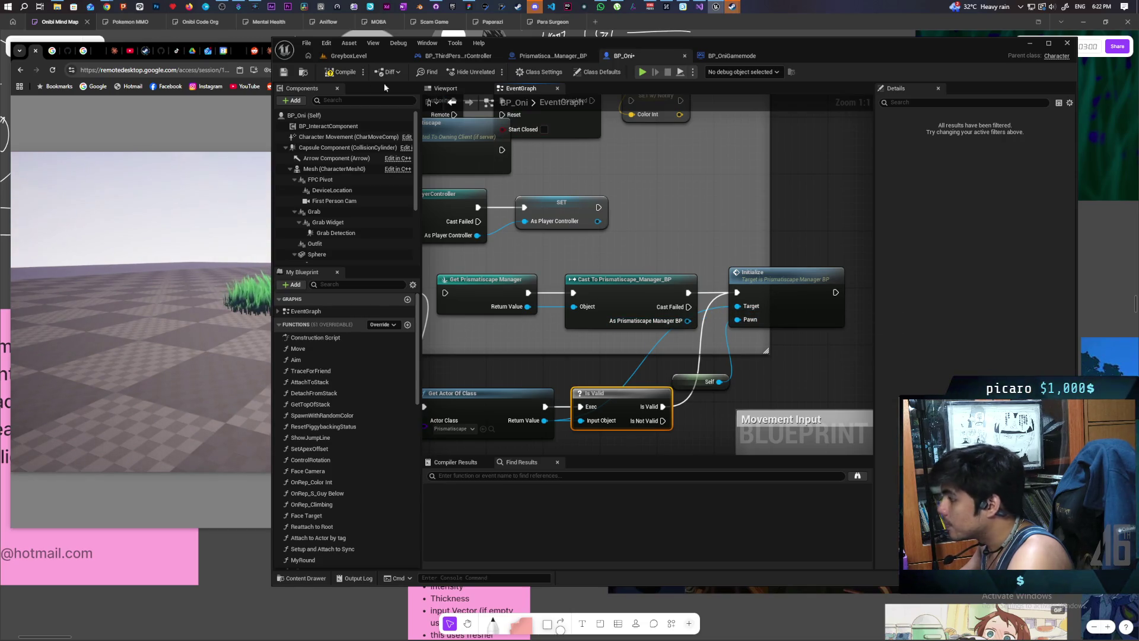
pyautogui.click(283, 71)
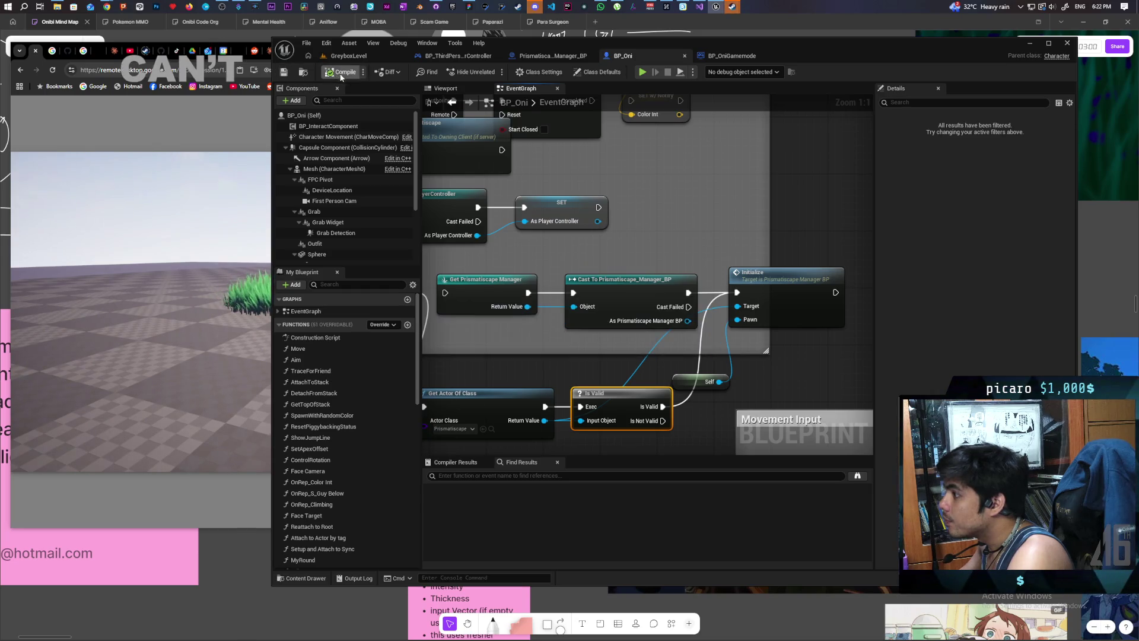
# Step: Play GreyboxLevel, step from the C_Update breakpoint to Get Actor Of Class, stop, and return to BP_Oni
pyautogui.click(348, 56)
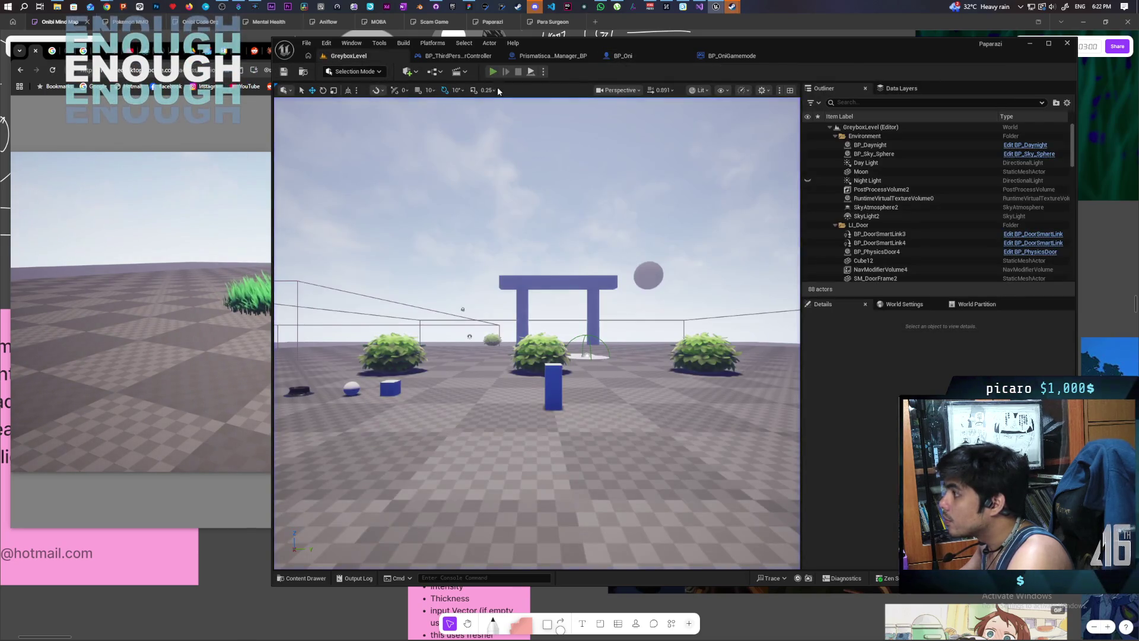
pyautogui.click(492, 72)
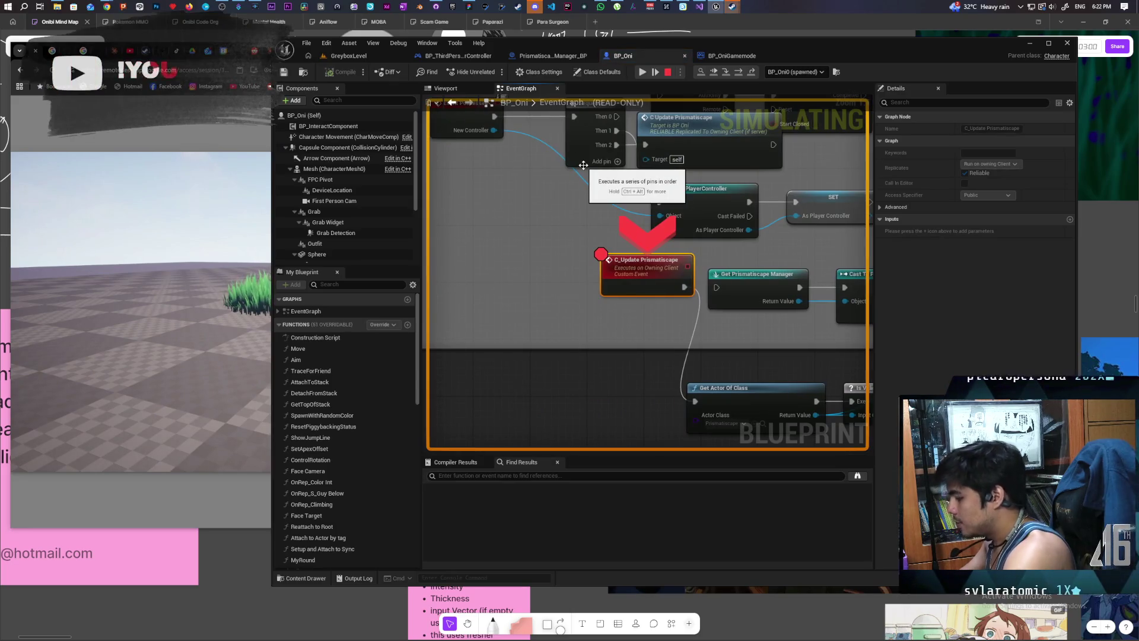
pyautogui.press('F10')
pyautogui.press('F10')
pyautogui.press('F10')
pyautogui.press('F10')
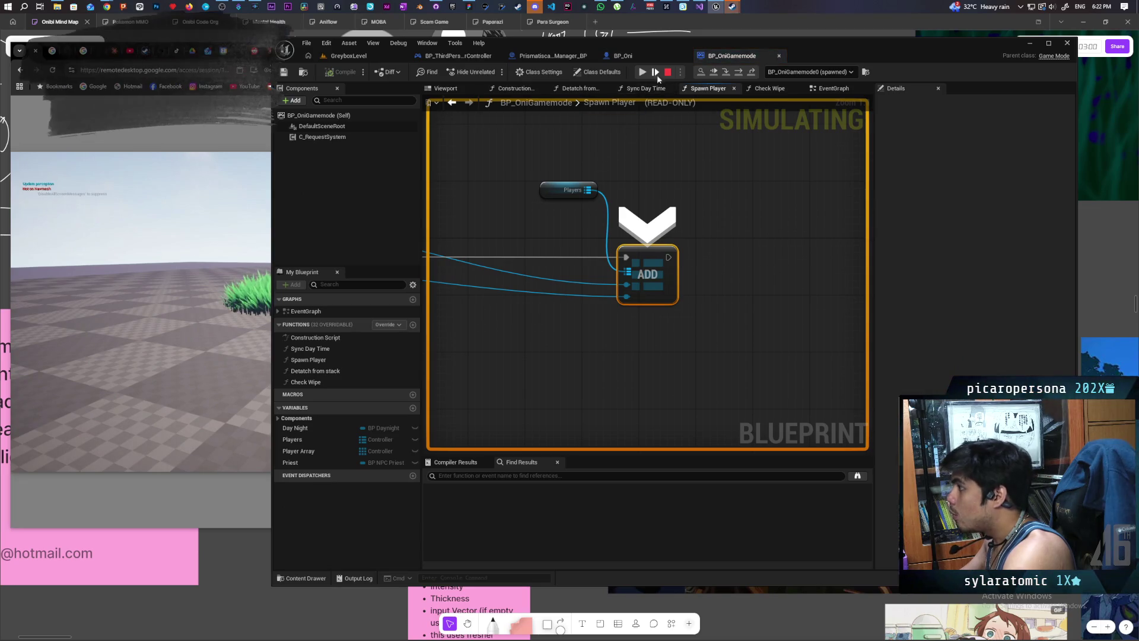
pyautogui.click(668, 72)
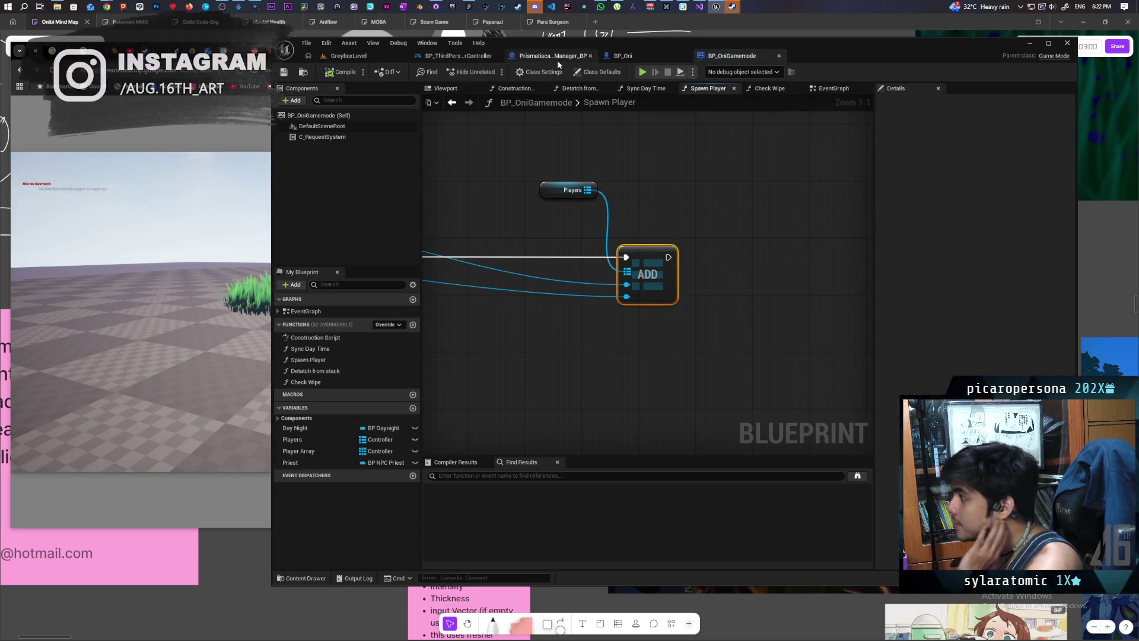
pyautogui.click(574, 58)
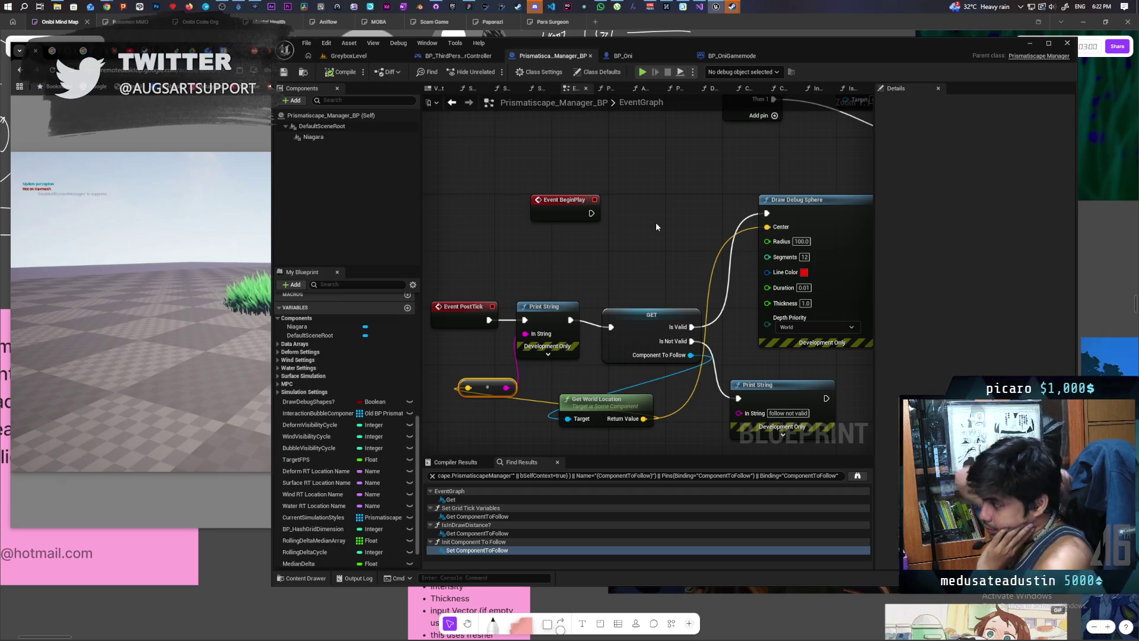
pyautogui.click(722, 57)
pyautogui.click(654, 56)
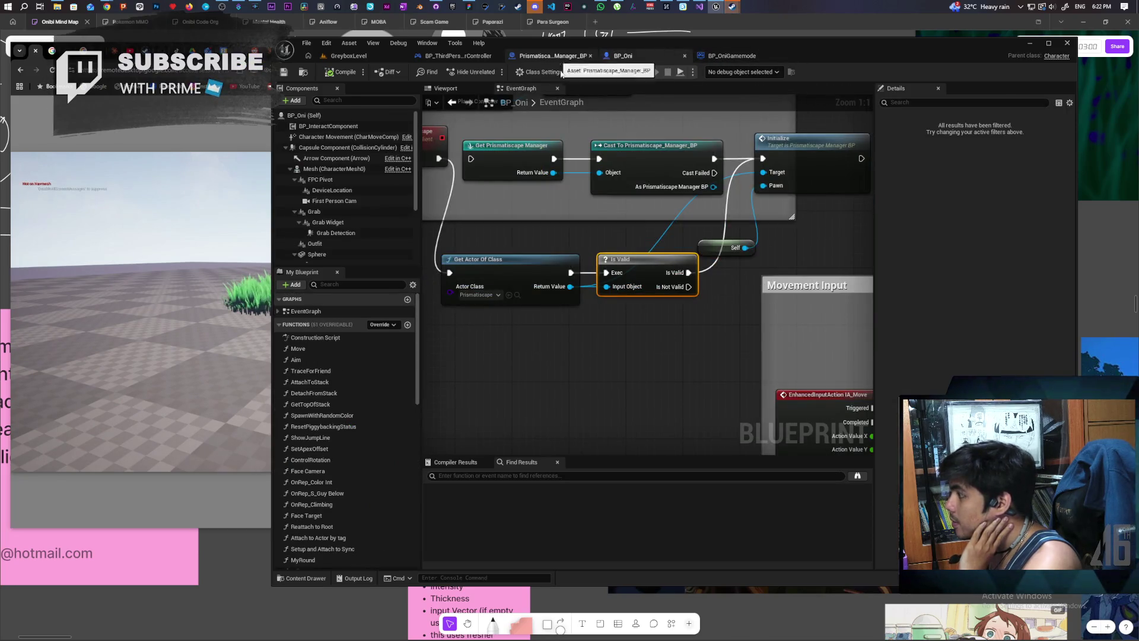
# Step: Add a 0.2-second Delay on Is Not Valid whose Completed loops back to Get Actor Of Class
pyautogui.moveTo(585, 310)
pyautogui.mouseDown()
pyautogui.moveTo(655, 317)
pyautogui.moveTo(658, 344)
pyautogui.moveTo(550, 322)
pyautogui.mouseUp()
pyautogui.moveTo(705, 304); pyautogui.dragTo(675, 305)
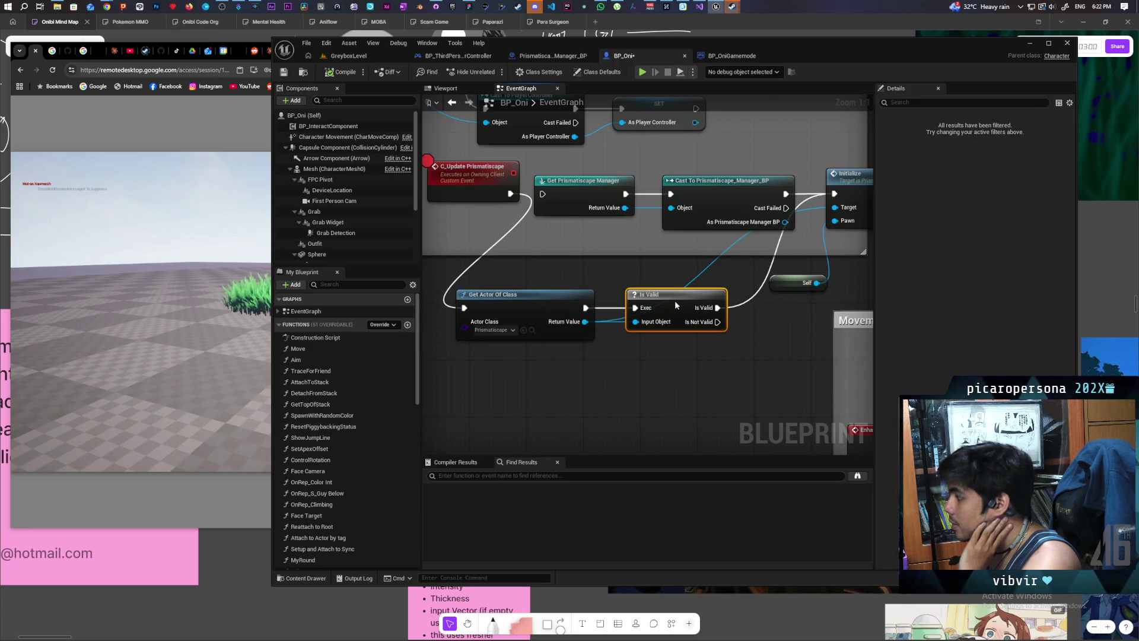
pyautogui.click(621, 388)
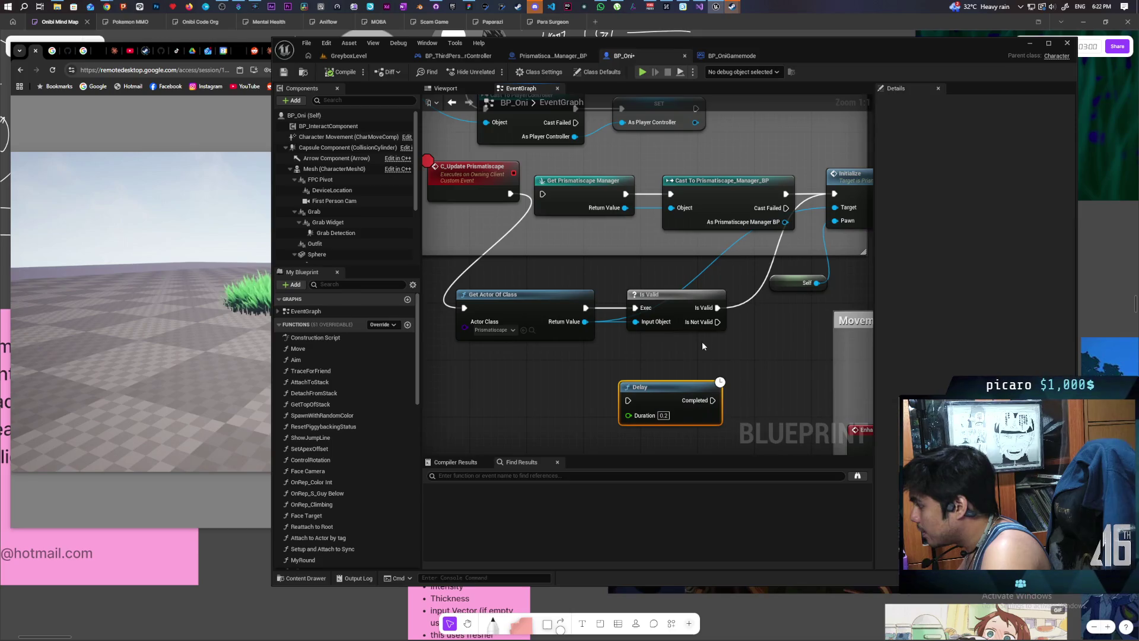
pyautogui.moveTo(716, 324); pyautogui.dragTo(658, 349)
pyautogui.moveTo(613, 407); pyautogui.dragTo(572, 393)
pyautogui.moveTo(604, 335)
pyautogui.mouseDown()
pyautogui.moveTo(723, 352)
pyautogui.moveTo(653, 415)
pyautogui.mouseUp()
pyautogui.moveTo(733, 414)
pyautogui.mouseDown()
pyautogui.moveTo(528, 354)
pyautogui.moveTo(528, 337)
pyautogui.mouseUp()
pyautogui.moveTo(857, 333); pyautogui.dragTo(721, 373)
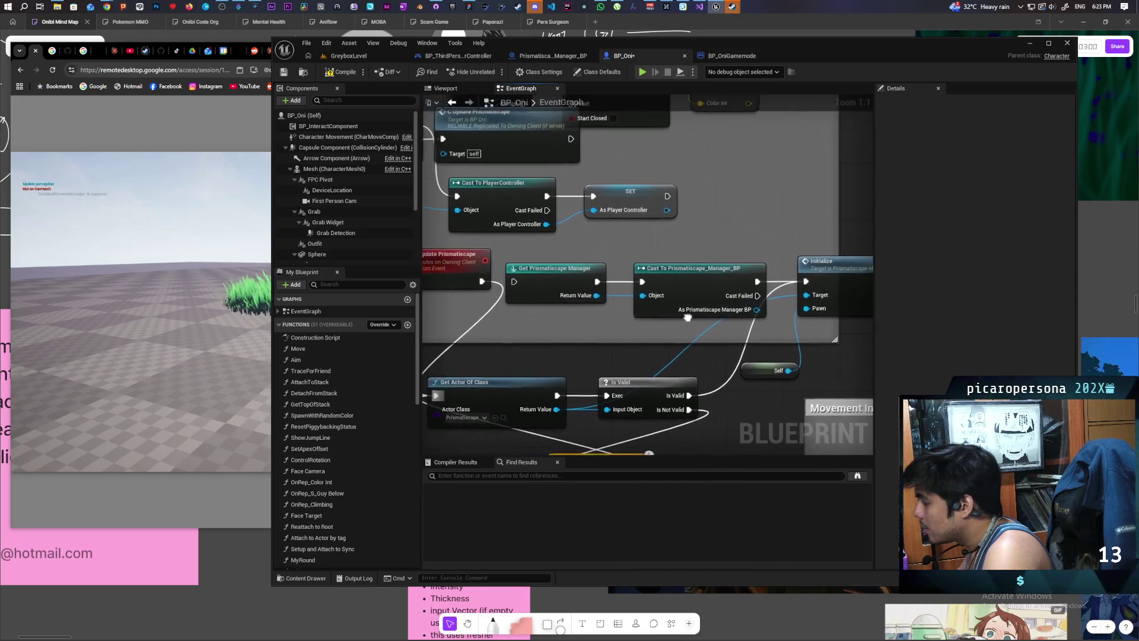
pyautogui.click(753, 281)
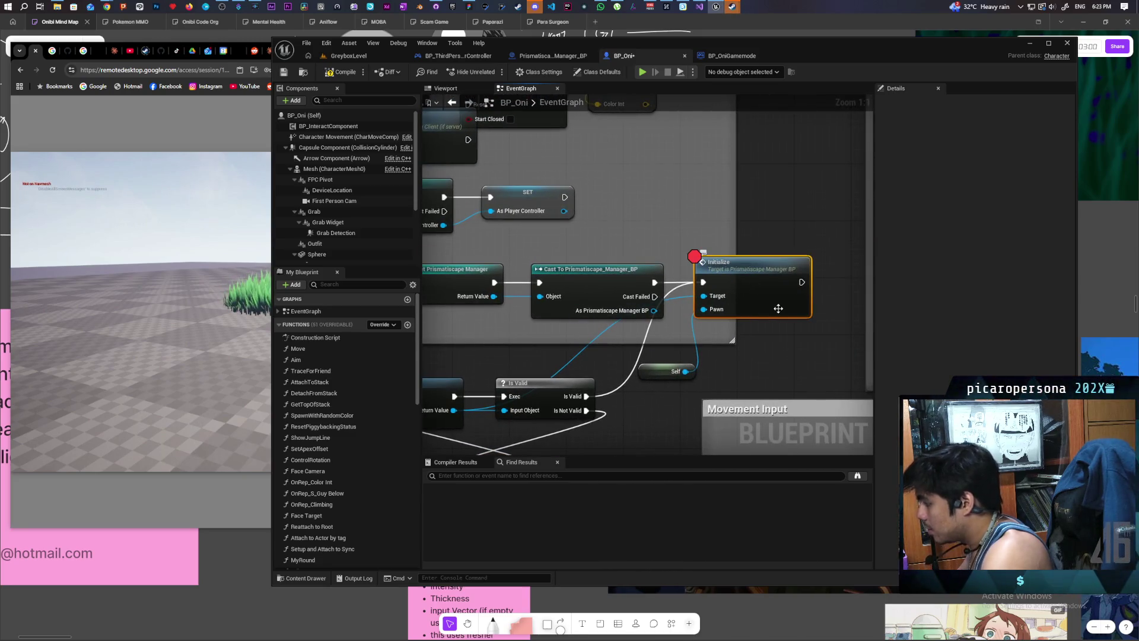
pyautogui.click(353, 59)
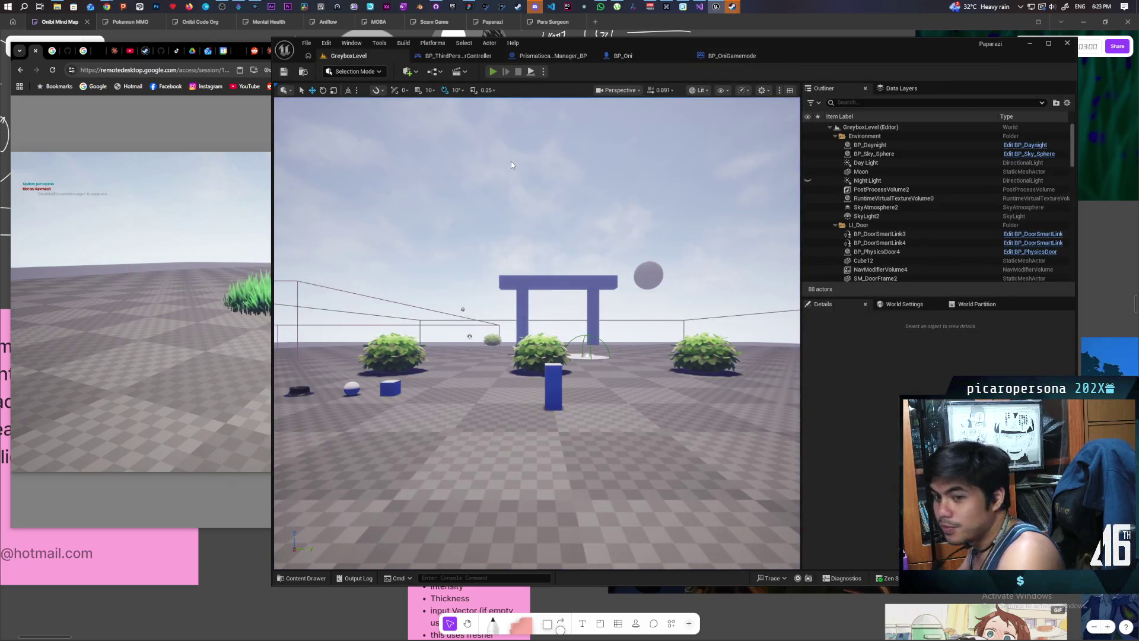
# Step: Play the level, step into the manager's Initialize through Reapply All Style Profiles, then resume
pyautogui.hotkey('alt', 'p')
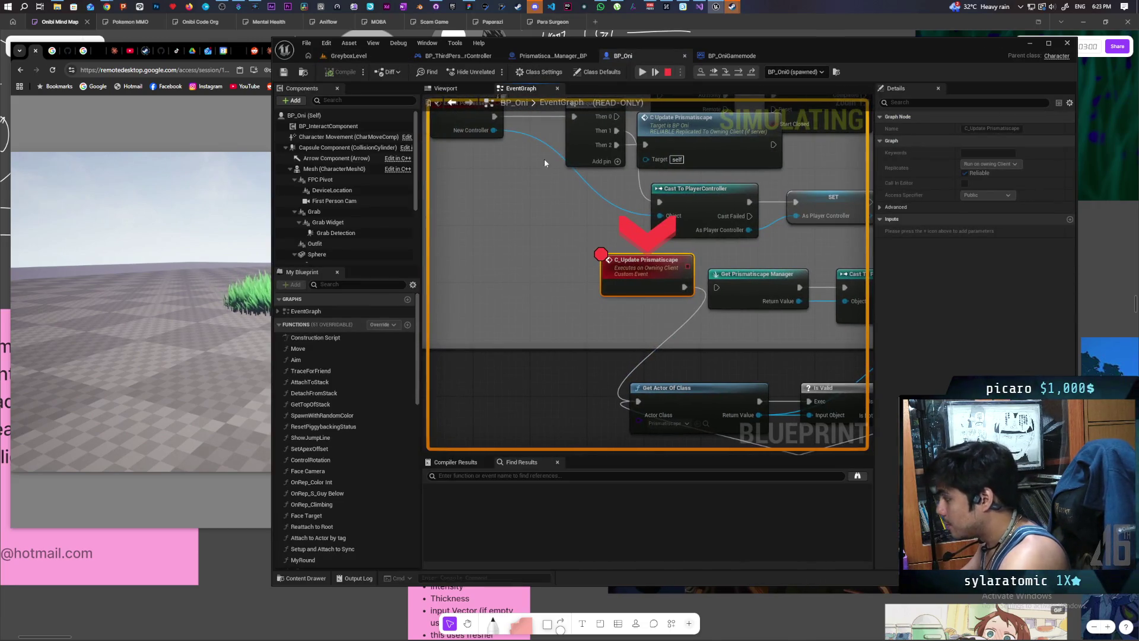
pyautogui.click(715, 72)
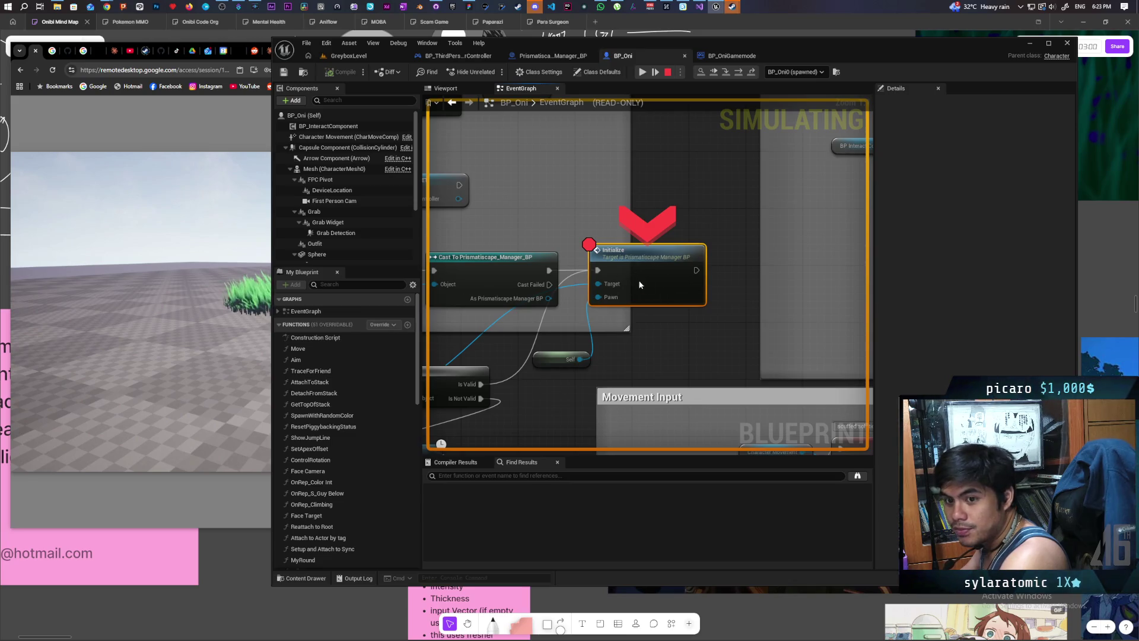
pyautogui.moveTo(634, 295)
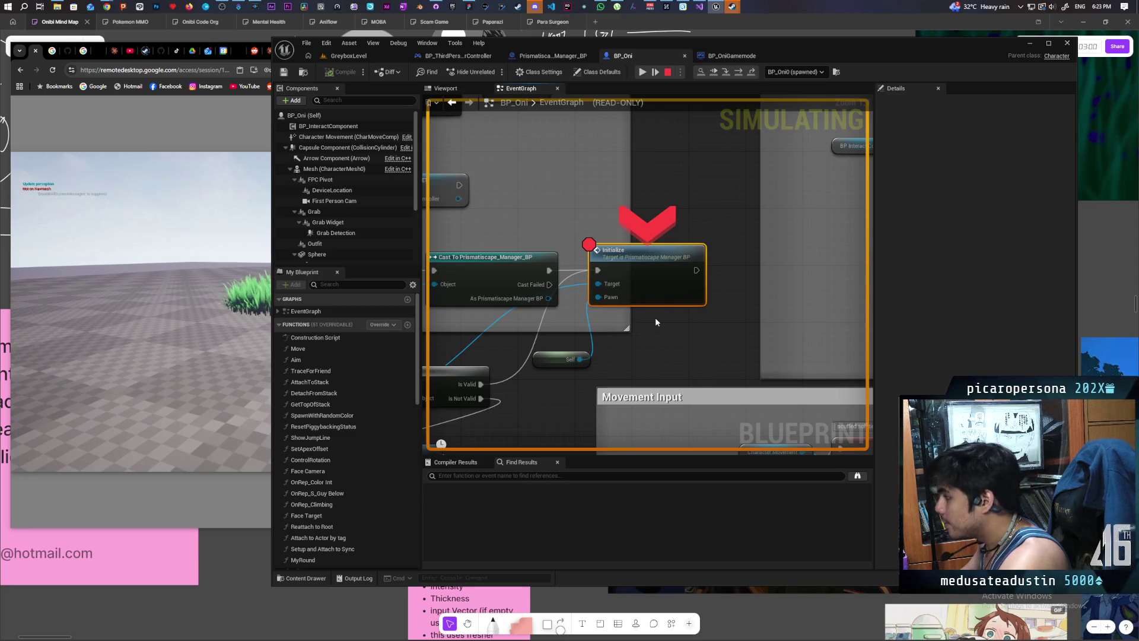
pyautogui.press('F11')
pyautogui.press('F11')
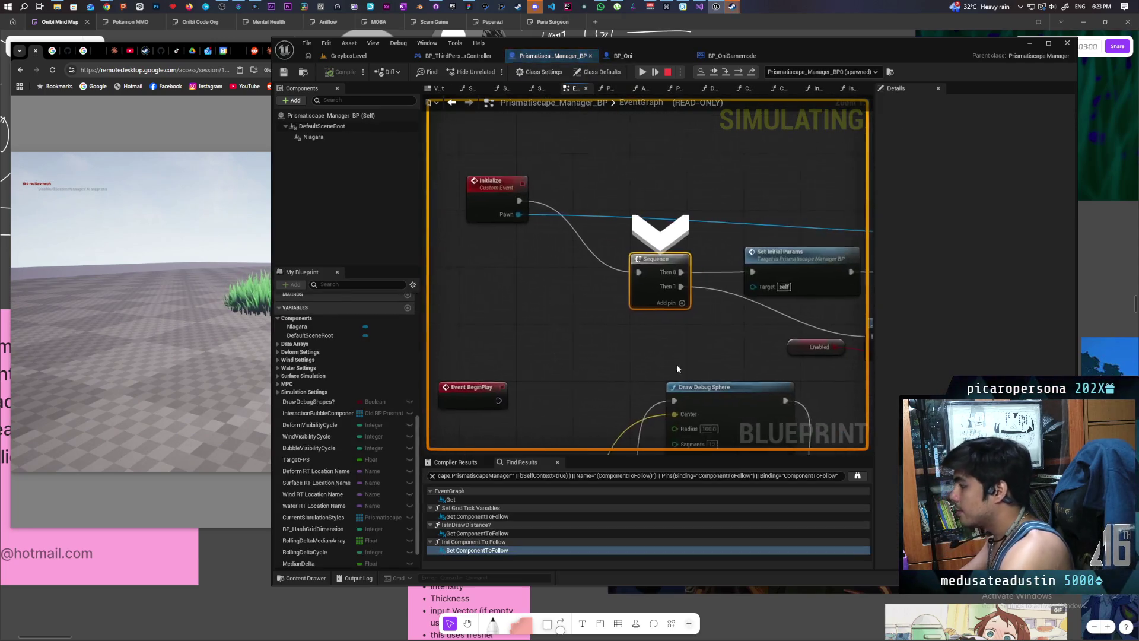
pyautogui.press('F11')
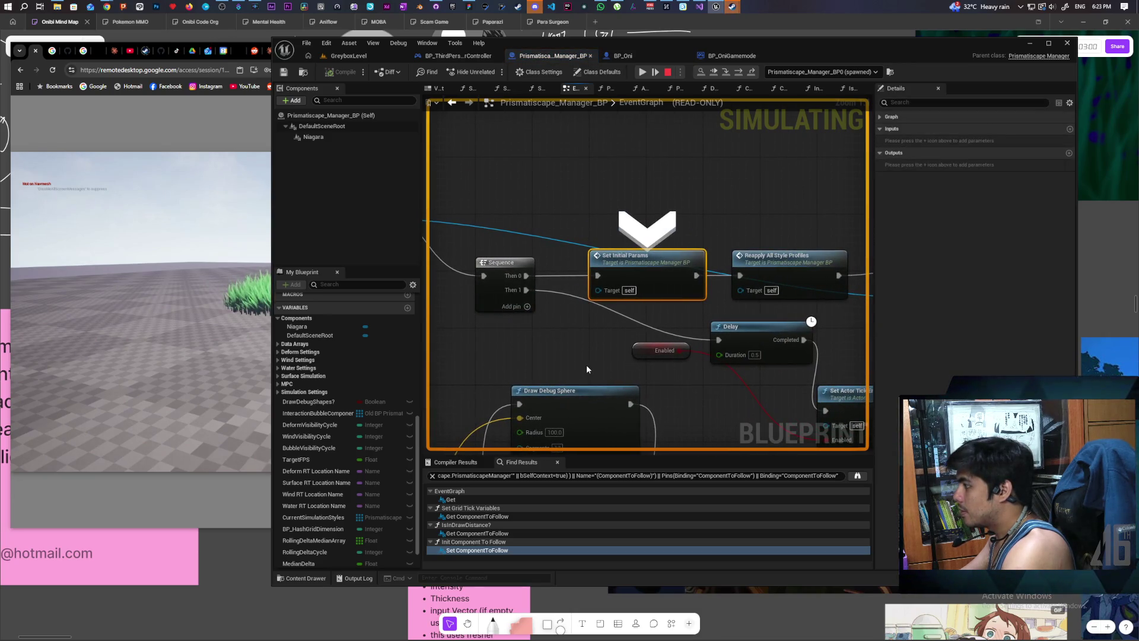
pyautogui.press('F10')
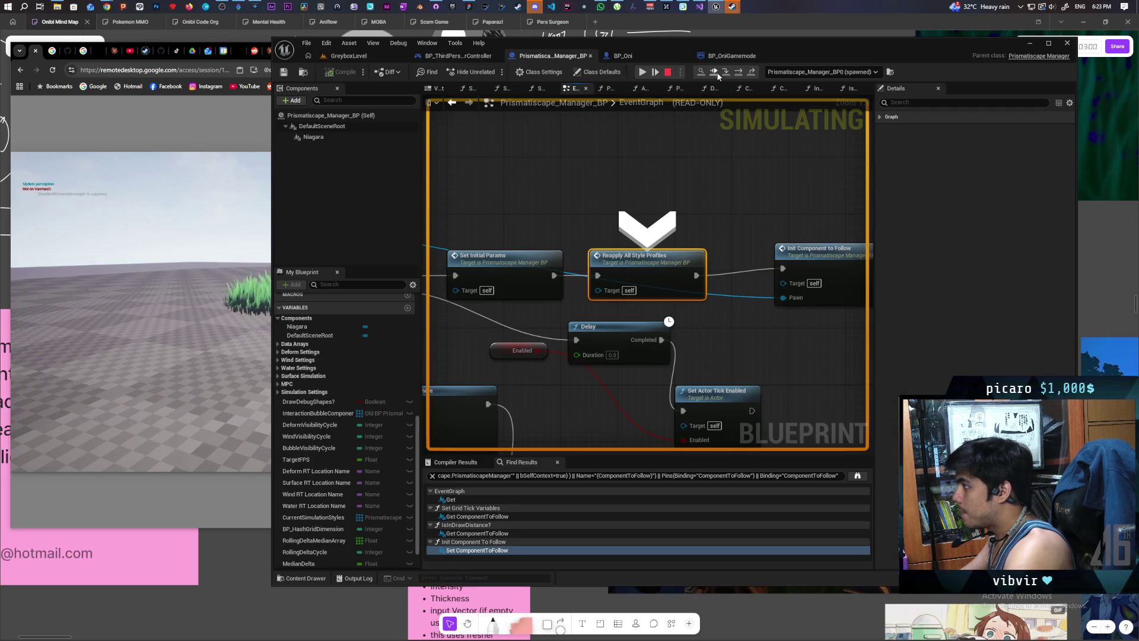
pyautogui.click(714, 73)
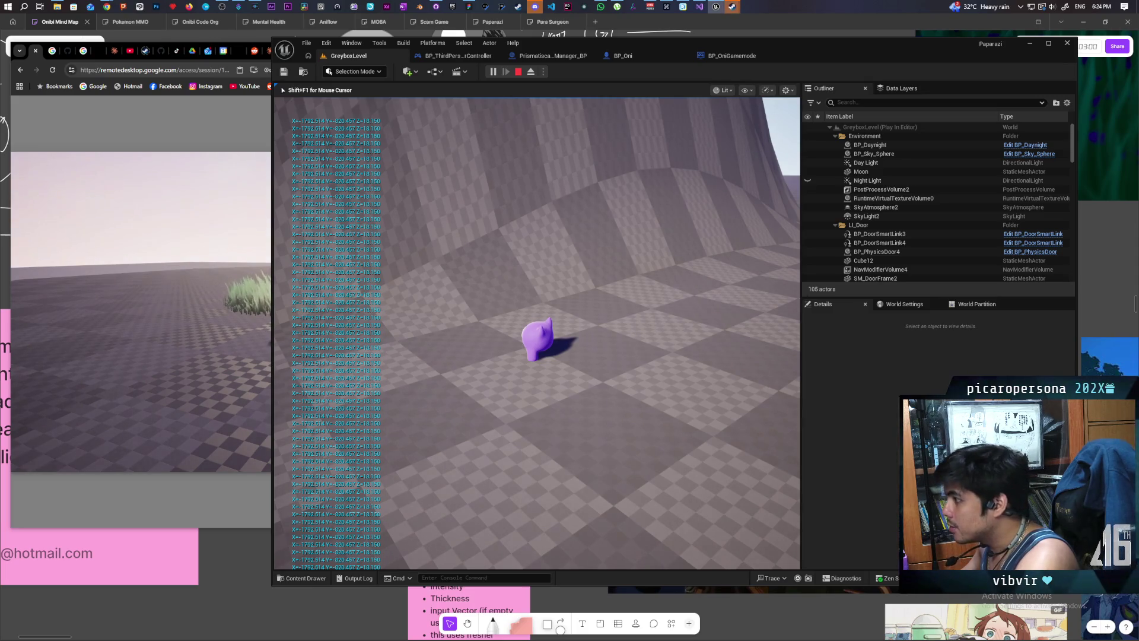
# Step: Stop the session, replay it, and step past the Initialize breakpoint before resuming
pyautogui.press('w')
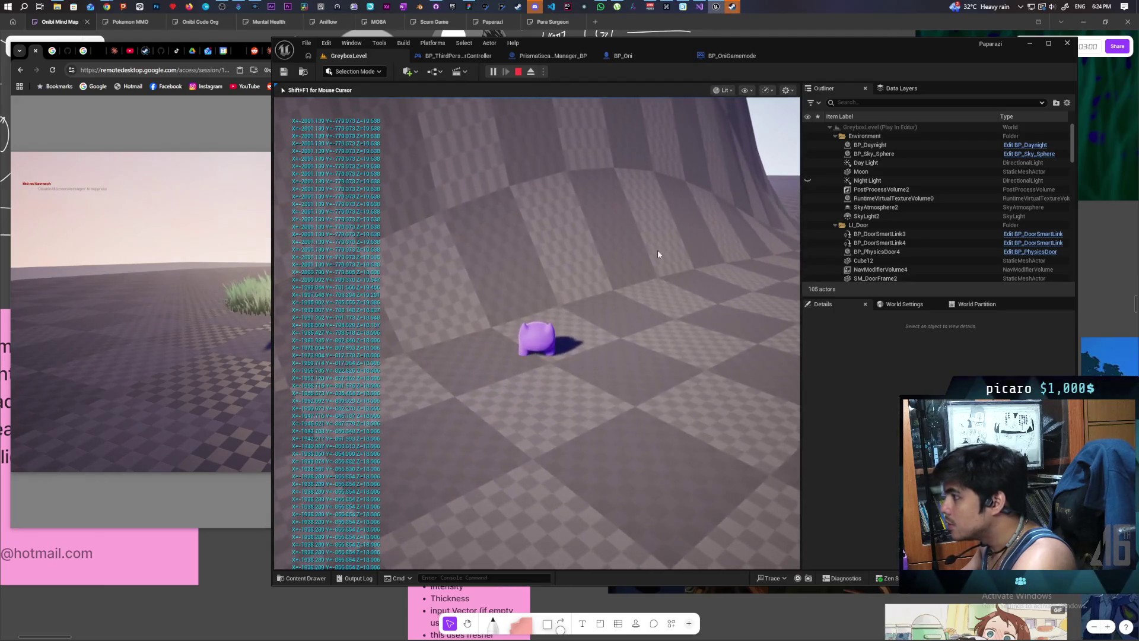
pyautogui.press('Escape')
pyautogui.click(491, 72)
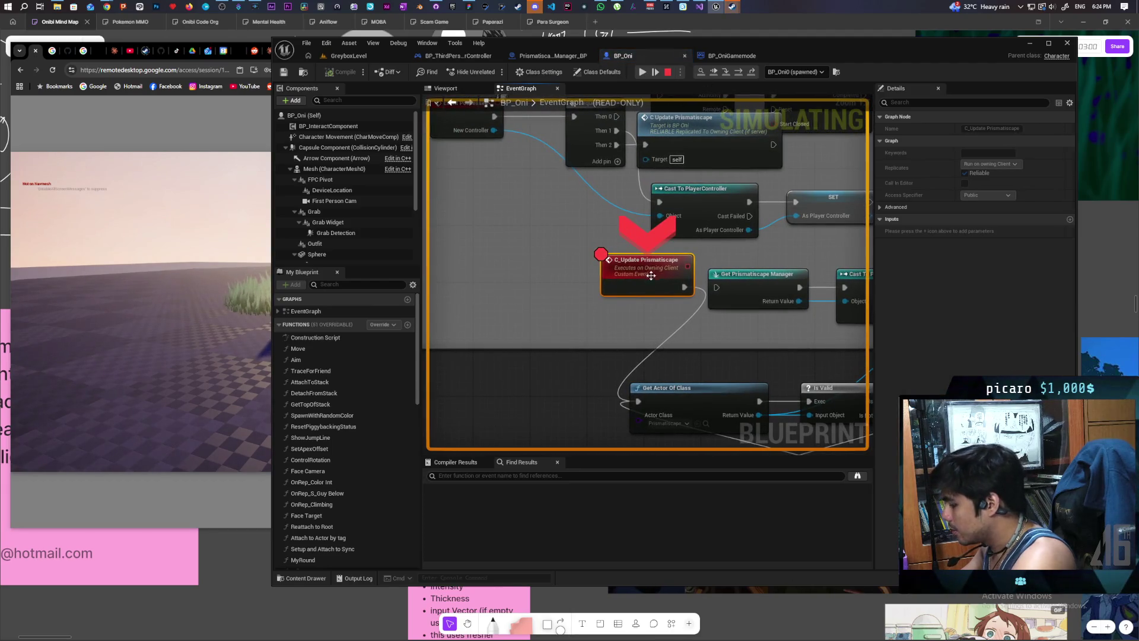
pyautogui.press('F8')
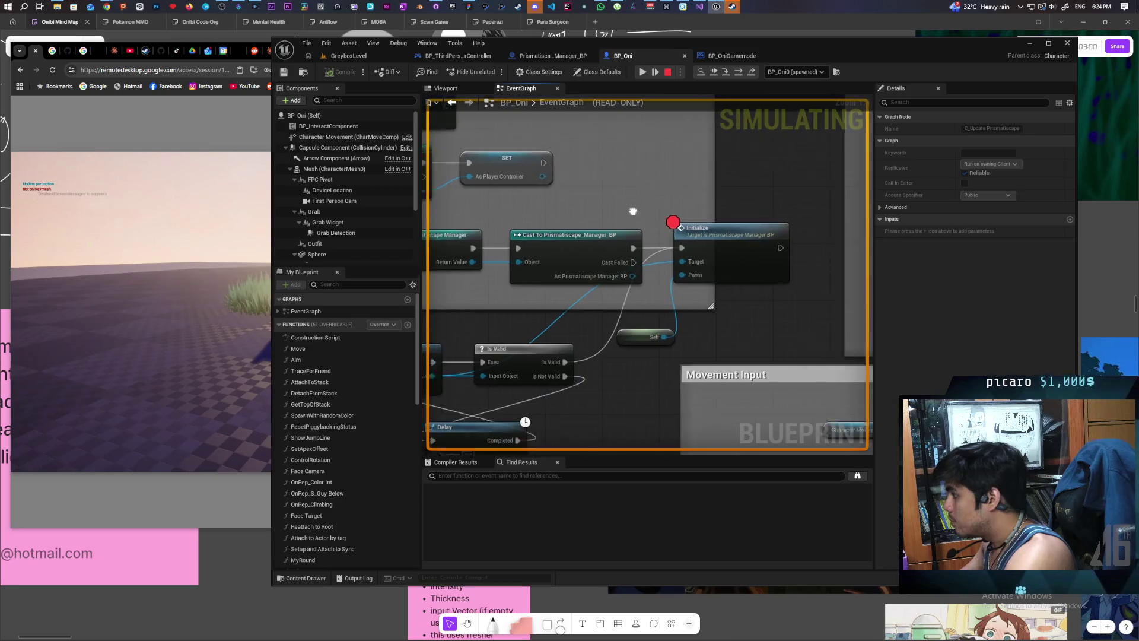
pyautogui.press('F10')
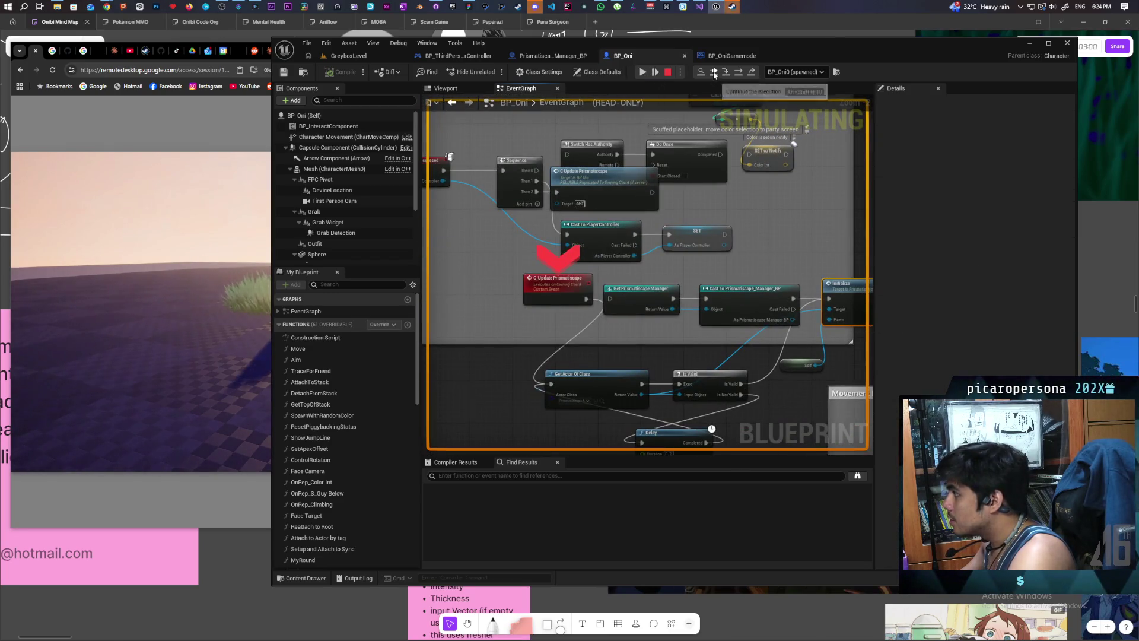
pyautogui.click(725, 76)
# Step: Walk the character through the grass patch with W, A, D, stop, then launch Standalone Game
pyautogui.press('w')
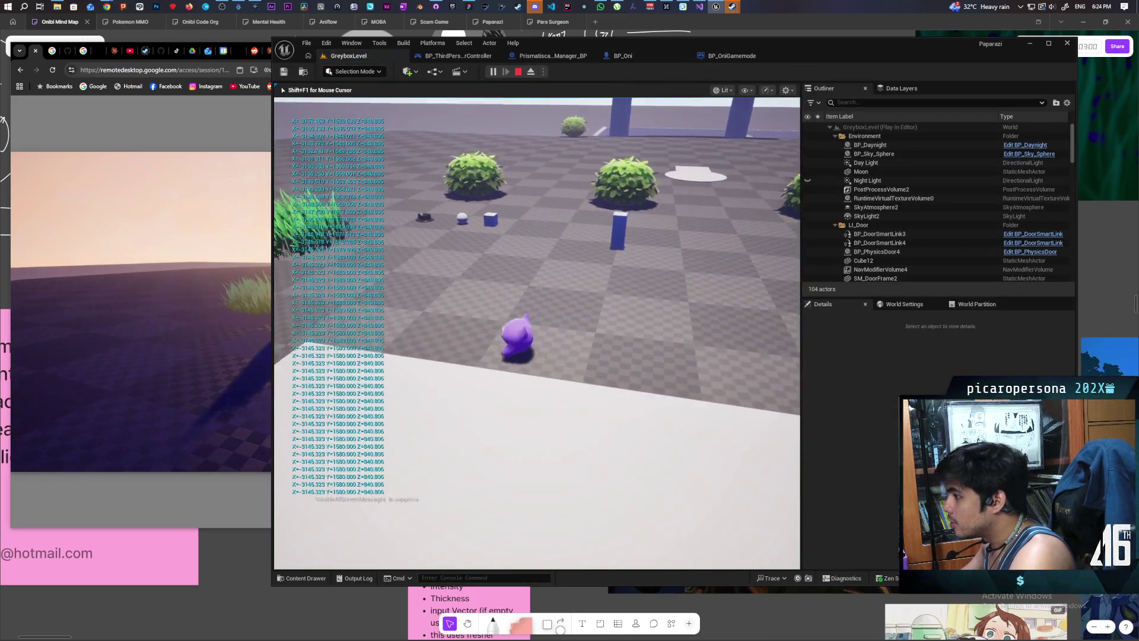
pyautogui.press('a')
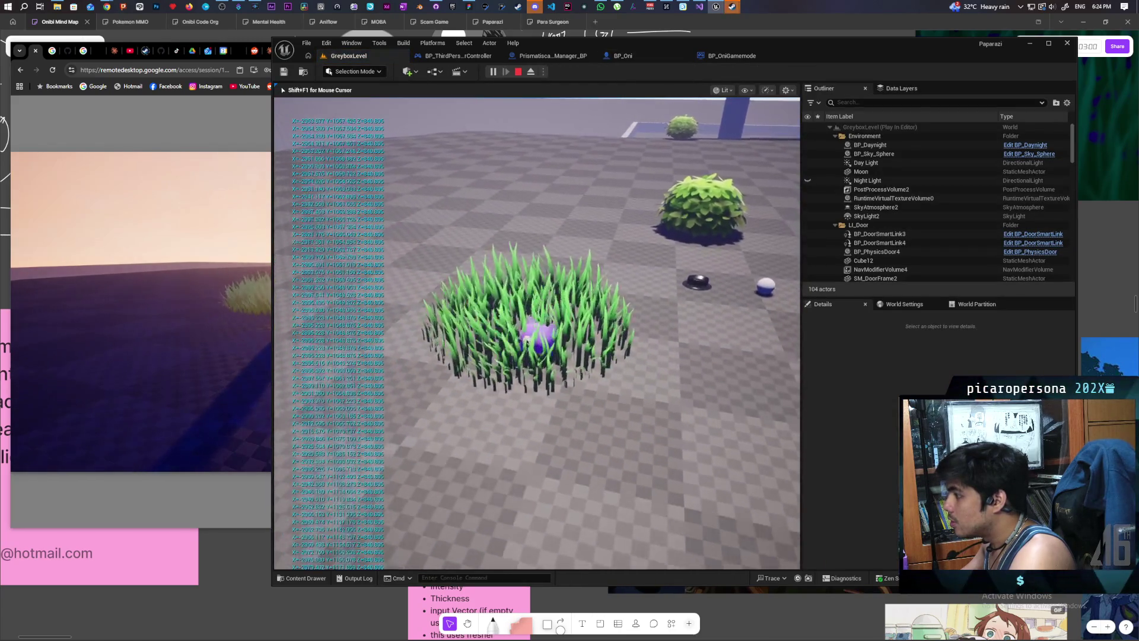
pyautogui.press('d')
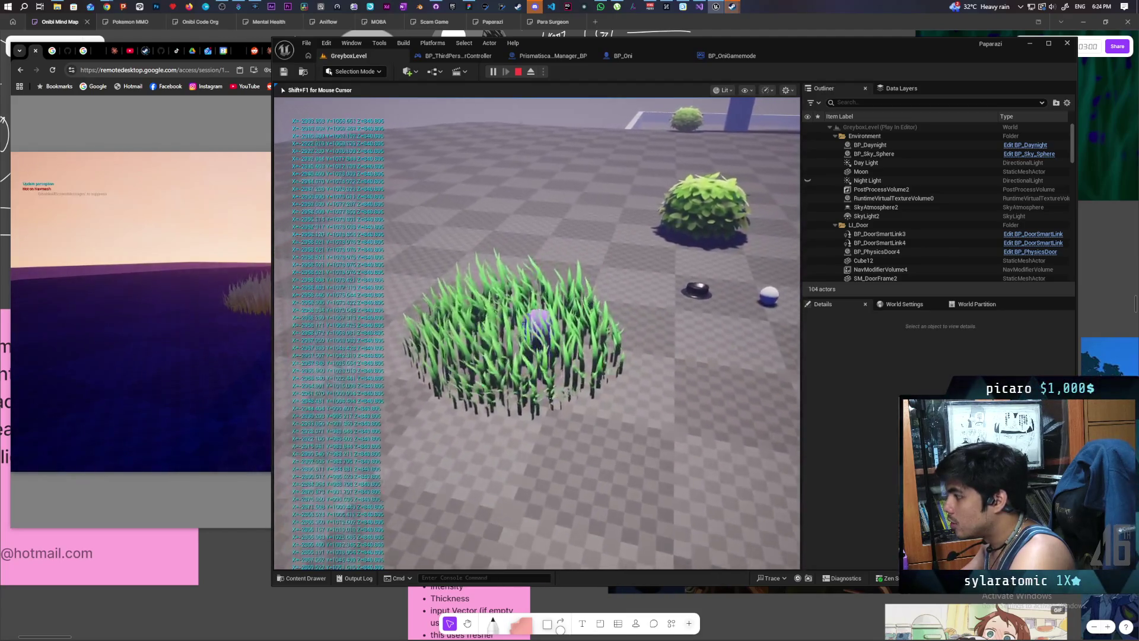
pyautogui.press('Escape')
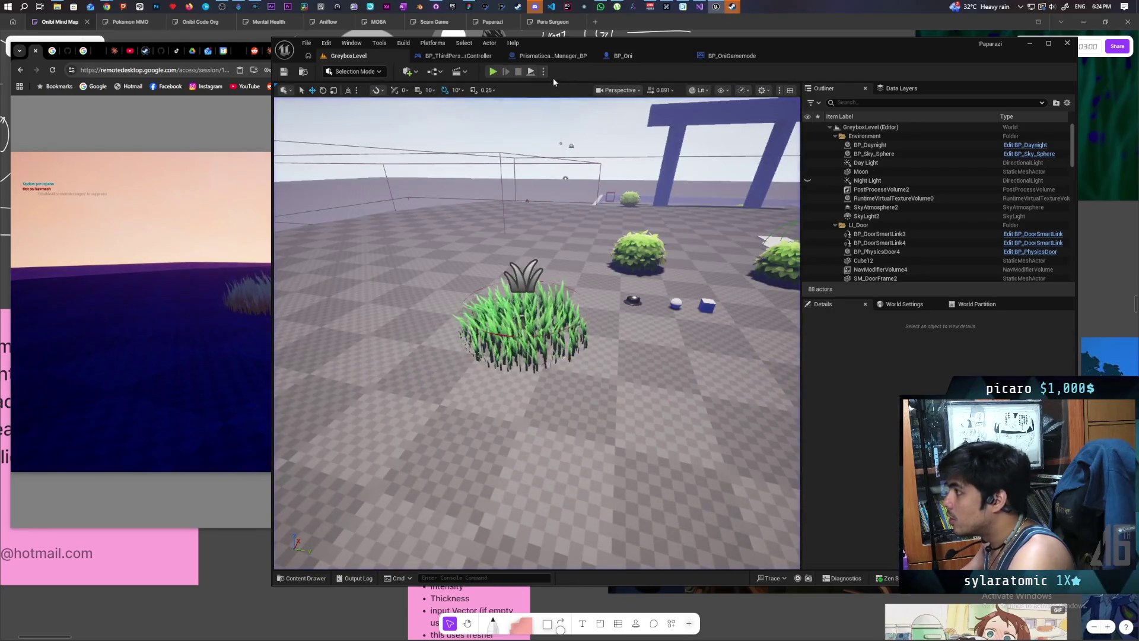
pyautogui.click(543, 71)
pyautogui.click(597, 148)
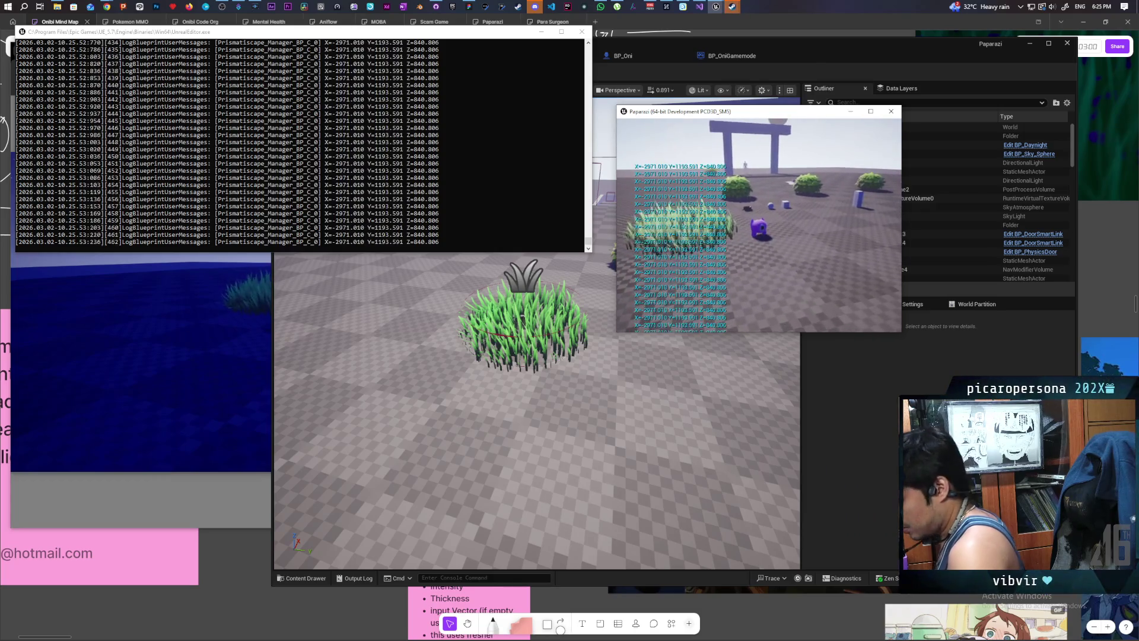
# Step: Run pris.DebugShapes 1 in the game console, then quit the standalone game from its menu
pyautogui.press('`')
pyautogui.press('Up')
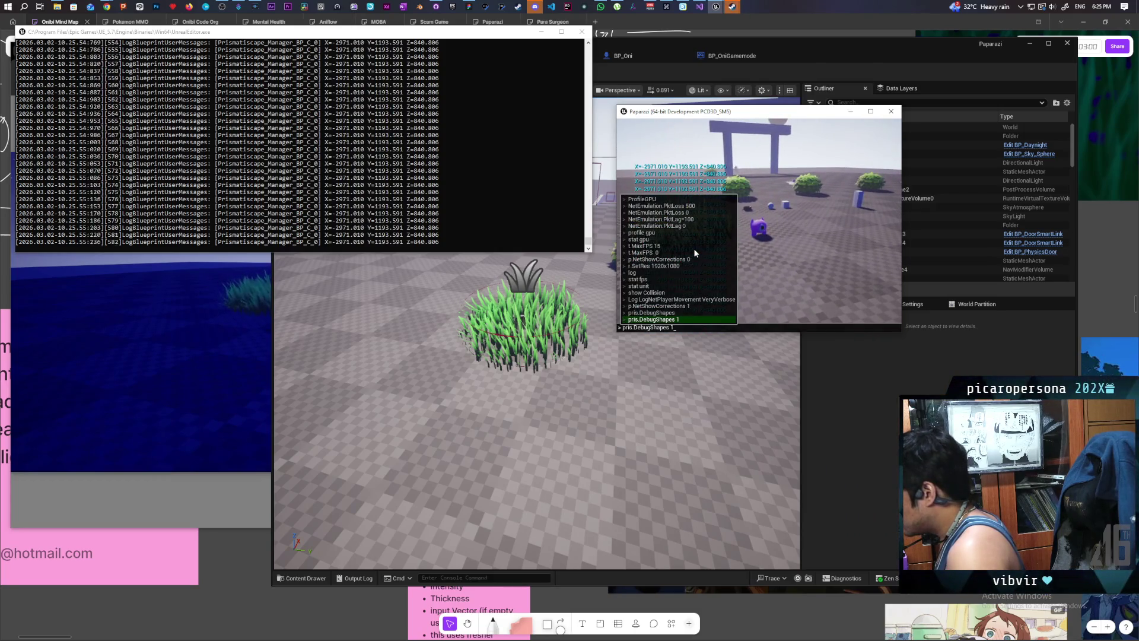
pyautogui.press('Return')
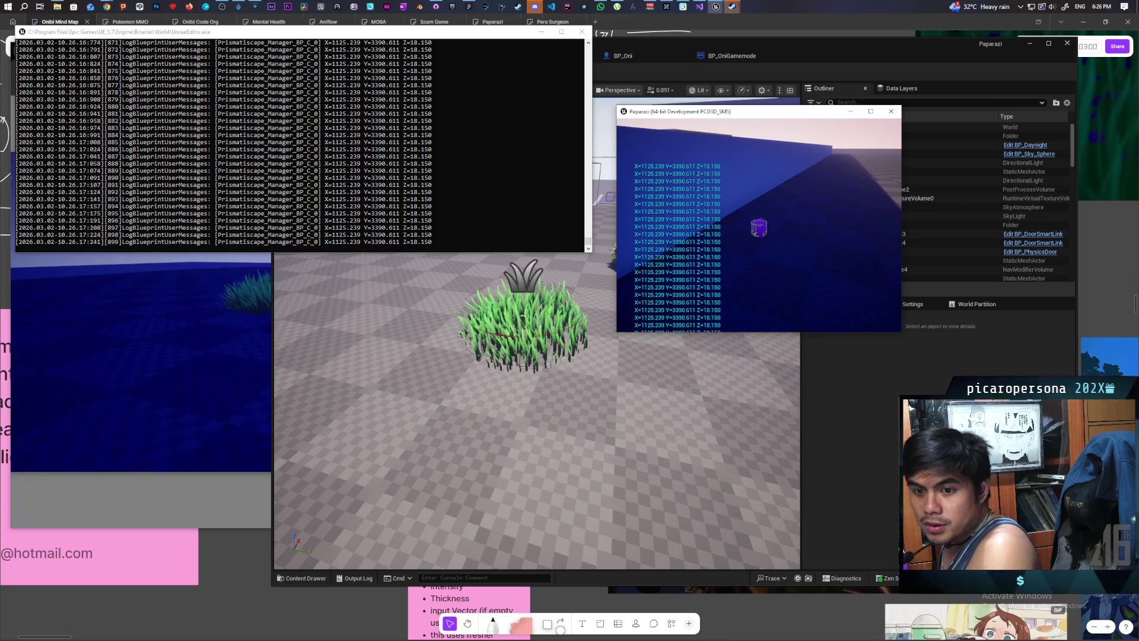
pyautogui.press('Escape')
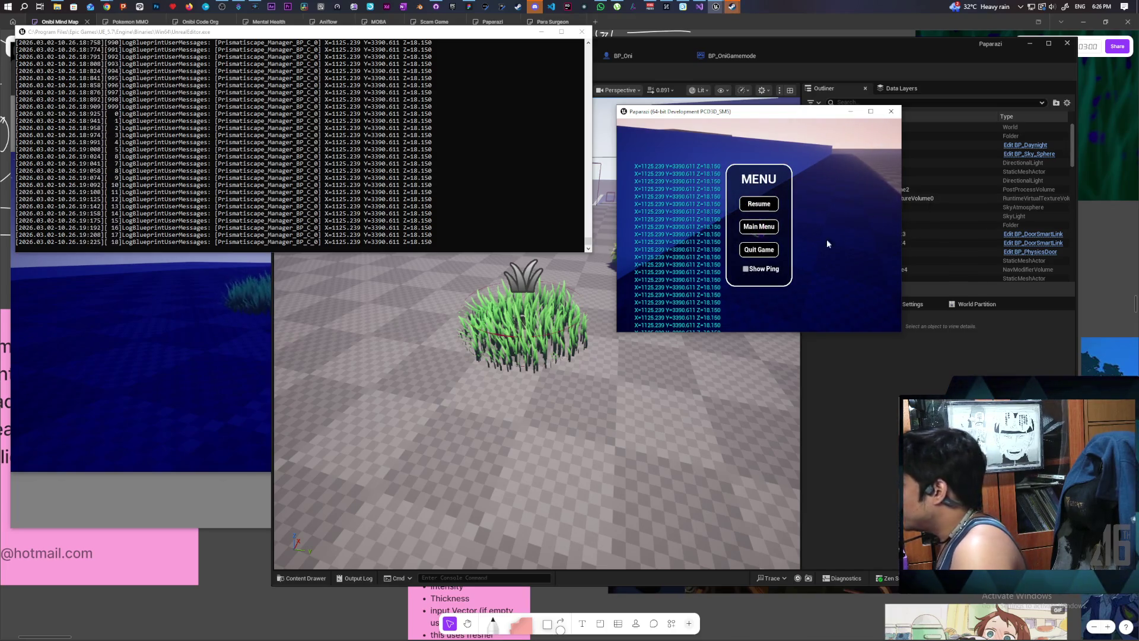
pyautogui.click(759, 249)
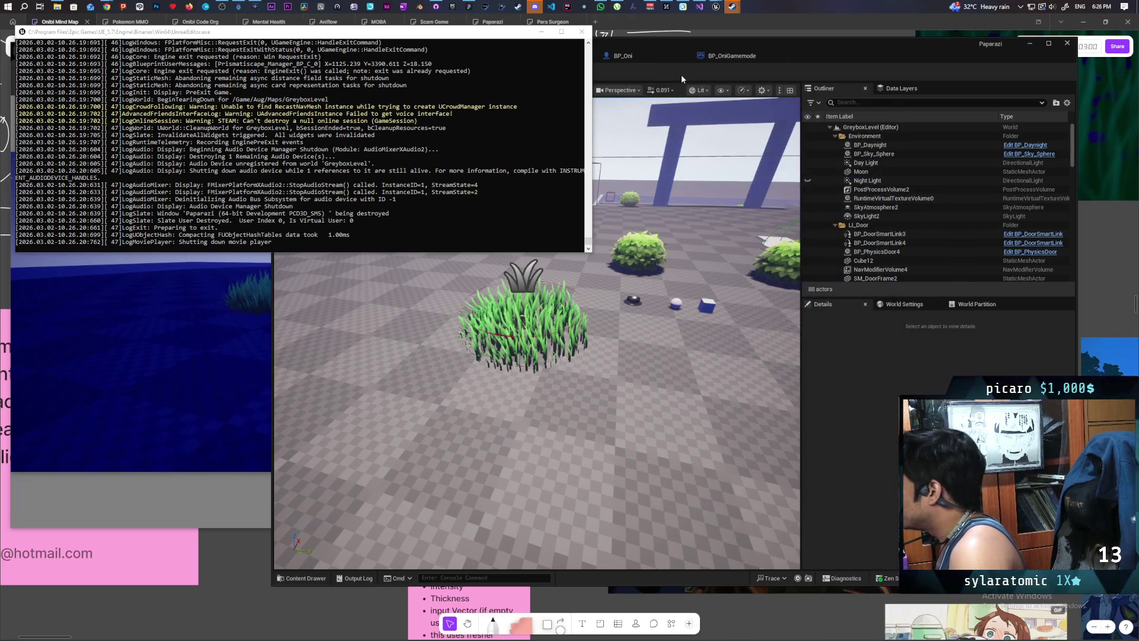
# Step: In Prismatiscape_Manager_BP, straighten Event PostTick and Print String in line with the GET node
pyautogui.click(575, 56)
pyautogui.scroll(-5, 646, 278)
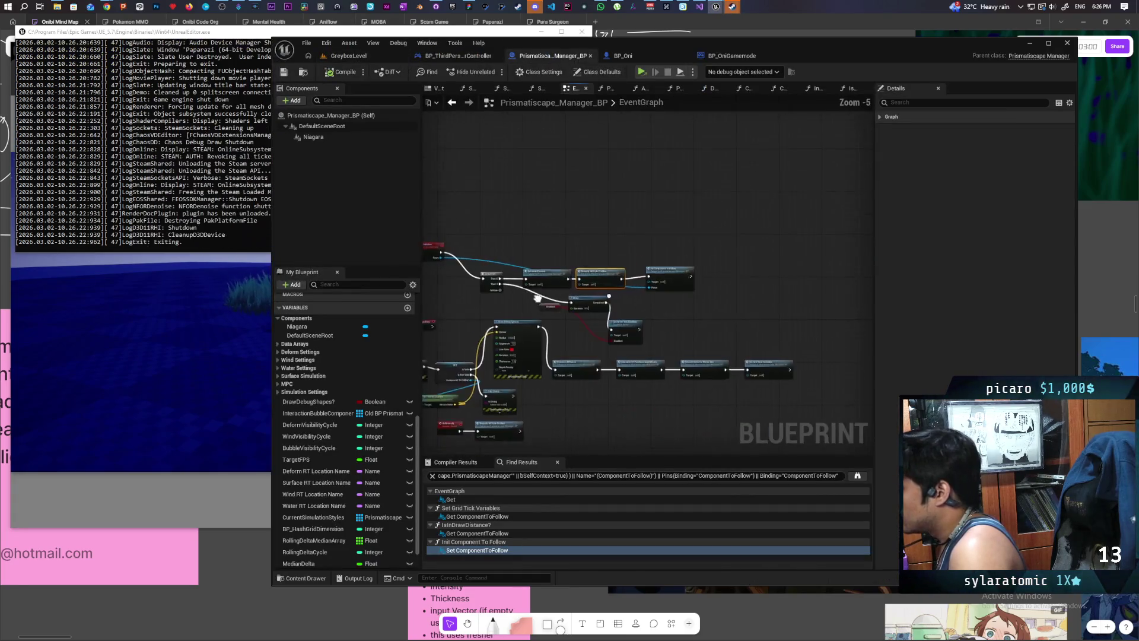
pyautogui.scroll(5, 586, 272)
pyautogui.moveTo(586, 273); pyautogui.dragTo(570, 288)
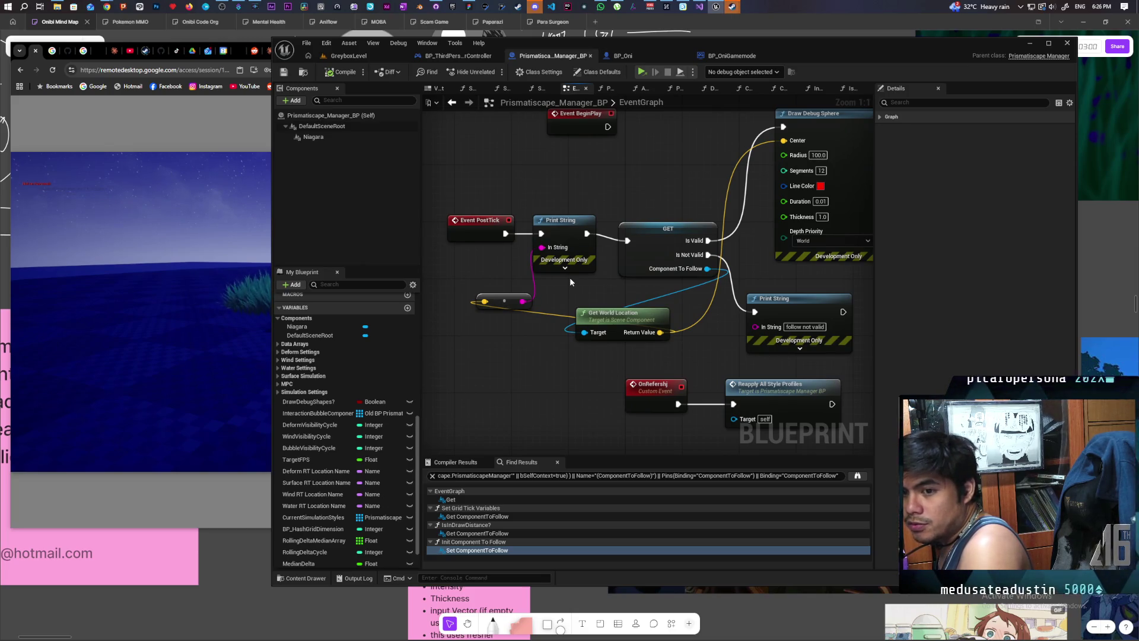
pyautogui.moveTo(570, 276)
pyautogui.mouseDown()
pyautogui.moveTo(552, 275)
pyautogui.moveTo(605, 271)
pyautogui.moveTo(606, 289)
pyautogui.moveTo(583, 302)
pyautogui.moveTo(595, 276)
pyautogui.mouseUp()
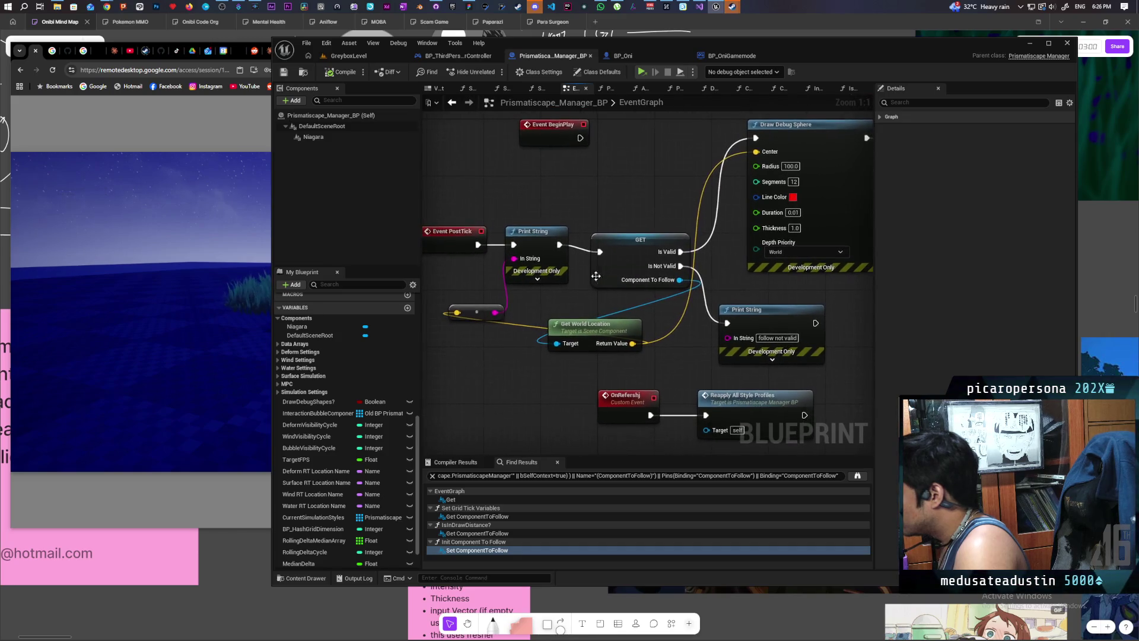
pyautogui.click(546, 245)
pyautogui.click(451, 248)
pyautogui.press('q')
pyautogui.moveTo(549, 231); pyautogui.dragTo(442, 249)
# Step: Connect Component To Follow to Get World Location's Target pin
pyautogui.click(518, 257)
pyautogui.moveTo(517, 257); pyautogui.dragTo(496, 173)
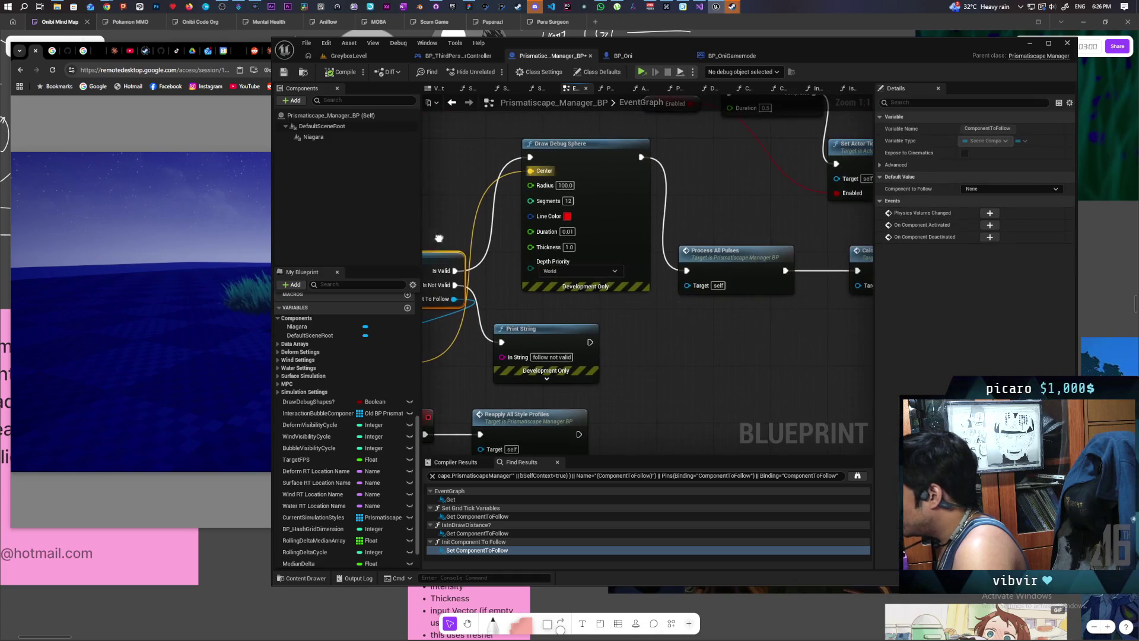
pyautogui.click(534, 144)
pyautogui.moveTo(764, 347)
pyautogui.mouseDown()
pyautogui.moveTo(590, 311)
pyautogui.moveTo(496, 306)
pyautogui.mouseUp()
pyautogui.scroll(-2, 621, 325)
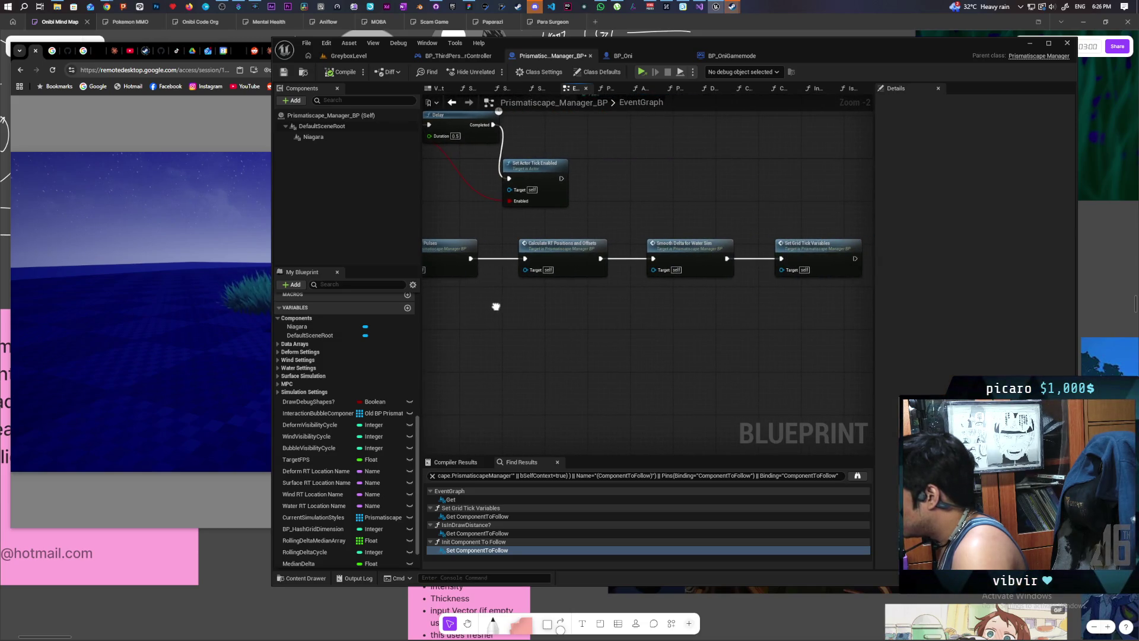
pyautogui.moveTo(496, 306); pyautogui.dragTo(731, 323)
pyautogui.moveTo(628, 348); pyautogui.dragTo(651, 366)
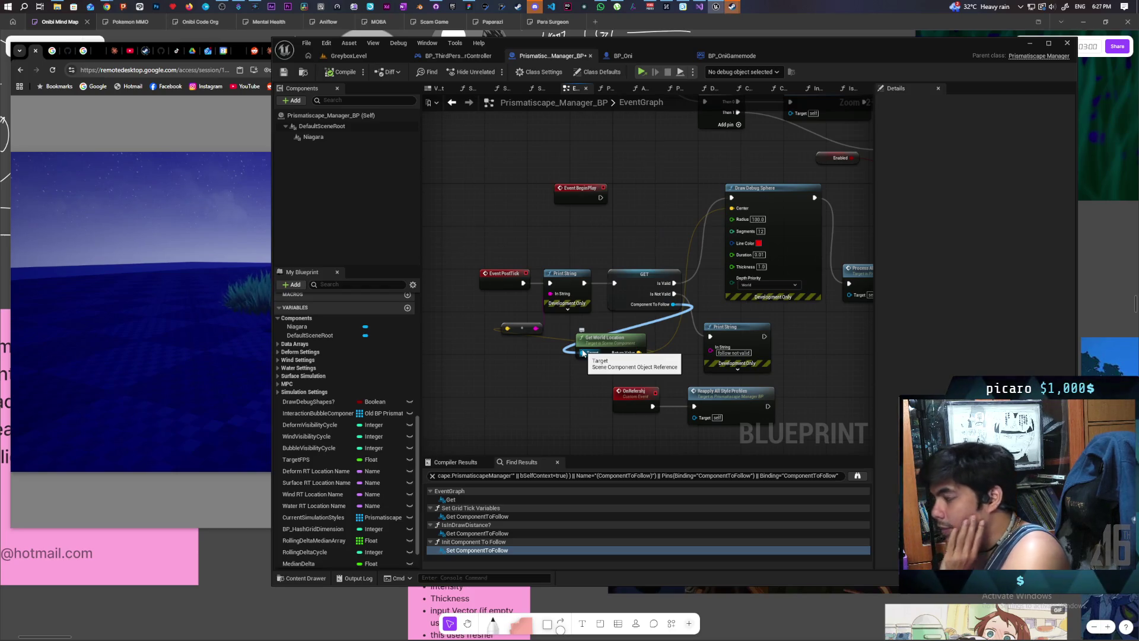
pyautogui.moveTo(584, 354); pyautogui.dragTo(583, 353)
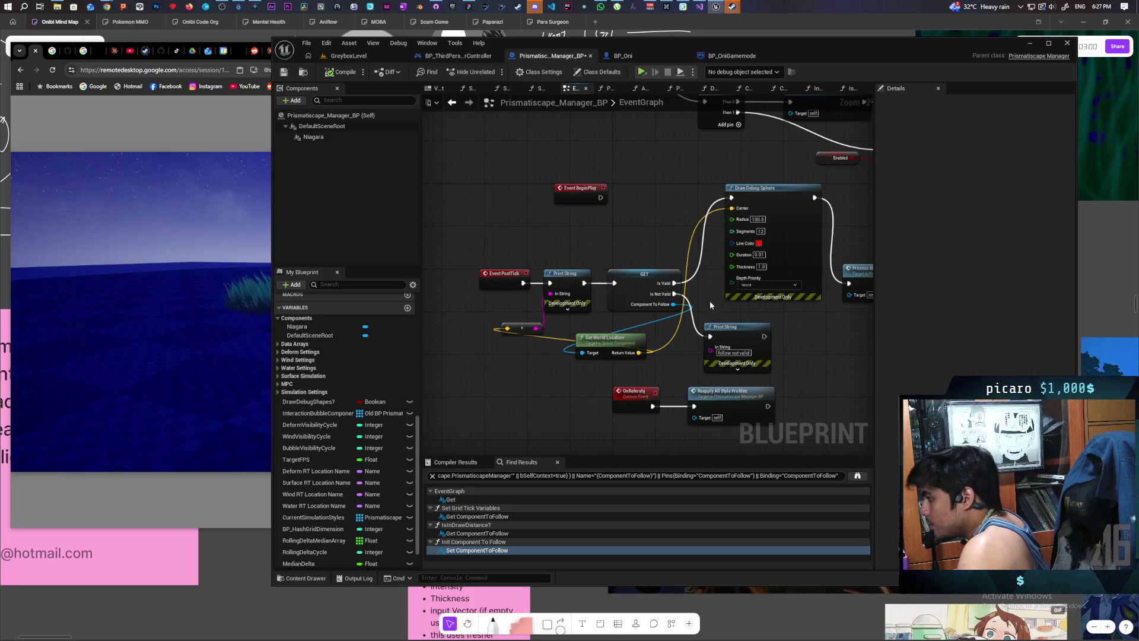
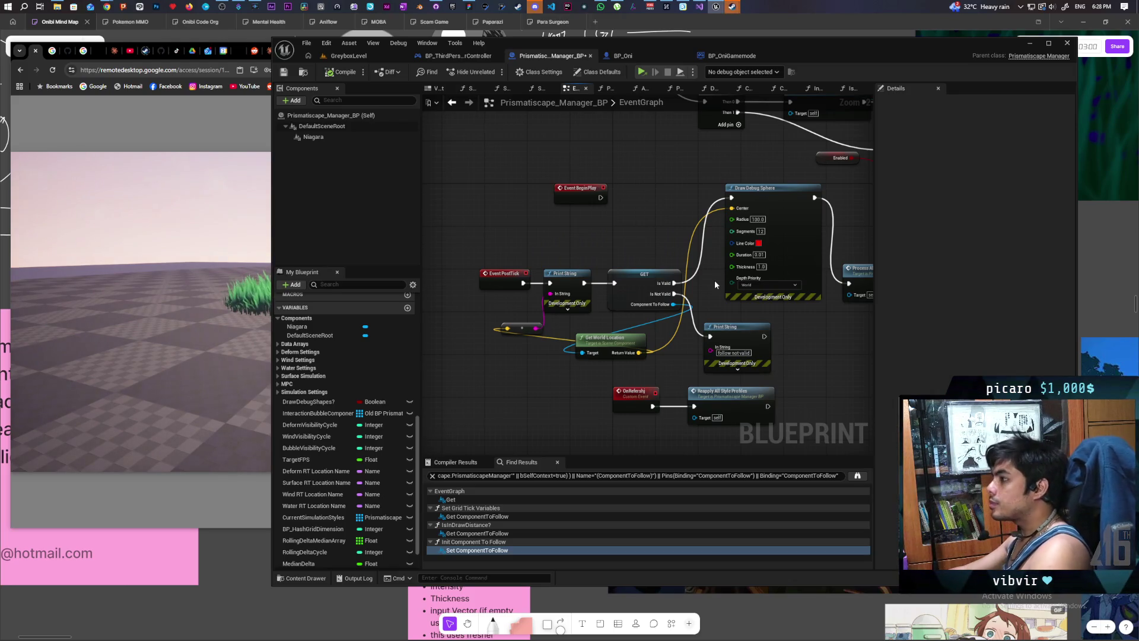
# Step: Move Event BeginPlay beside Initialize, wire it to the Sequence node, and open Init Component To Follow
pyautogui.moveTo(681, 216)
pyautogui.mouseDown()
pyautogui.moveTo(604, 262)
pyautogui.moveTo(568, 341)
pyautogui.mouseUp()
pyautogui.moveTo(492, 334); pyautogui.dragTo(528, 232)
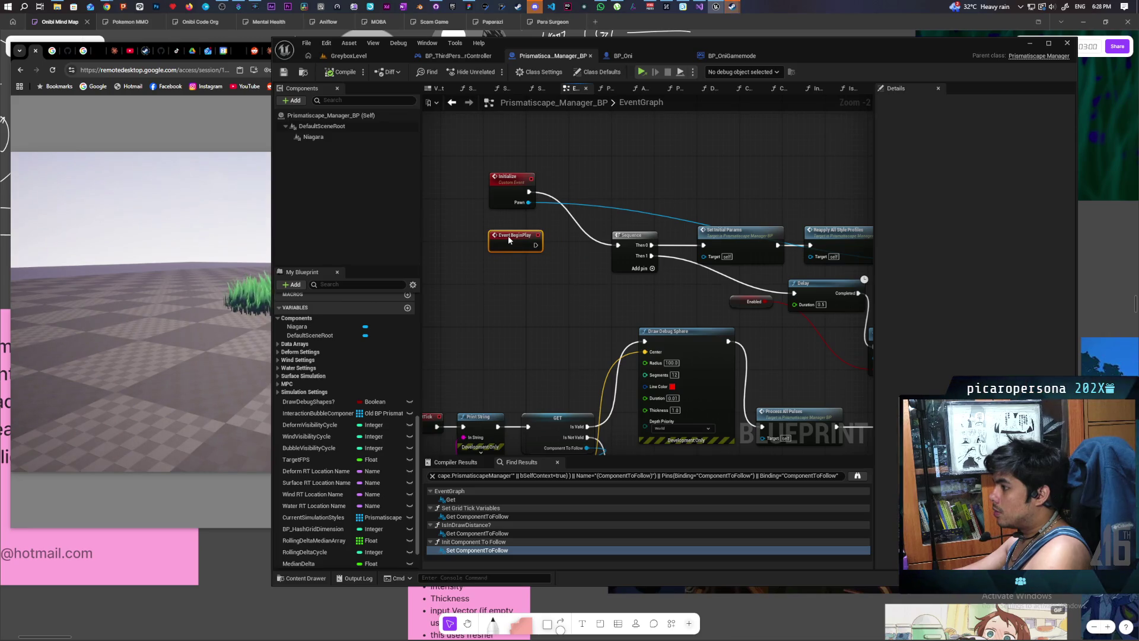
pyautogui.moveTo(534, 246); pyautogui.dragTo(618, 245)
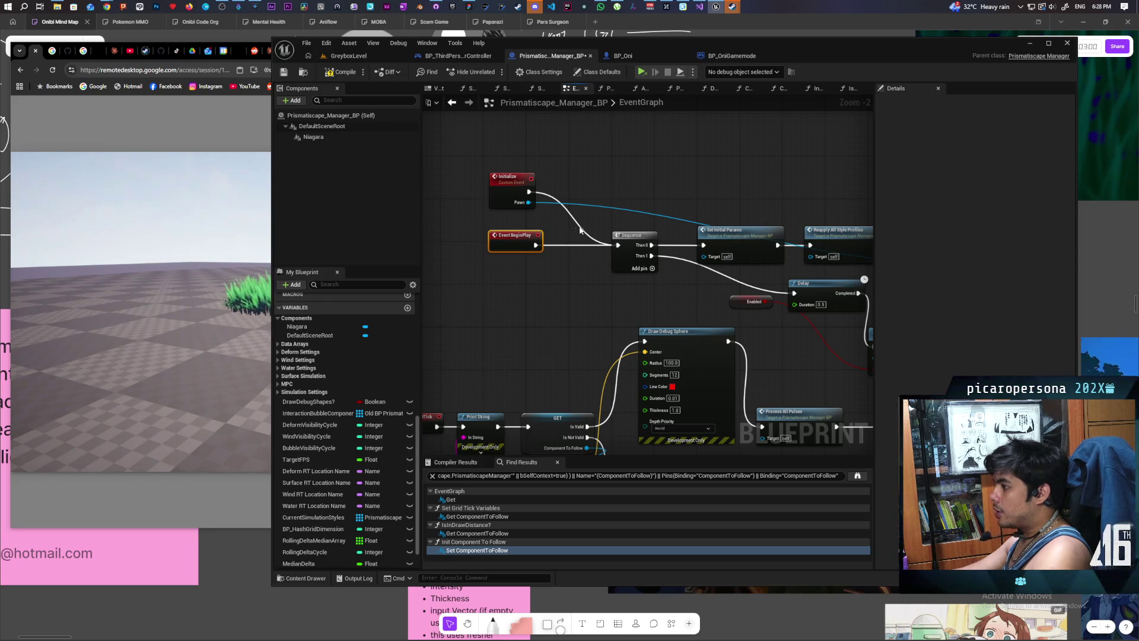
pyautogui.moveTo(583, 223)
pyautogui.mouseDown()
pyautogui.moveTo(521, 202)
pyautogui.moveTo(590, 187)
pyautogui.moveTo(669, 190)
pyautogui.moveTo(641, 189)
pyautogui.mouseUp()
pyautogui.doubleClick(795, 231)
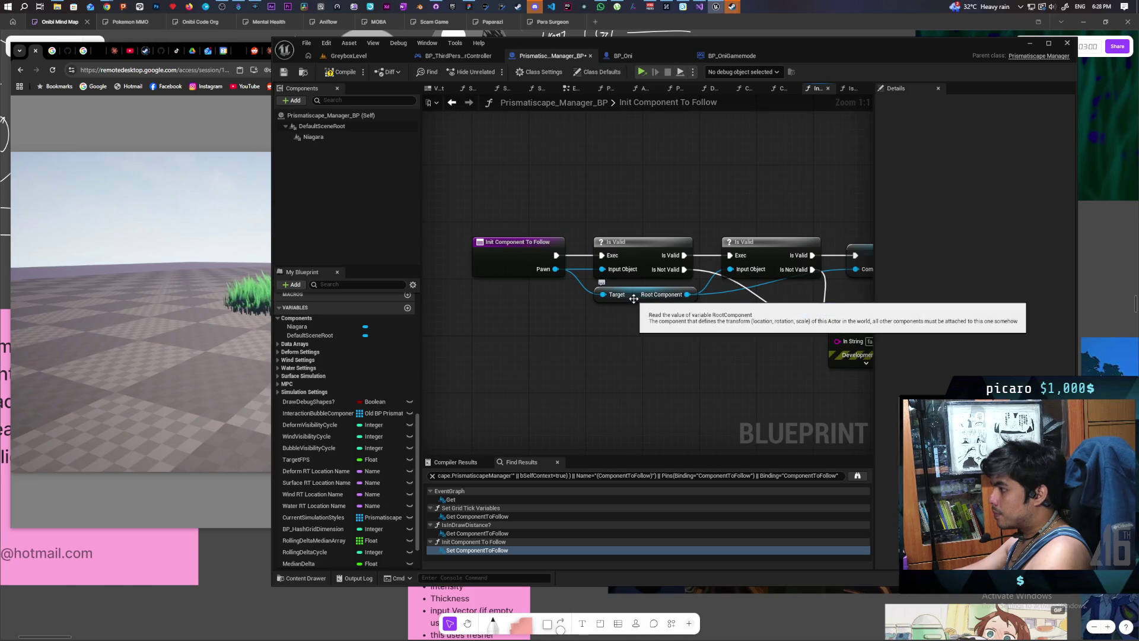
# Step: Rearrange the Root Component getter, entry and first Is Valid nodes to make room
pyautogui.moveTo(634, 299); pyautogui.dragTo(629, 336)
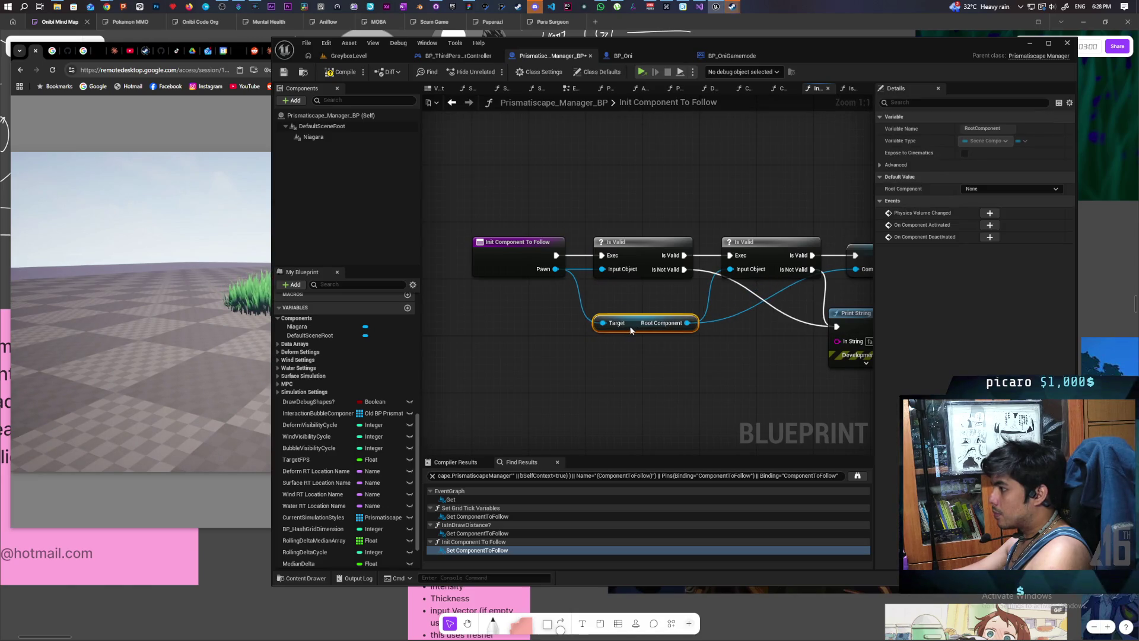
pyautogui.moveTo(629, 333); pyautogui.dragTo(617, 326)
pyautogui.moveTo(496, 217)
pyautogui.mouseDown()
pyautogui.moveTo(629, 276)
pyautogui.moveTo(544, 252)
pyautogui.mouseUp()
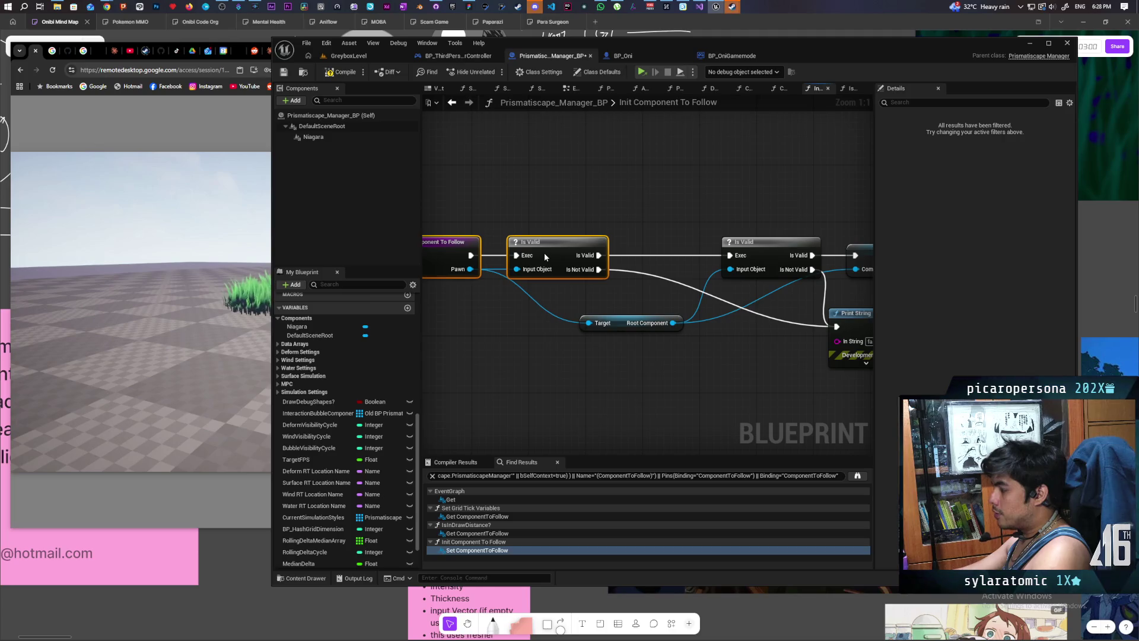
pyautogui.moveTo(652, 391); pyautogui.dragTo(617, 374)
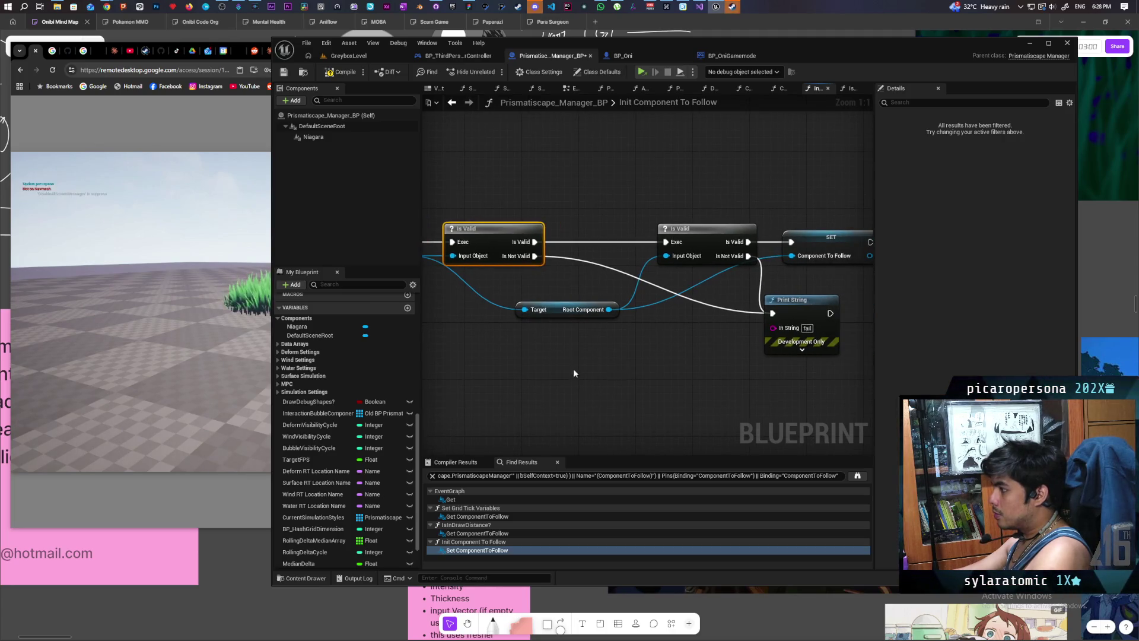
# Step: Add Get Player Pawn with an Is Valid check, fed by the first check's invalid branch
pyautogui.rightClick(518, 372)
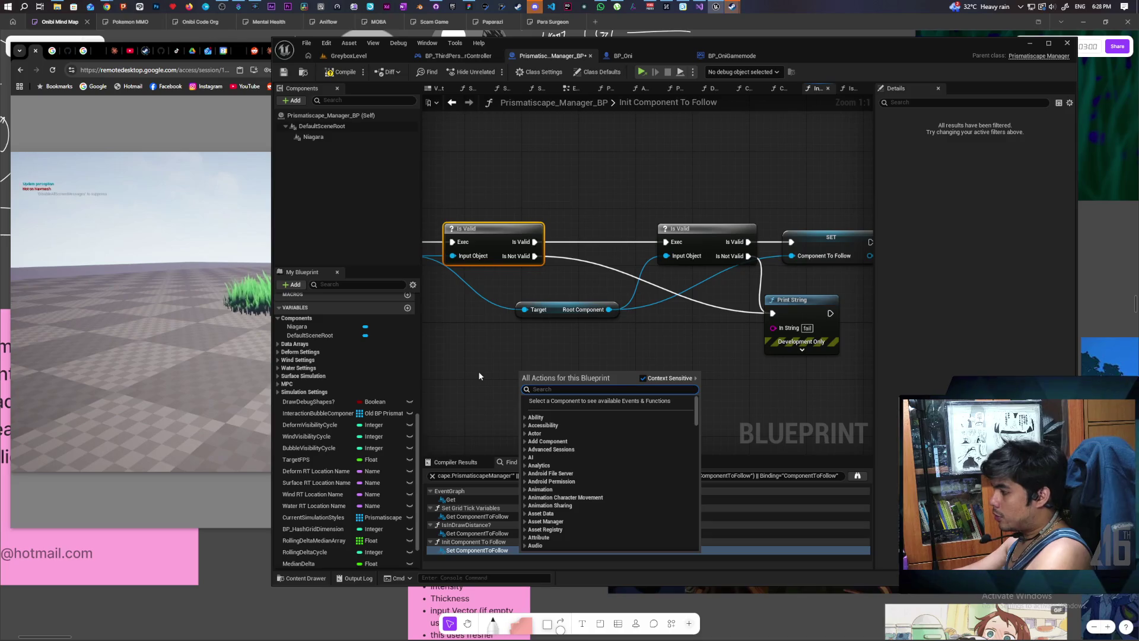
pyautogui.write('get')
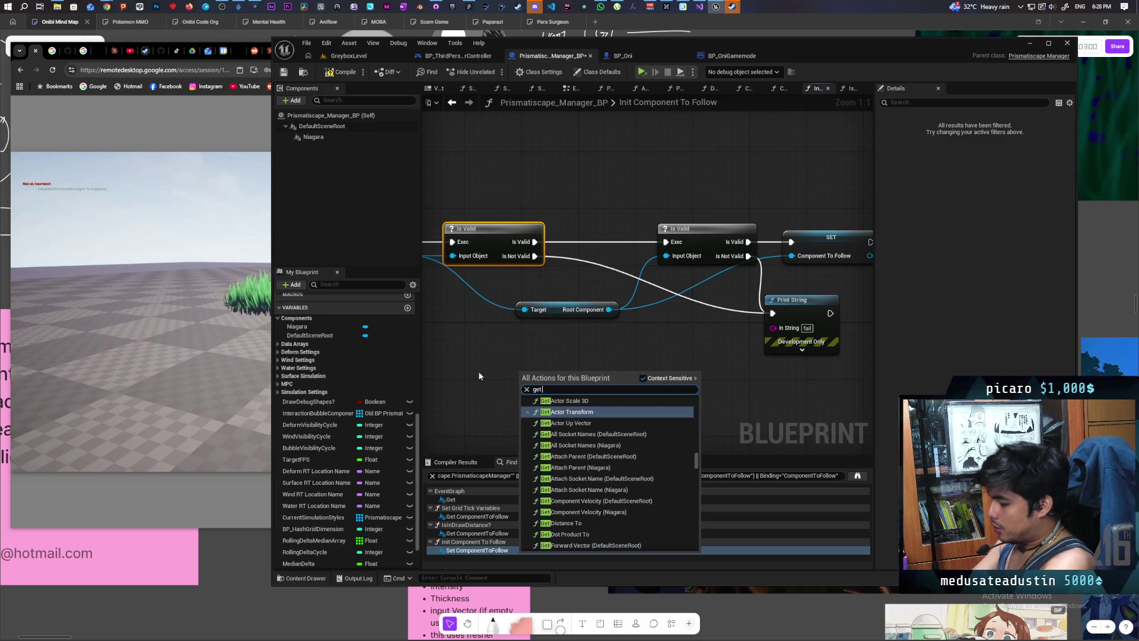
pyautogui.write(' play')
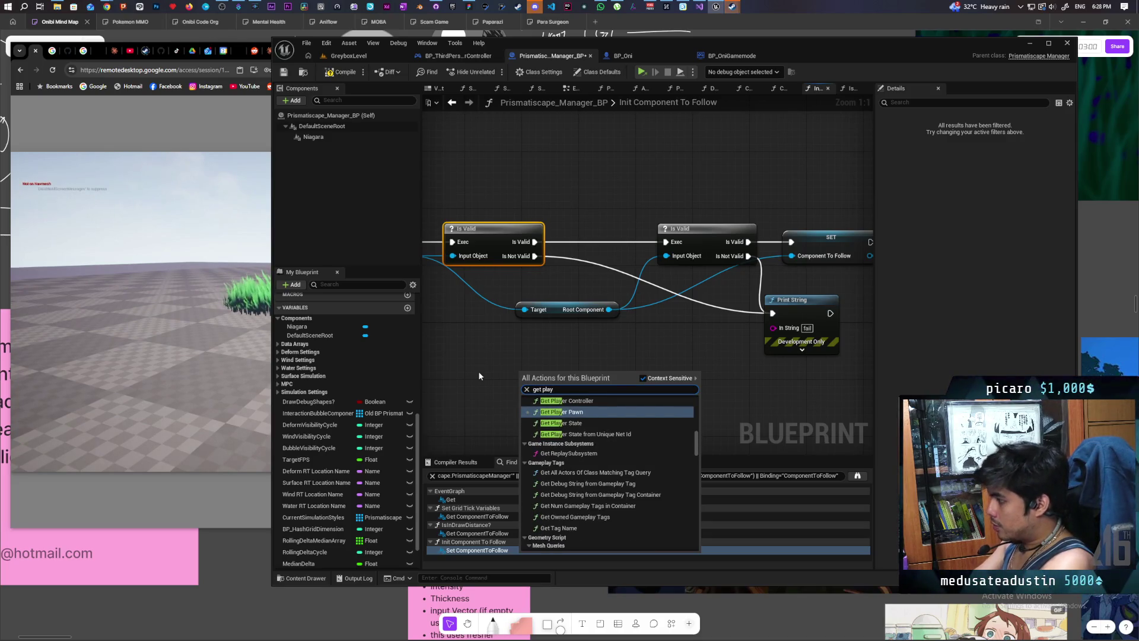
pyautogui.click(564, 411)
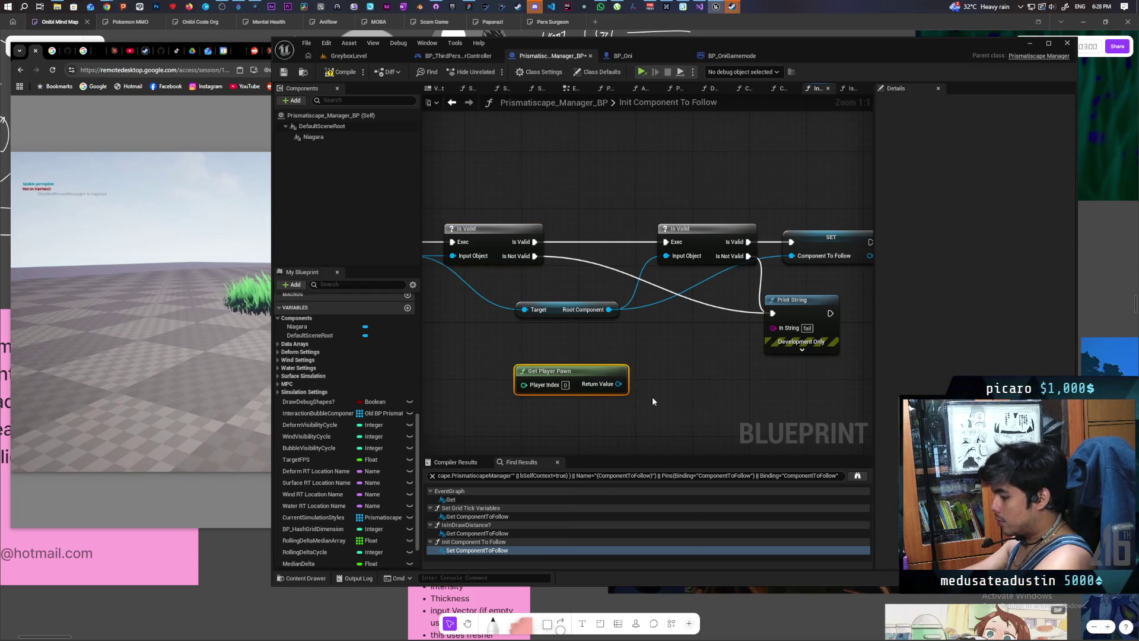
pyautogui.hotkey('ctrl', 'v')
pyautogui.moveTo(618, 384); pyautogui.dragTo(685, 394)
pyautogui.moveTo(552, 371); pyautogui.dragTo(502, 385)
pyautogui.moveTo(701, 364); pyautogui.dragTo(598, 356)
pyautogui.moveTo(535, 255)
pyautogui.mouseDown()
pyautogui.moveTo(581, 370)
pyautogui.moveTo(515, 403)
pyautogui.moveTo(468, 408)
pyautogui.mouseUp()
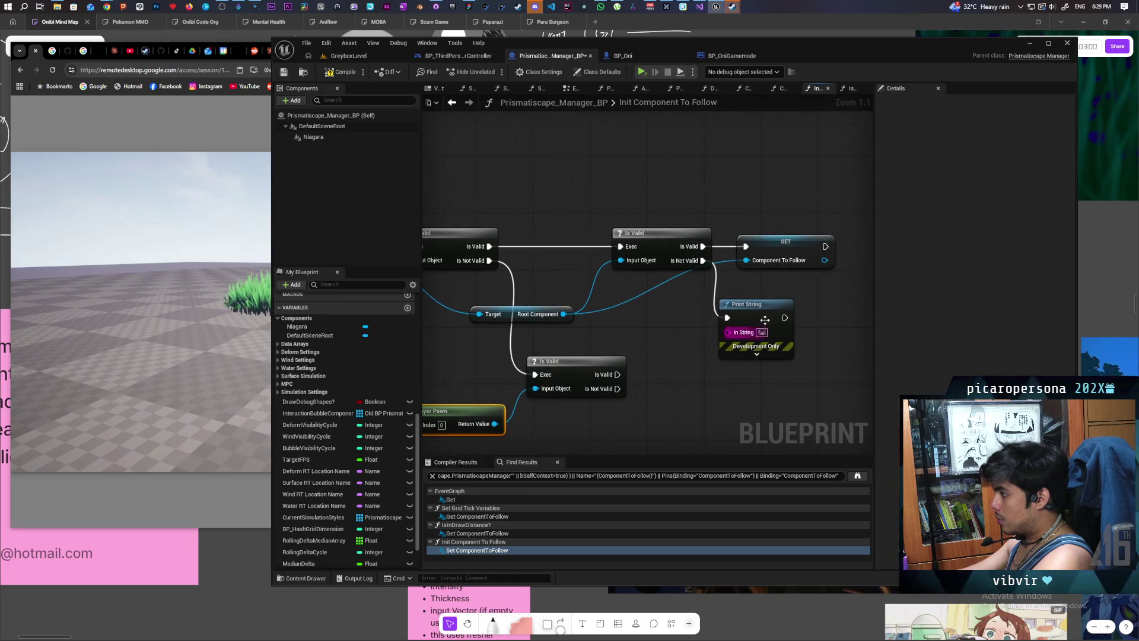
# Step: Duplicate SET Component To Follow and feed it the player pawn's Root Component on the valid branch
pyautogui.click(788, 245)
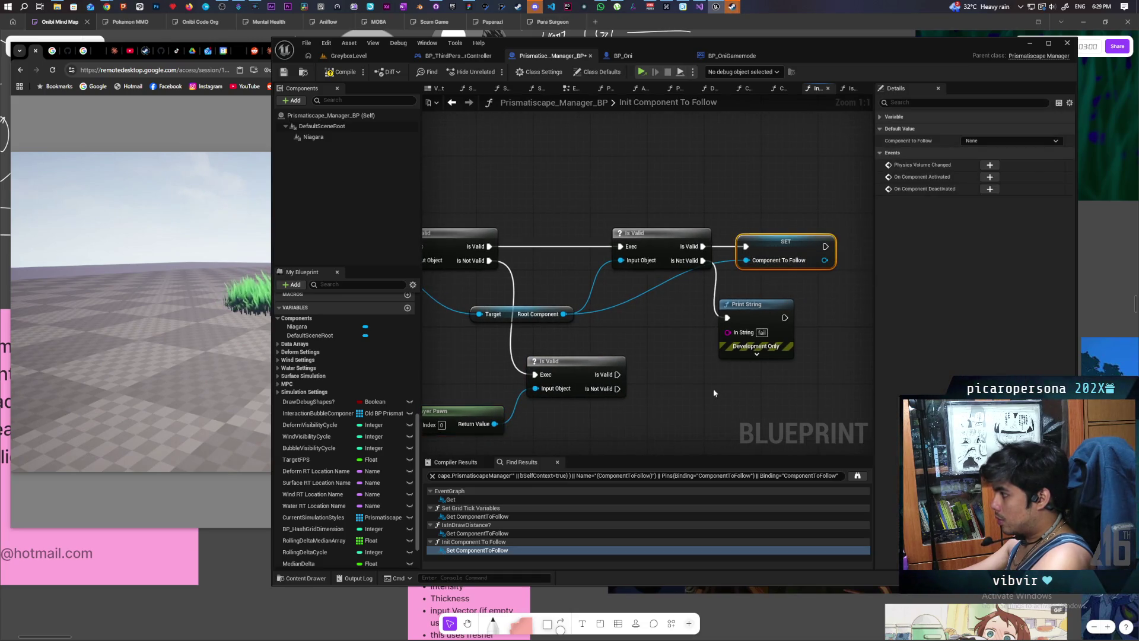
pyautogui.hotkey('ctrl', 'c')
pyautogui.hotkey('ctrl', 'v')
pyautogui.click(549, 316)
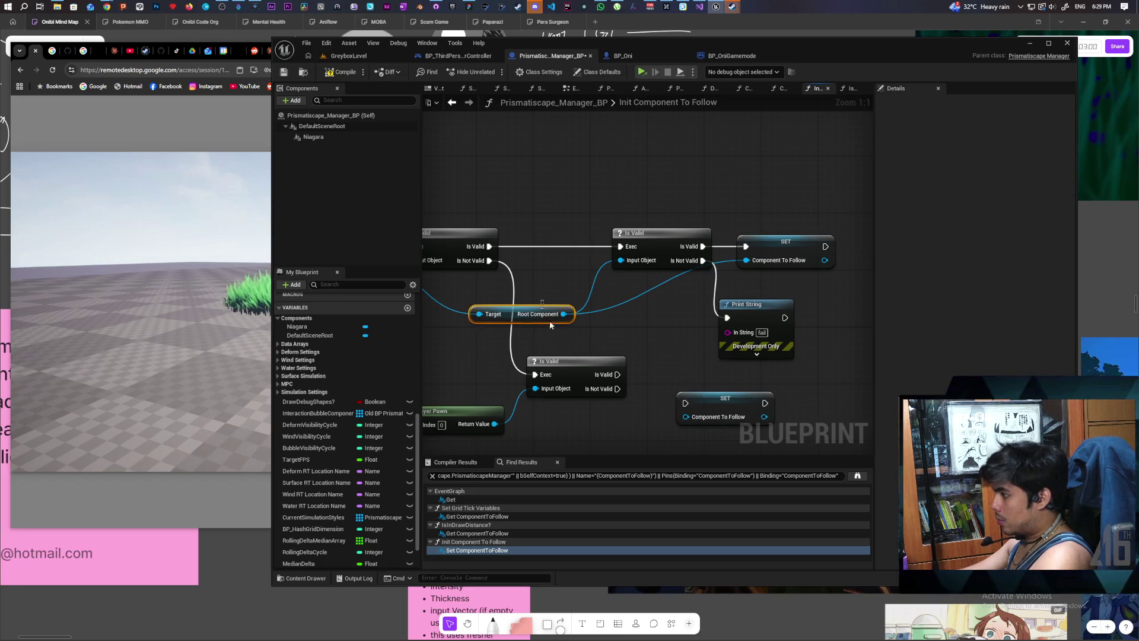
pyautogui.hotkey('ctrl', 'c')
pyautogui.hotkey('ctrl', 'v')
pyautogui.moveTo(494, 424); pyautogui.dragTo(558, 435)
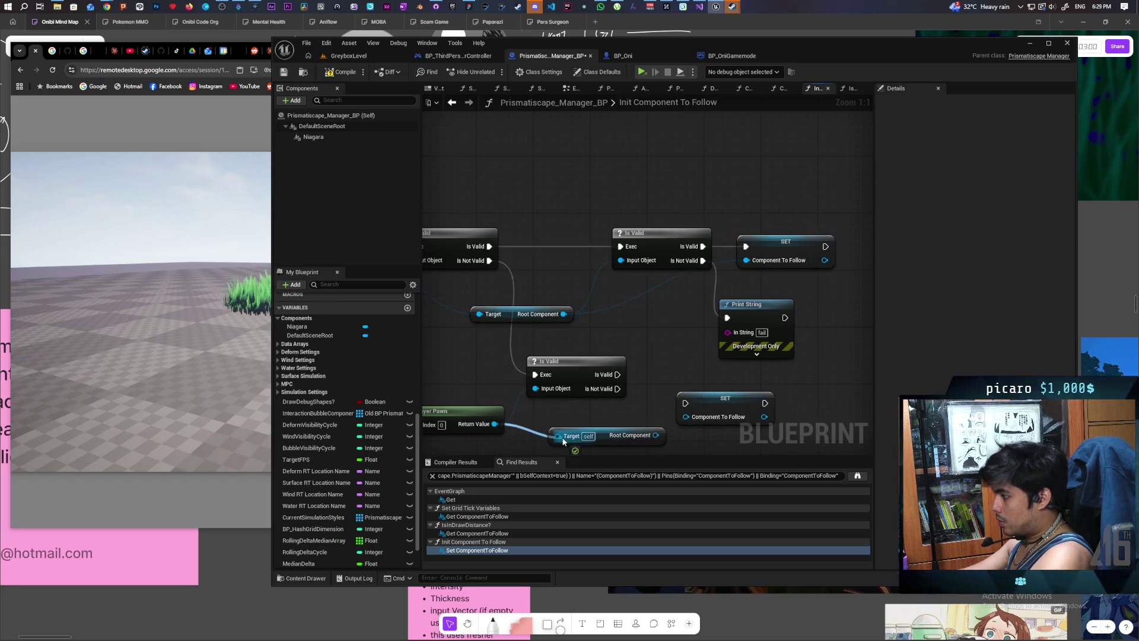
pyautogui.moveTo(617, 375)
pyautogui.mouseDown()
pyautogui.moveTo(685, 403)
pyautogui.moveTo(677, 363)
pyautogui.mouseUp()
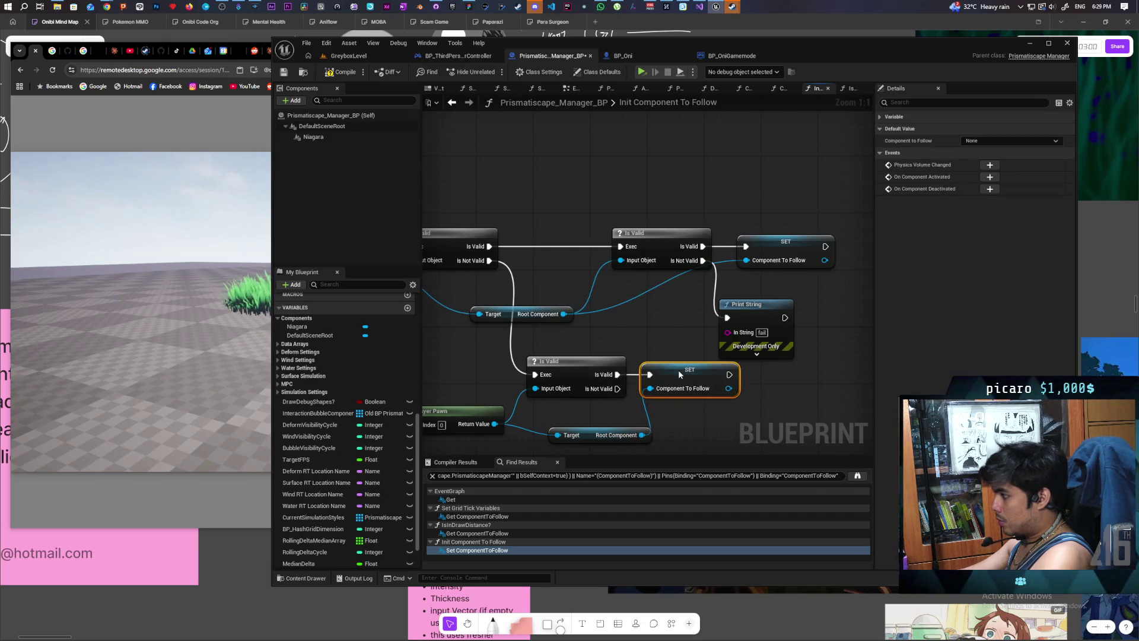
# Step: Save the blueprint and go back to the GreyboxLevel view
pyautogui.hotkey('ctrl', 's')
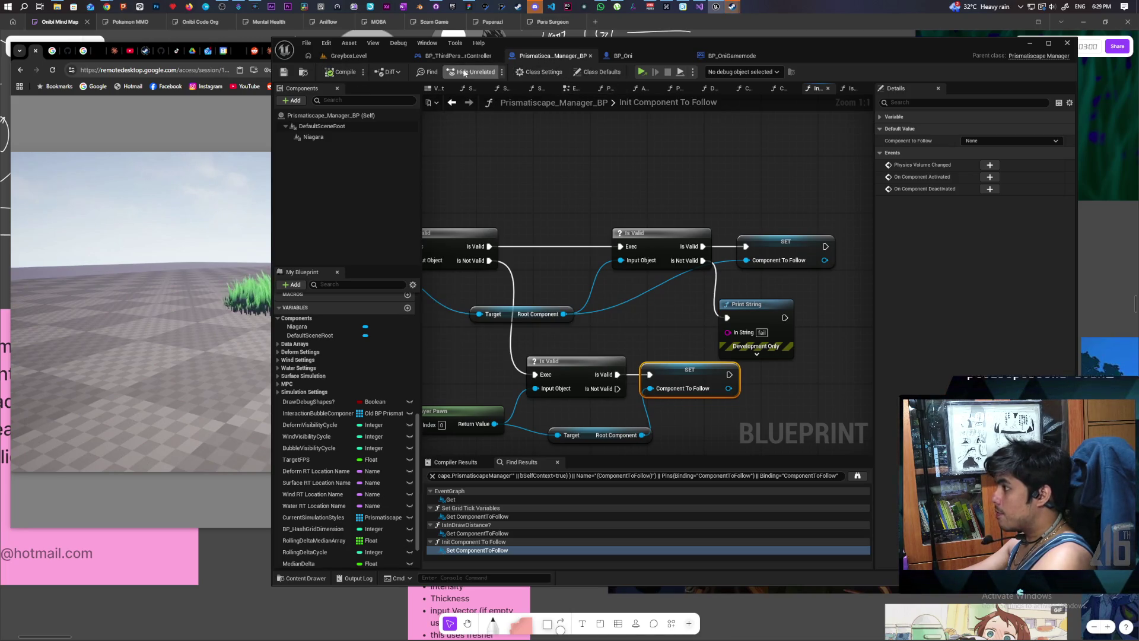
pyautogui.click(369, 59)
pyautogui.click(543, 72)
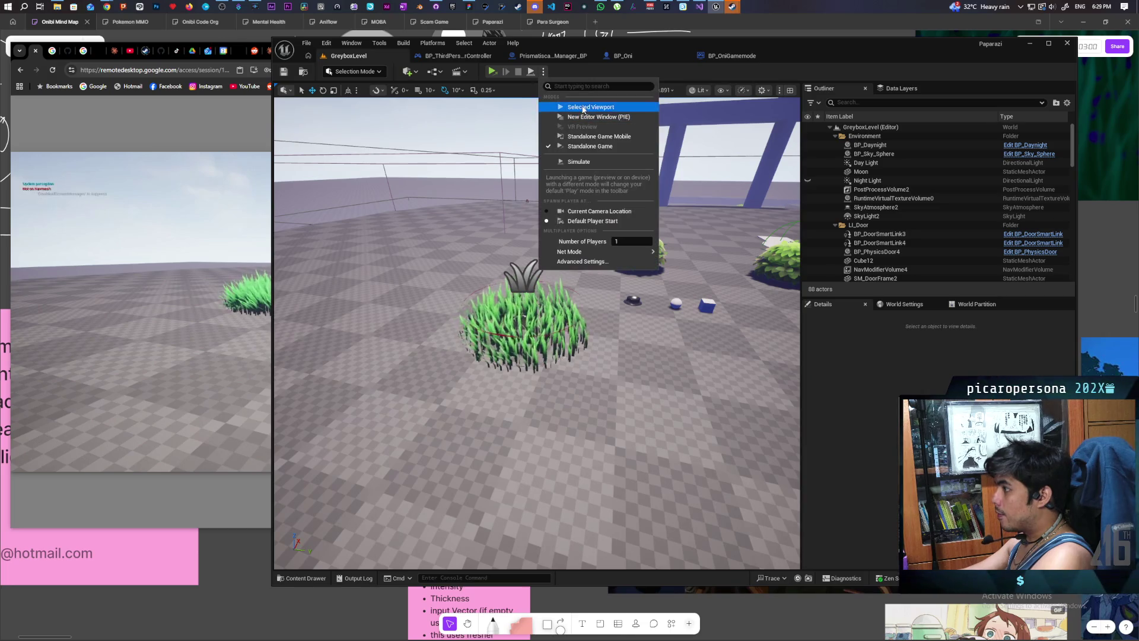
# Step: Play the level, walk the character into and out of the grass, then replay and stop
pyautogui.click(569, 102)
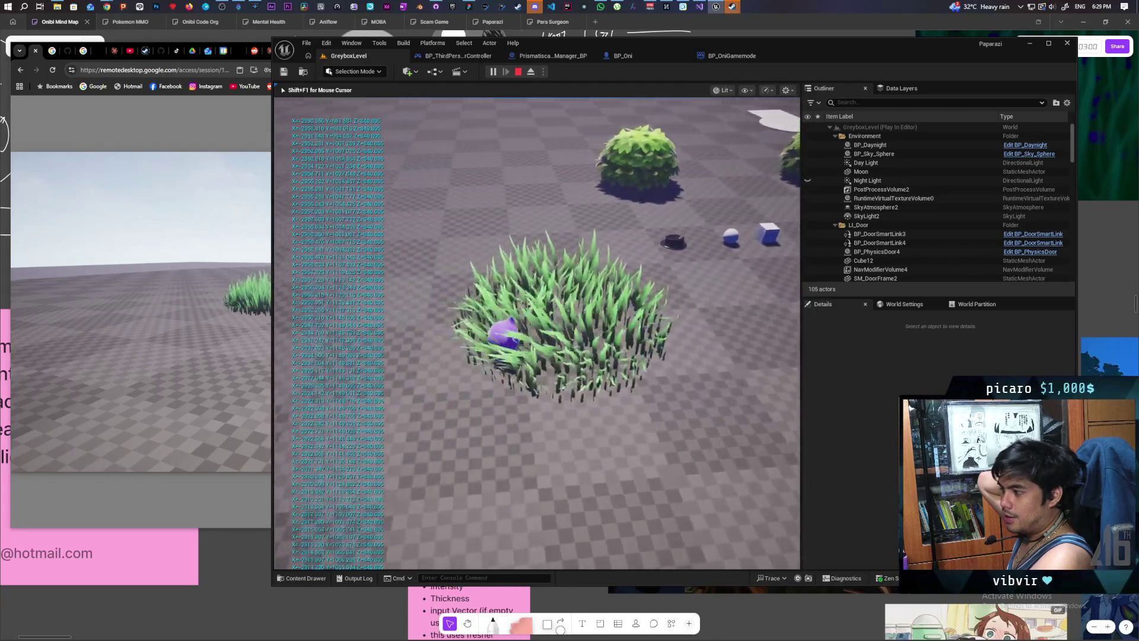
pyautogui.press('w')
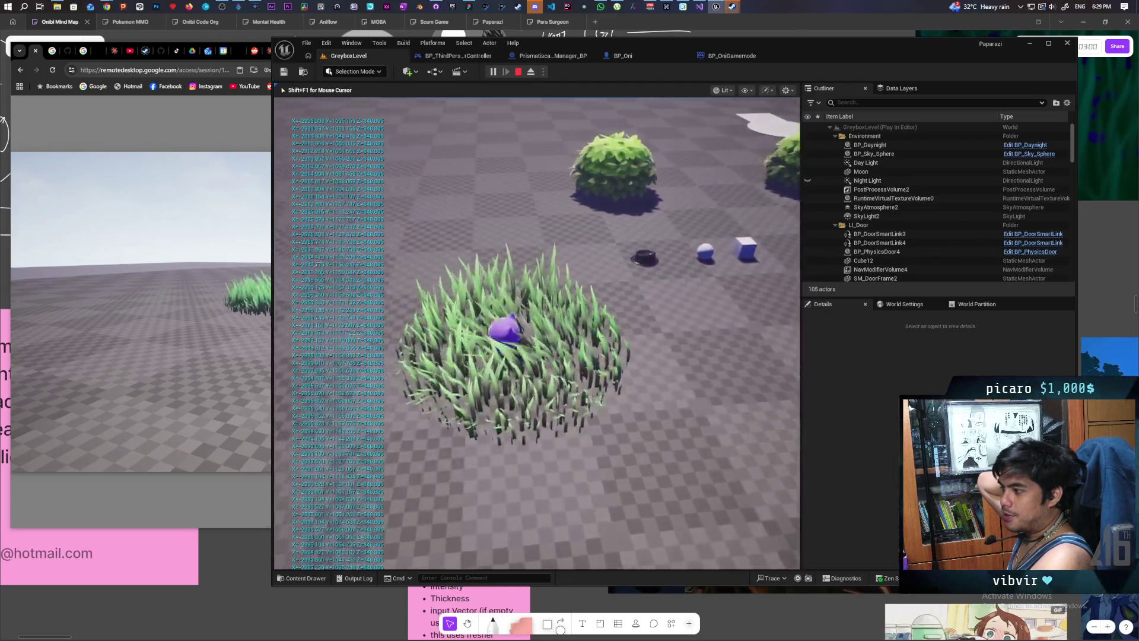
pyautogui.press('d')
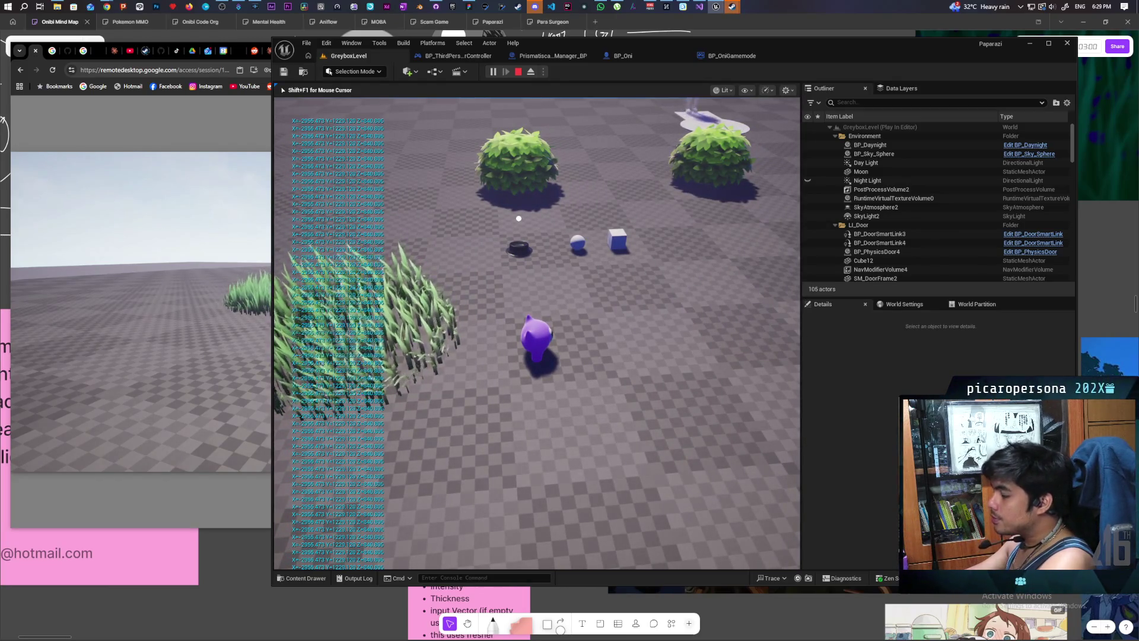
pyautogui.press('Escape')
pyautogui.click(494, 72)
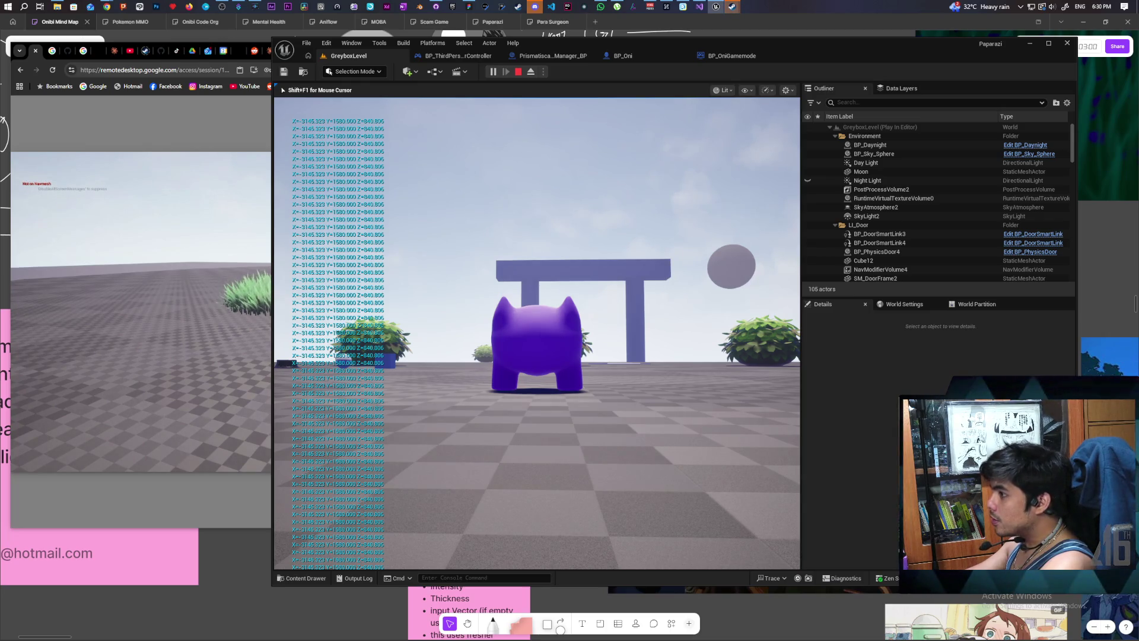
pyautogui.press('Escape')
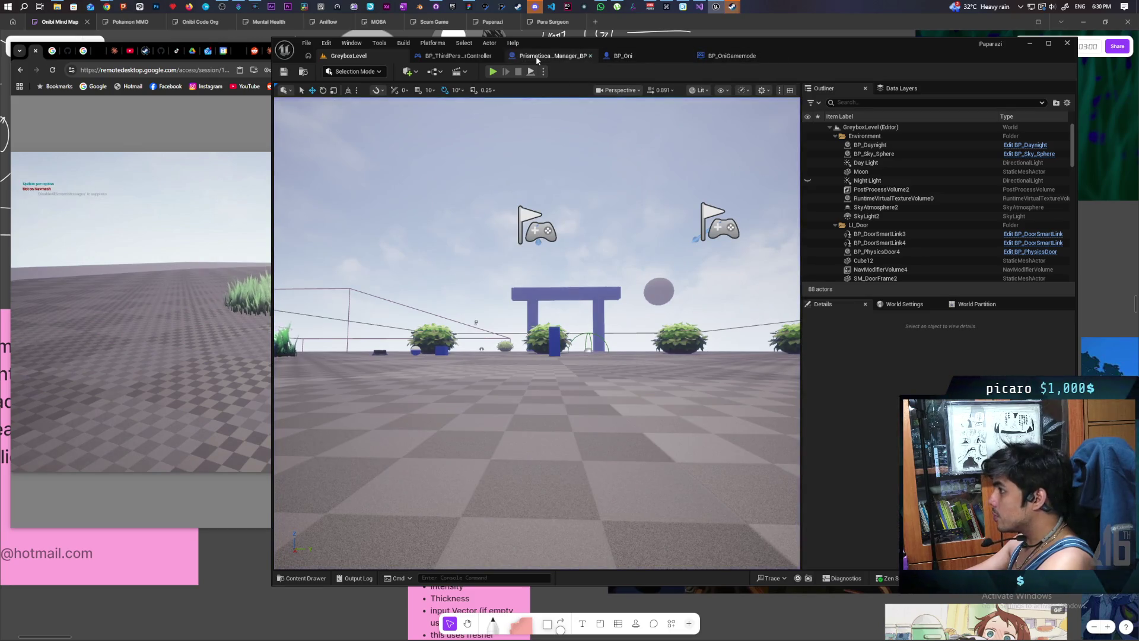
# Step: Rewire Initialize's exec into the Sequence node in the EventGraph and compile
pyautogui.click(552, 56)
pyautogui.click(452, 102)
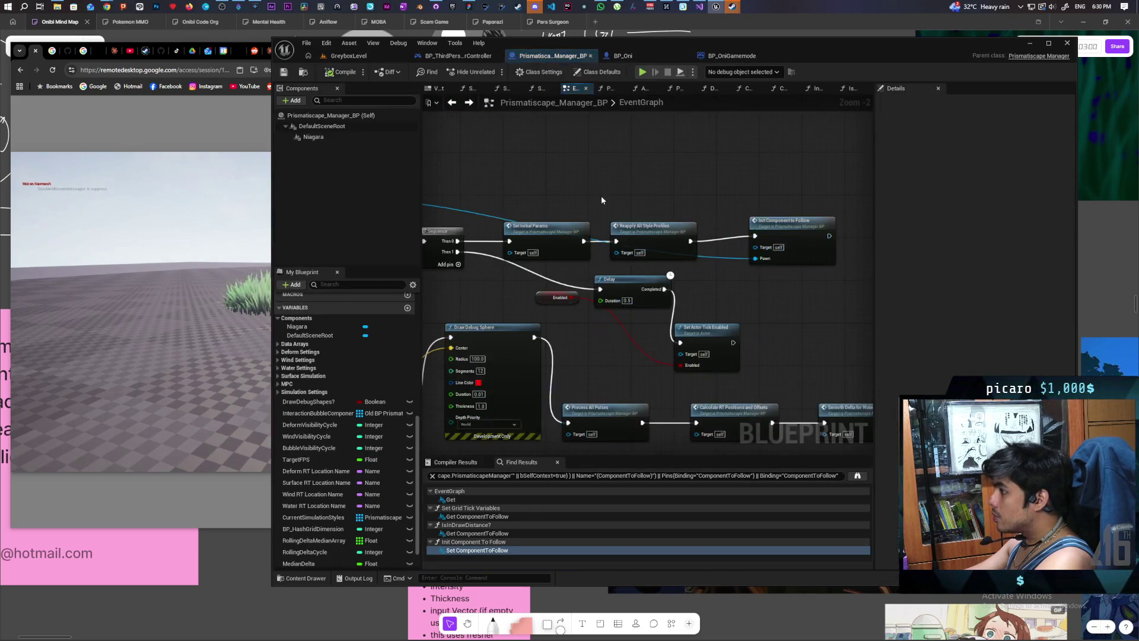
pyautogui.moveTo(644, 241); pyautogui.dragTo(735, 295)
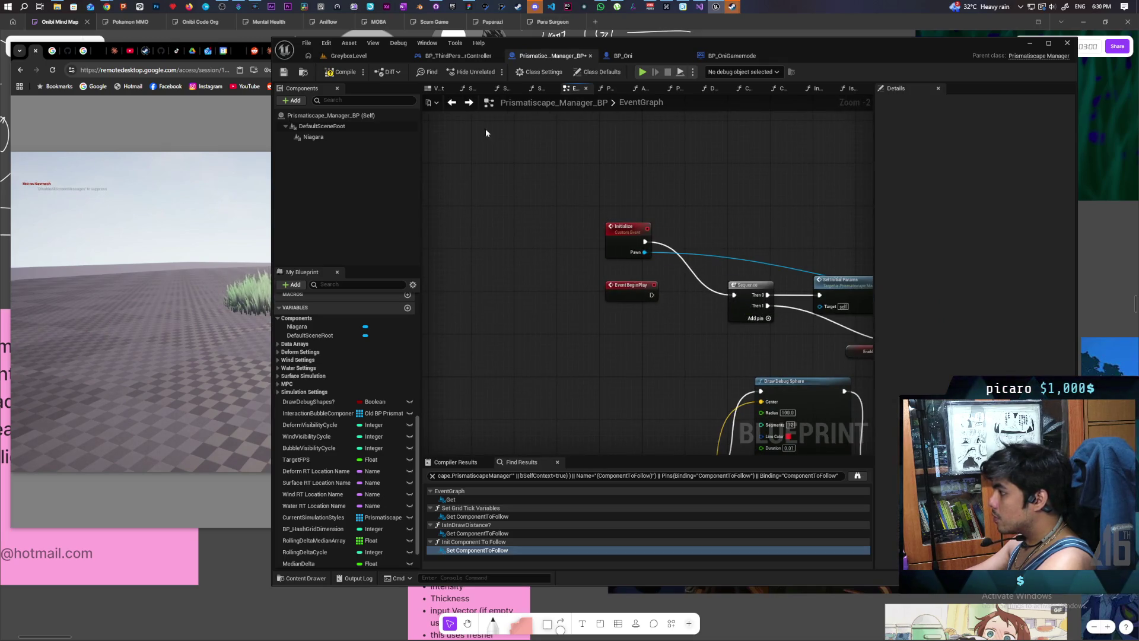
pyautogui.click(341, 71)
# Step: Play the level, roll the ball through the grass, stop, then open BP_OniGamemode
pyautogui.click(351, 59)
pyautogui.hotkey('alt', 'p')
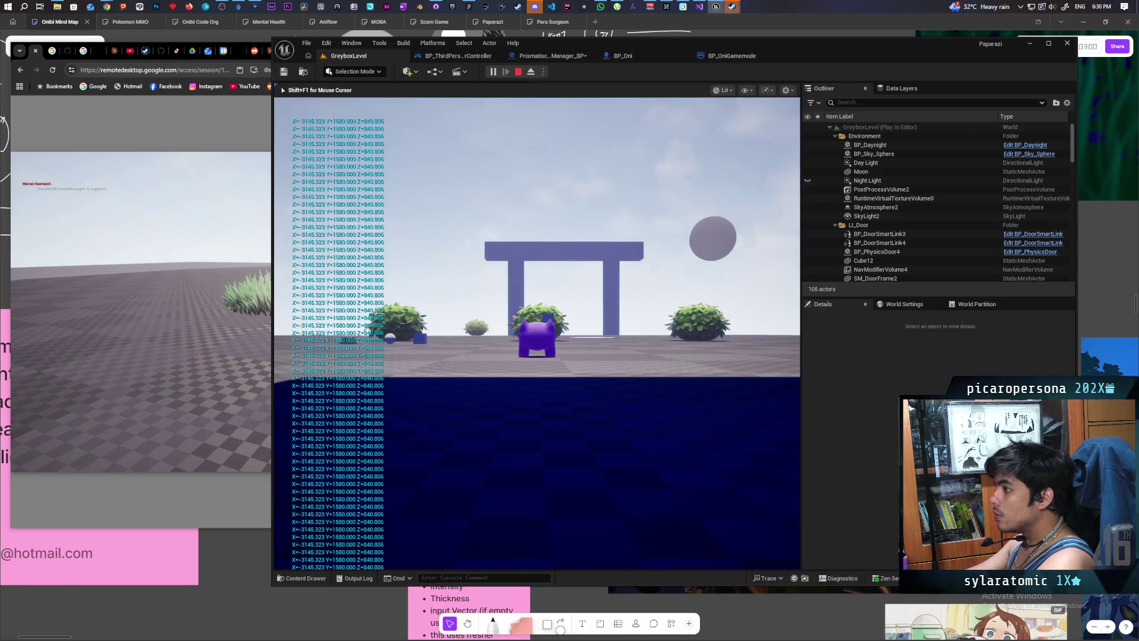
pyautogui.press('w')
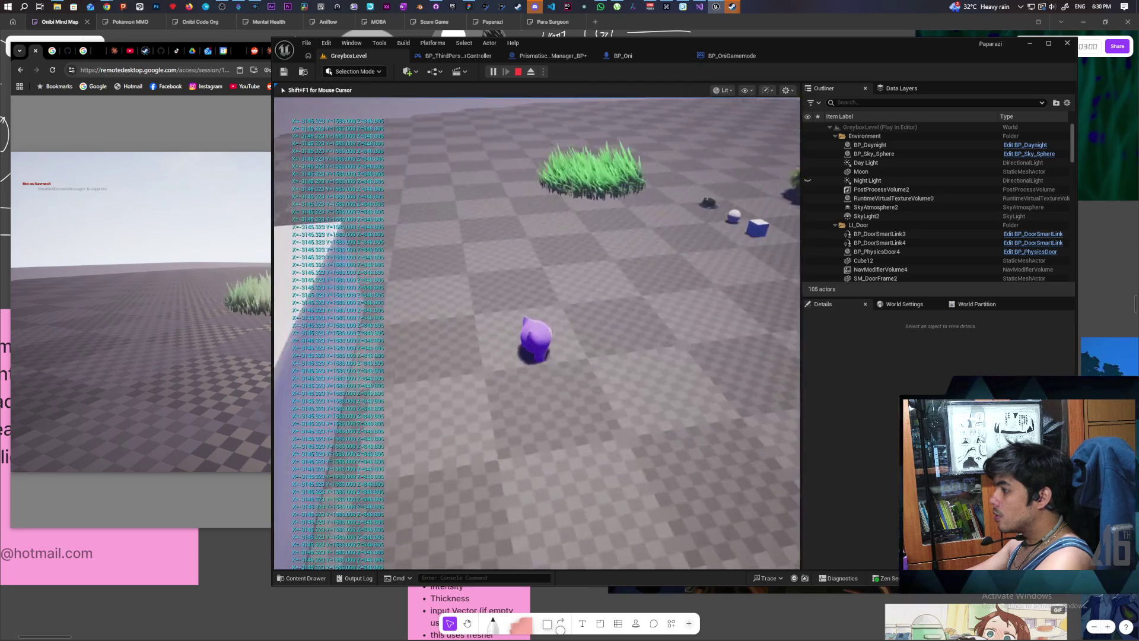
pyautogui.press('w')
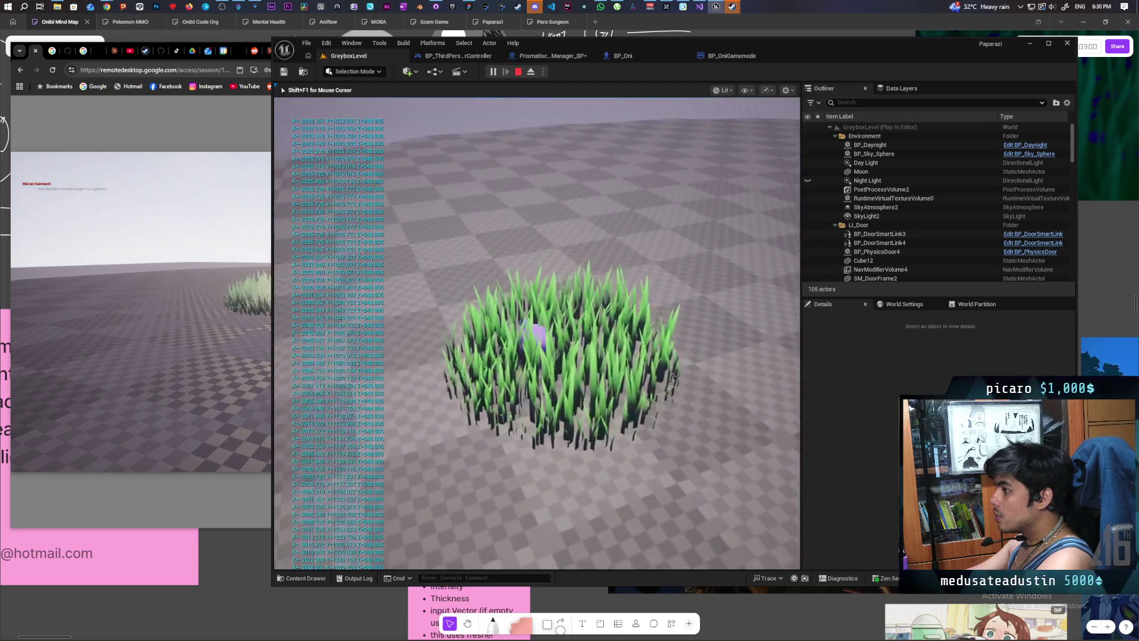
pyautogui.press('w')
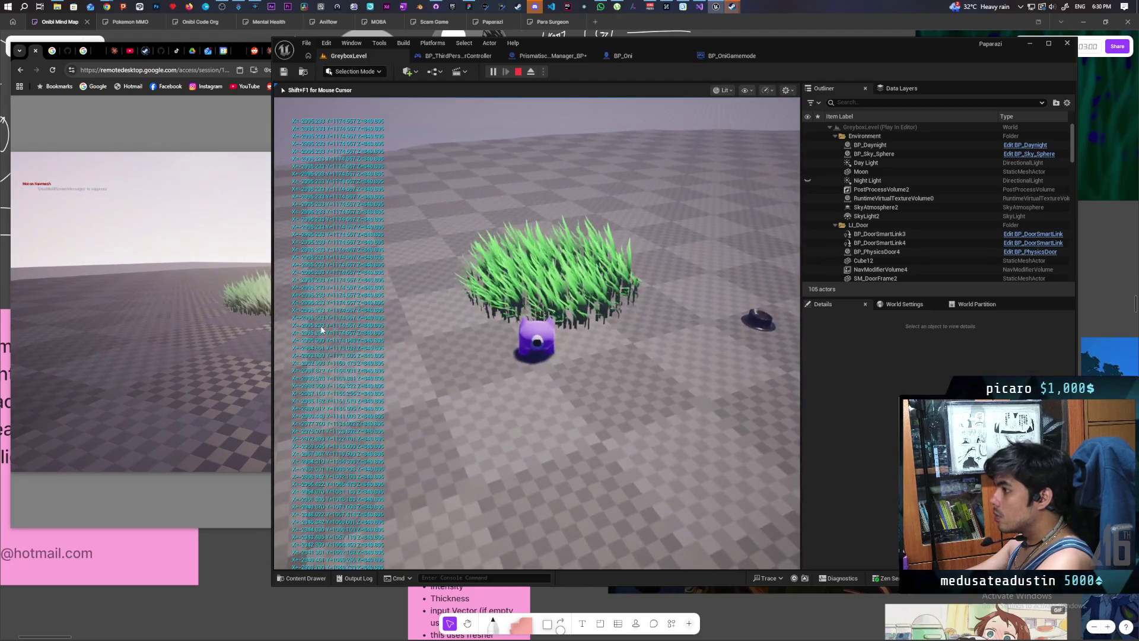
pyautogui.press('Escape')
pyautogui.click(727, 58)
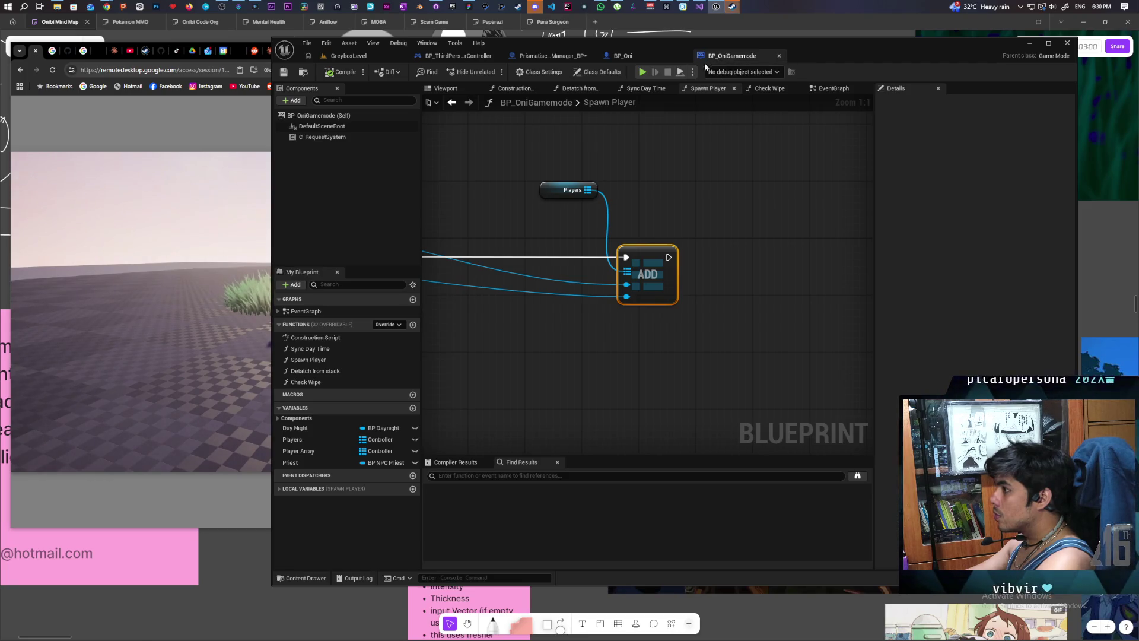
# Step: Zoom out over the Spawn Player graph, then move via BP_Oni to Prismatiscape_Manager_BP
pyautogui.scroll(-2, 625, 243)
pyautogui.scroll(-2, 626, 242)
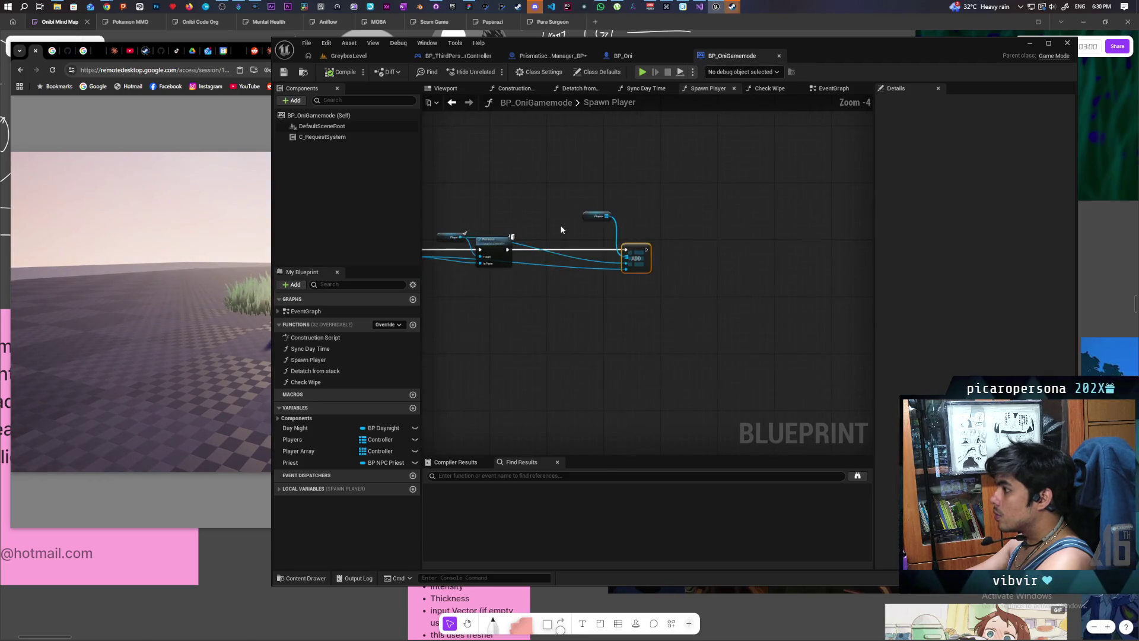
pyautogui.moveTo(516, 227)
pyautogui.mouseDown()
pyautogui.moveTo(735, 205)
pyautogui.moveTo(788, 212)
pyautogui.moveTo(719, 233)
pyautogui.moveTo(821, 237)
pyautogui.moveTo(727, 242)
pyautogui.mouseUp()
pyautogui.click(629, 58)
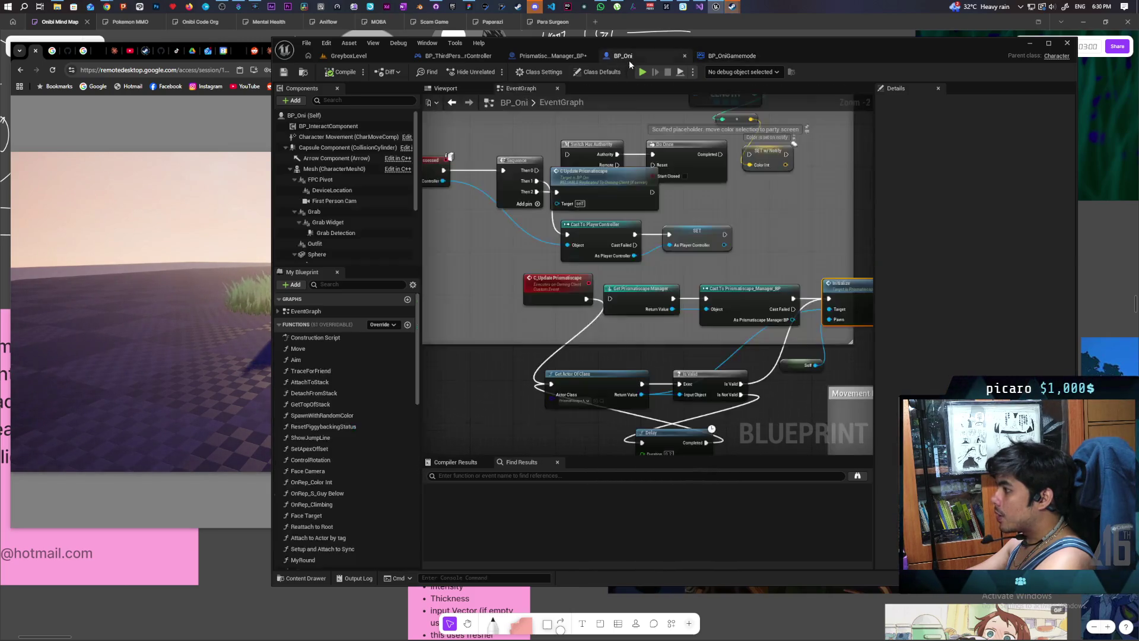
pyautogui.click(549, 57)
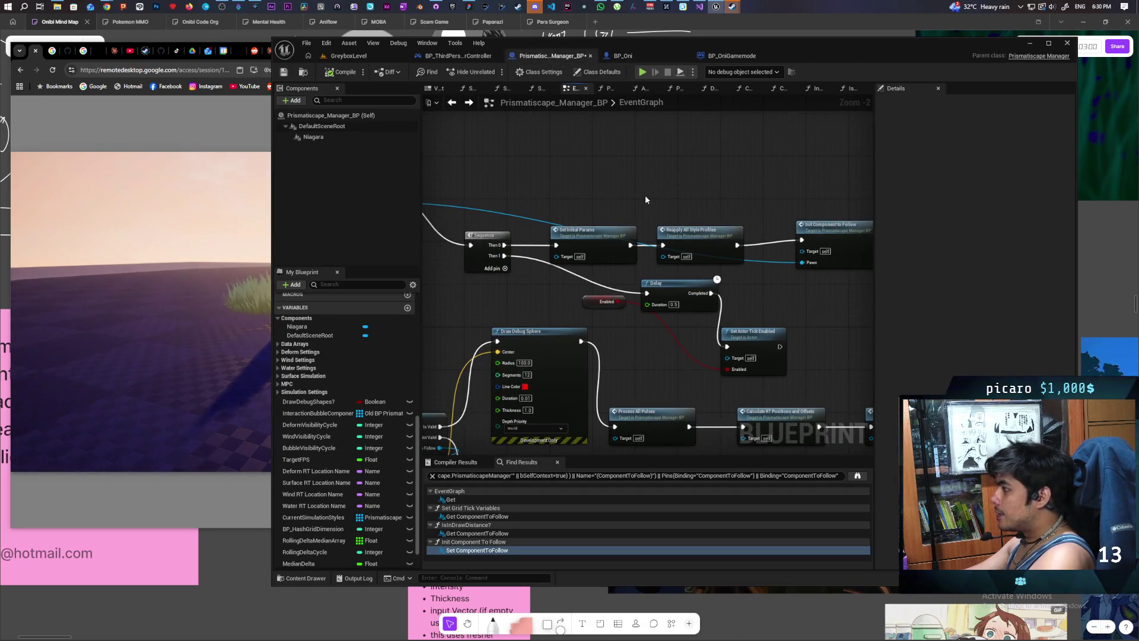
# Step: Connect the Init Component To Follow entry to the lower Is Valid check and save
pyautogui.scroll(2, 660, 203)
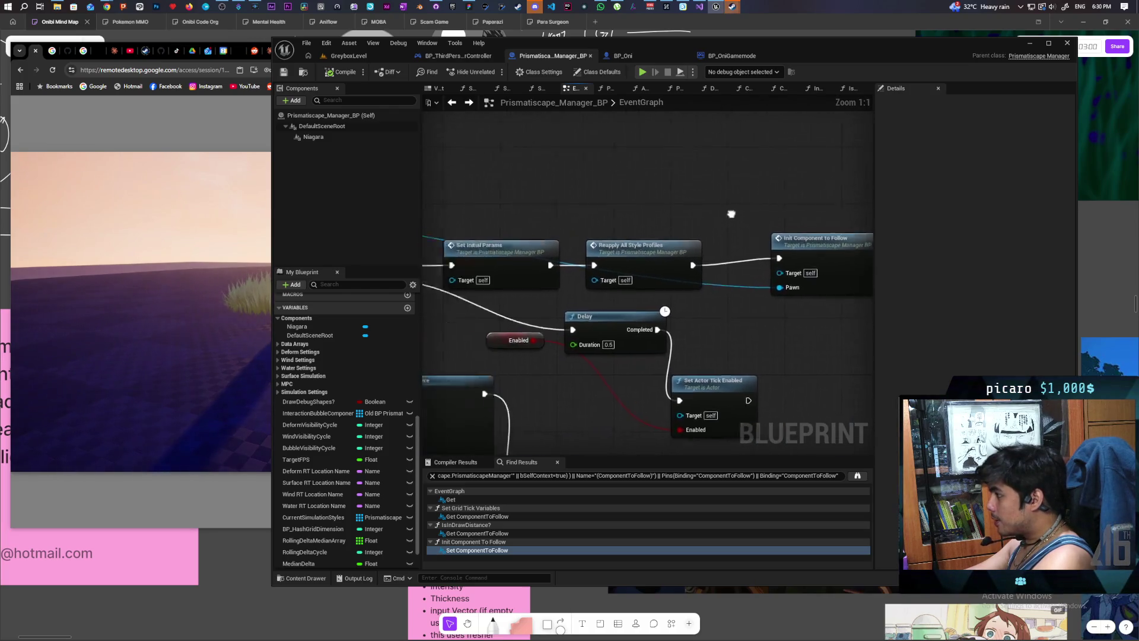
pyautogui.moveTo(804, 201); pyautogui.dragTo(469, 199)
pyautogui.click(712, 235)
pyautogui.doubleClick(712, 234)
pyautogui.moveTo(702, 305)
pyautogui.mouseDown()
pyautogui.moveTo(757, 315)
pyautogui.moveTo(814, 307)
pyautogui.moveTo(787, 300)
pyautogui.moveTo(817, 297)
pyautogui.mouseUp()
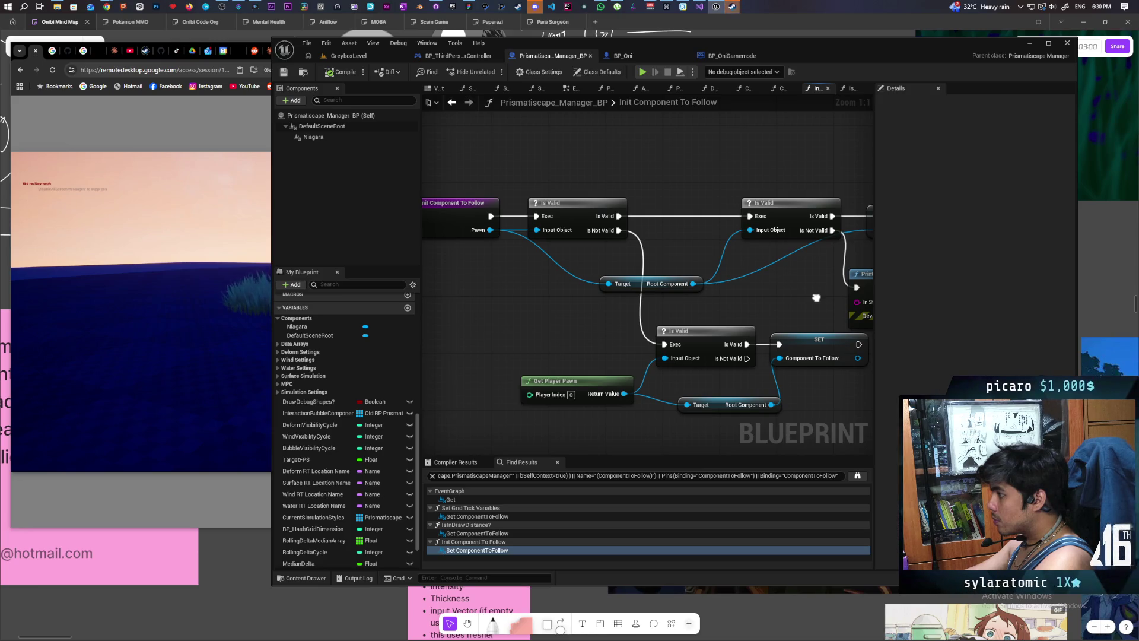
pyautogui.moveTo(817, 297); pyautogui.dragTo(807, 291)
pyautogui.moveTo(484, 207)
pyautogui.mouseDown()
pyautogui.moveTo(648, 332)
pyautogui.moveTo(684, 341)
pyautogui.mouseUp()
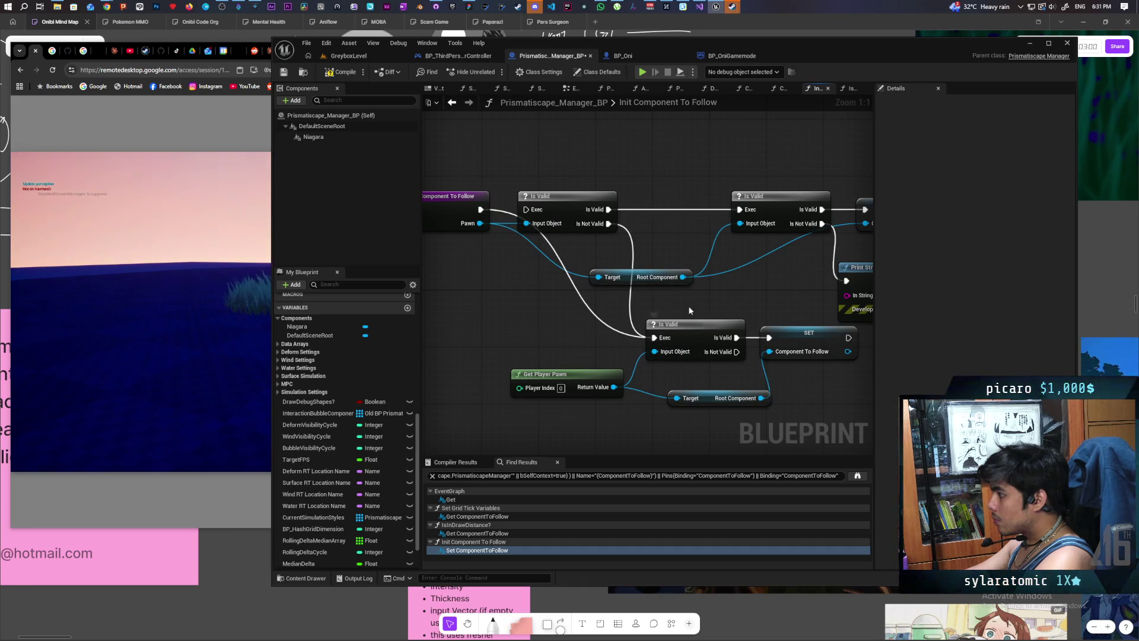
pyautogui.click(288, 73)
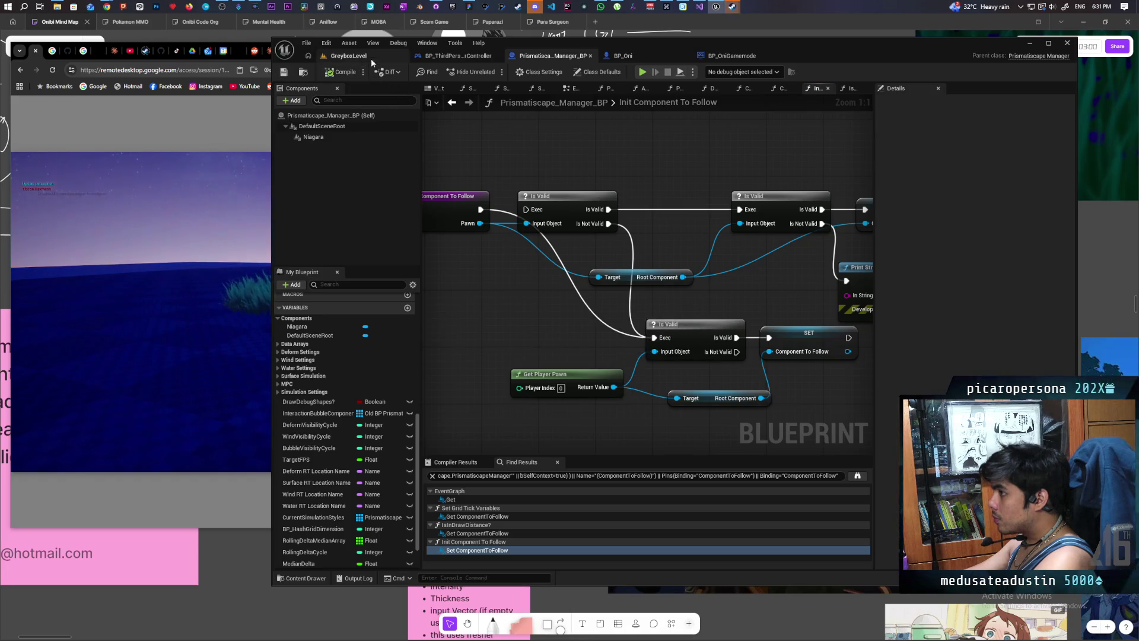
# Step: Review the BP_ThirdPersonPlayerController nodes, then return to Prismatiscape_Manager_BP and GreyboxLevel
pyautogui.click(457, 55)
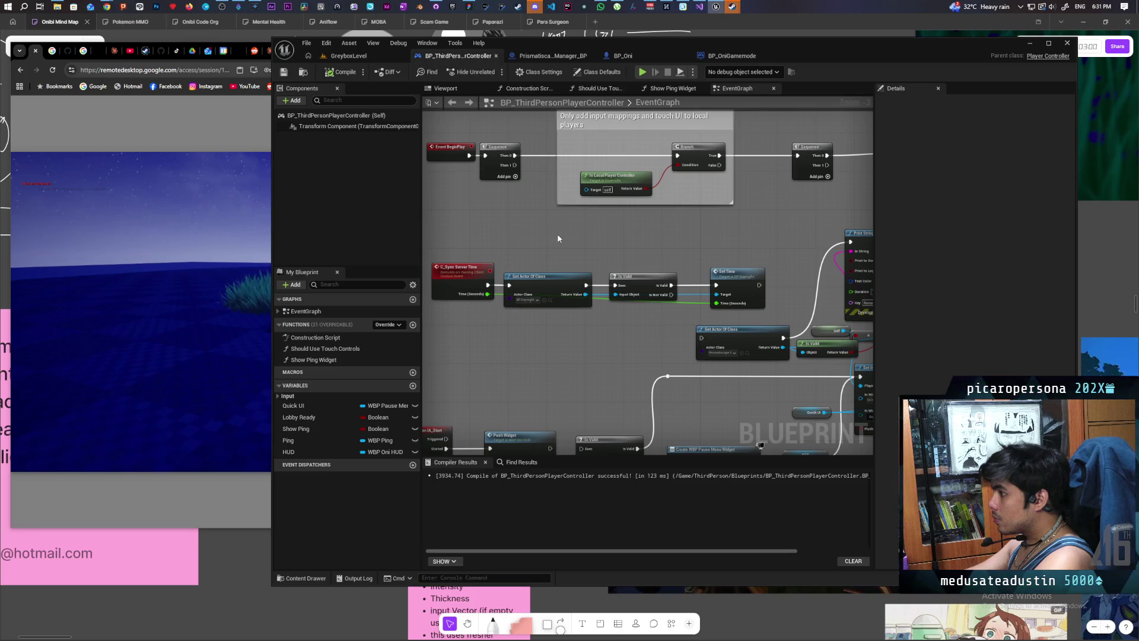
pyautogui.scroll(-6, 557, 237)
pyautogui.scroll(4, 557, 237)
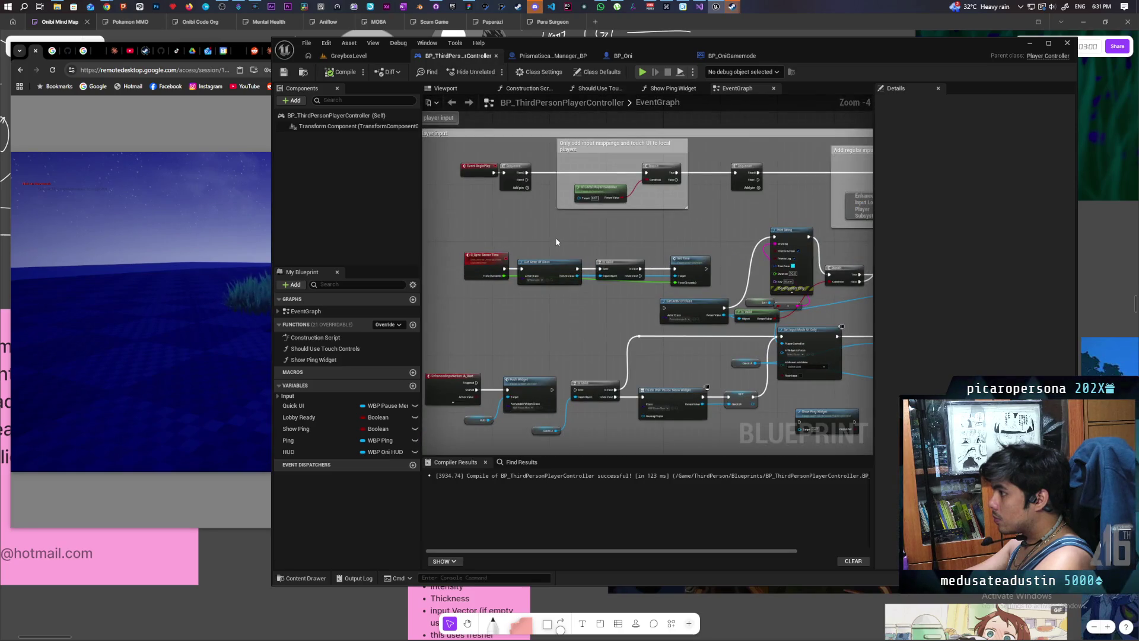
pyautogui.moveTo(554, 241)
pyautogui.mouseDown()
pyautogui.moveTo(504, 241)
pyautogui.moveTo(719, 240)
pyautogui.mouseUp()
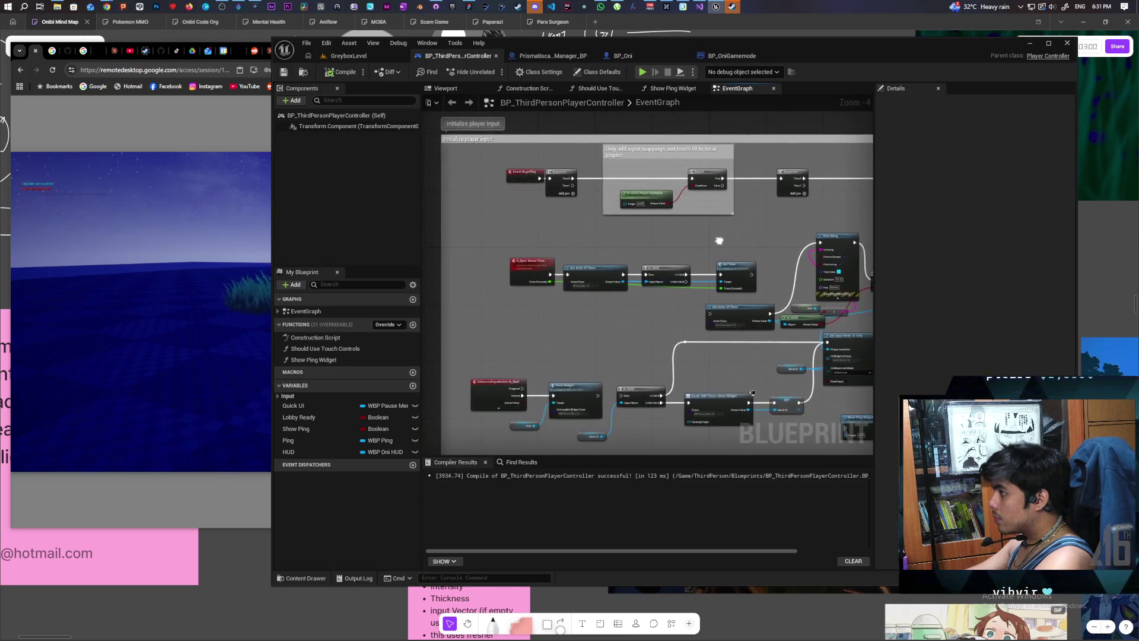
pyautogui.click(518, 55)
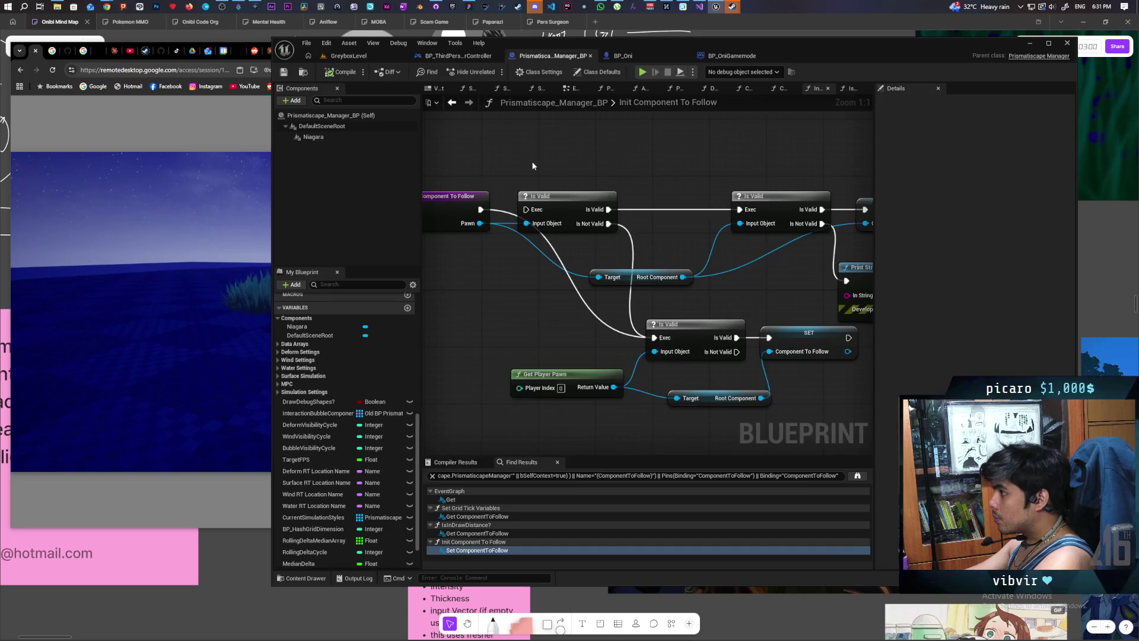
pyautogui.scroll(4, 517, 205)
pyautogui.scroll(-3, 675, 239)
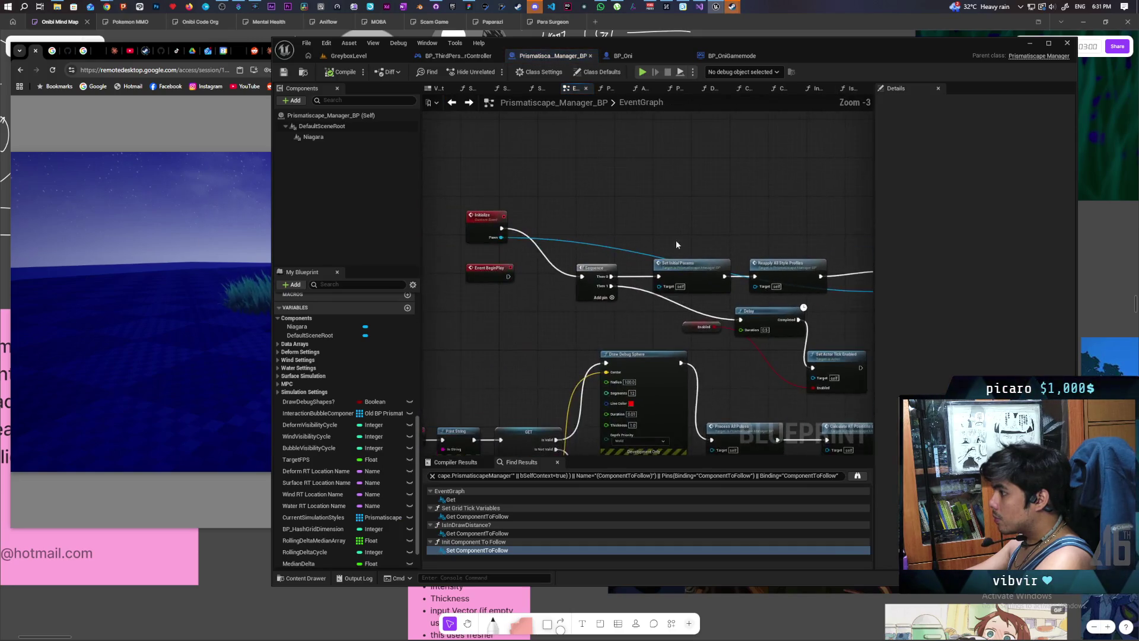
pyautogui.click(333, 56)
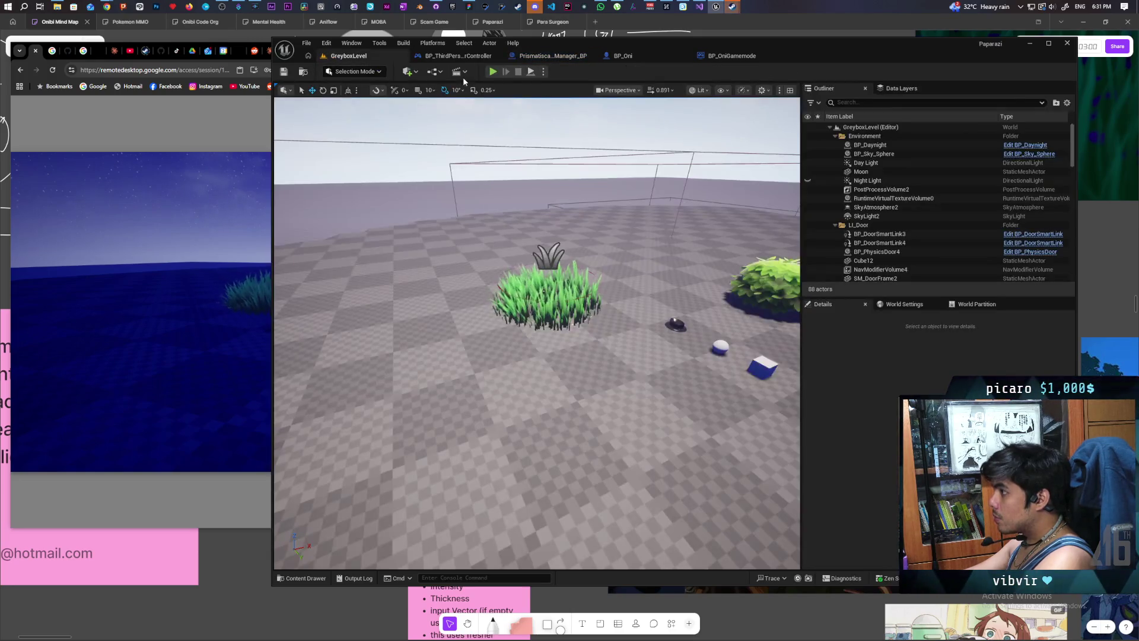
pyautogui.click(490, 72)
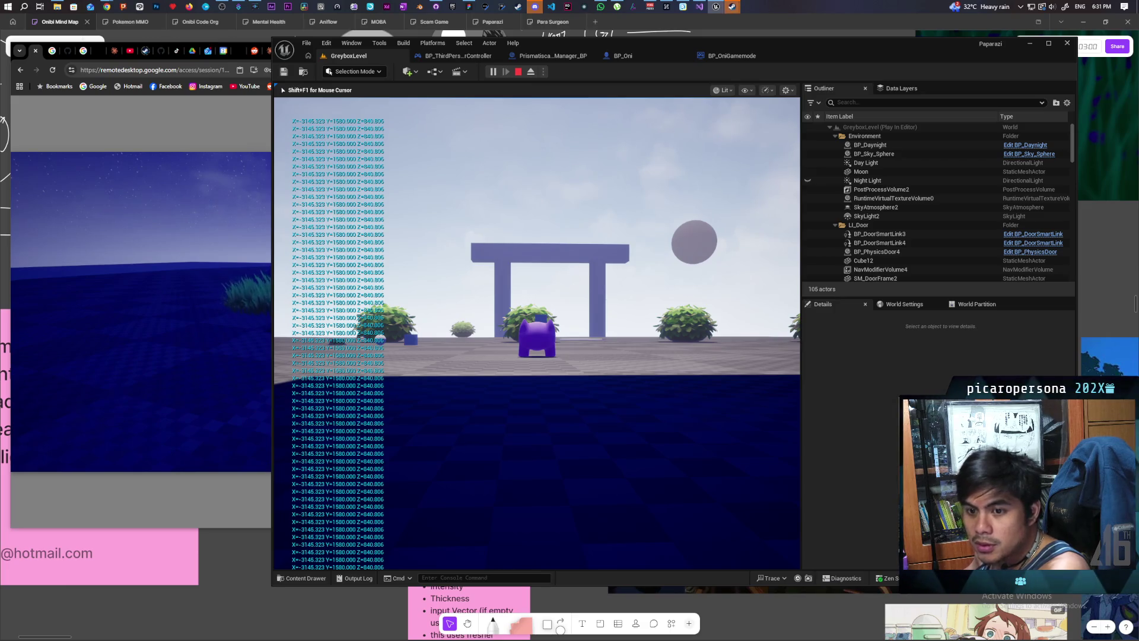
pyautogui.press('w')
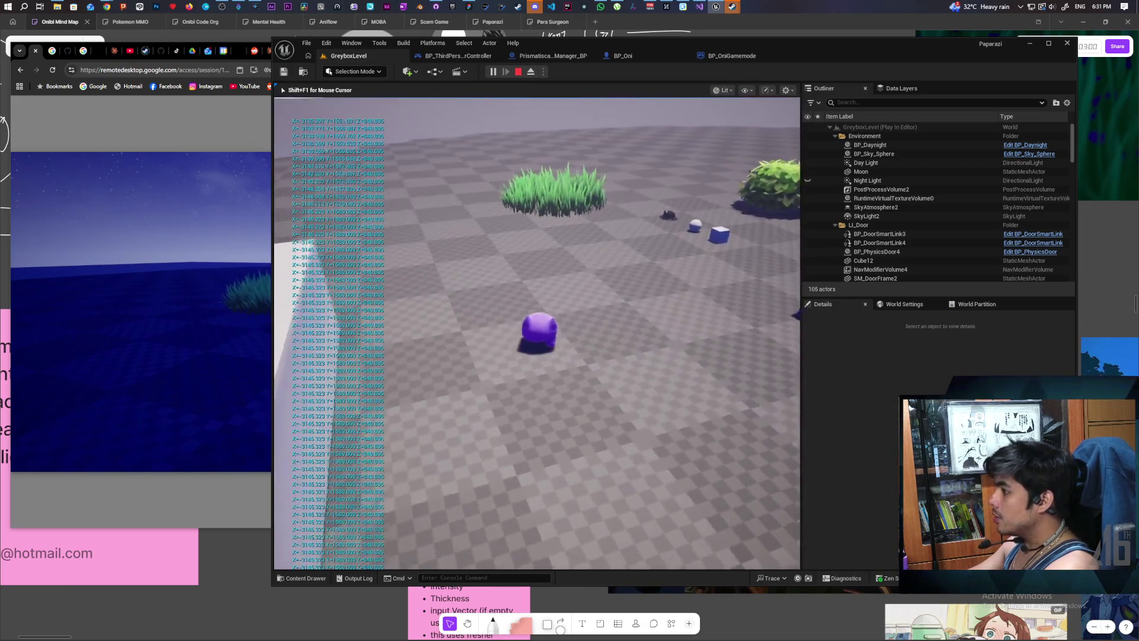
pyautogui.press('w')
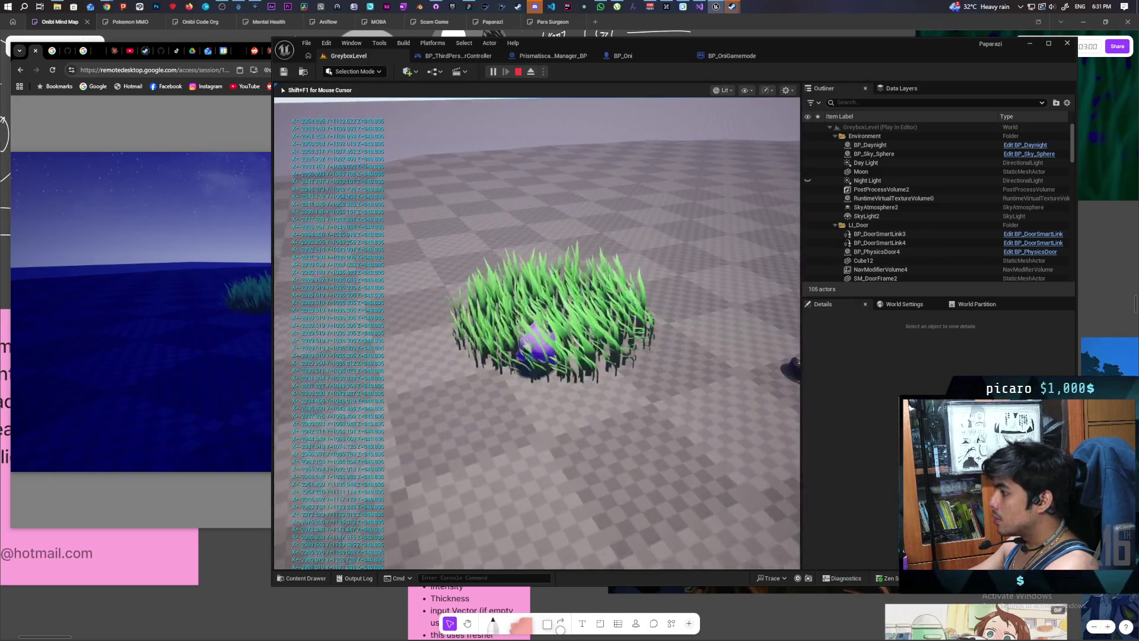
pyautogui.press('s')
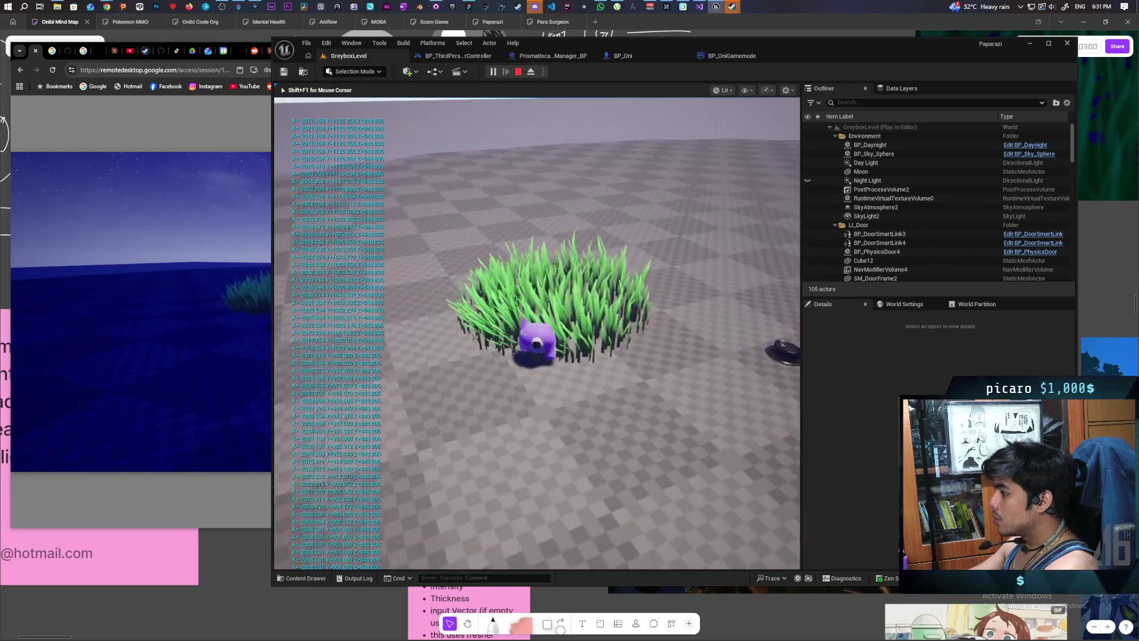
pyautogui.press('w')
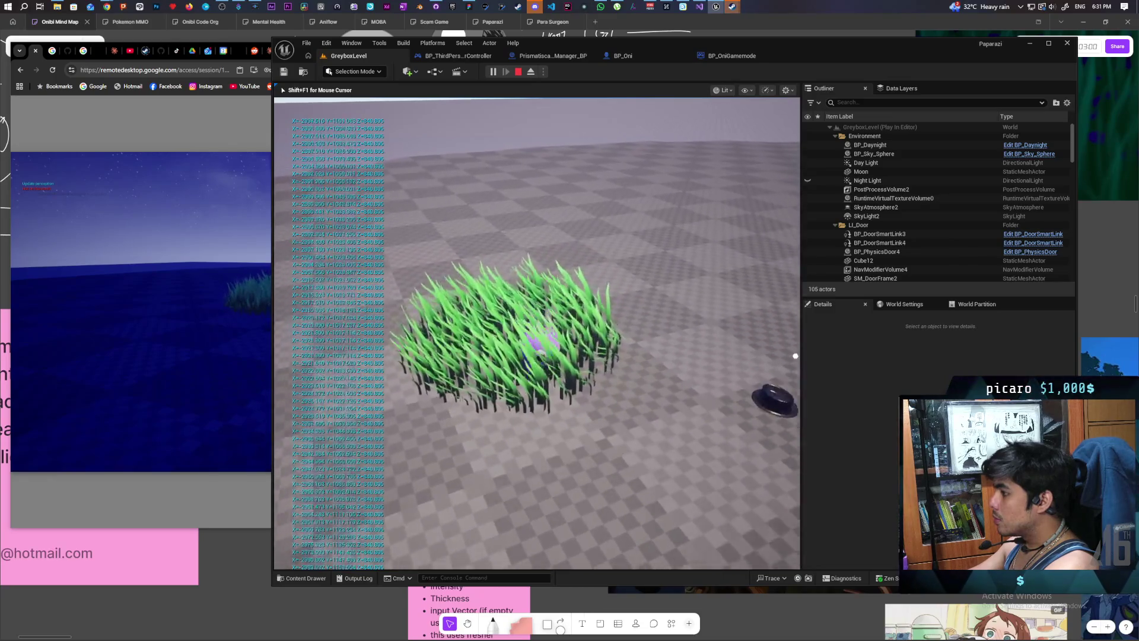
pyautogui.press('w')
pyautogui.press('s')
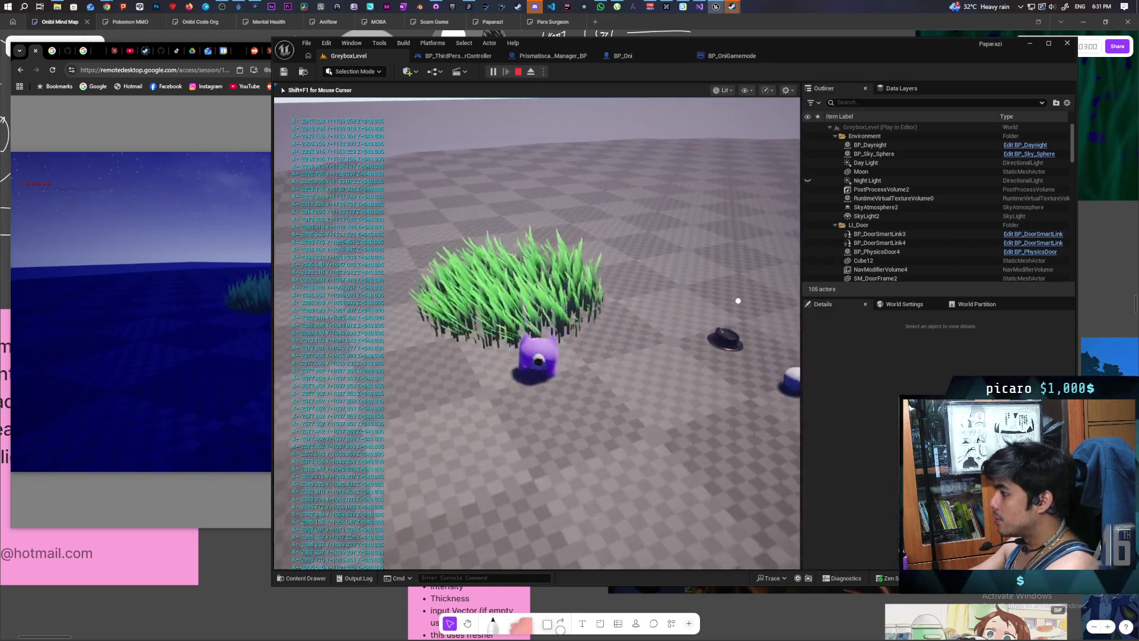
pyautogui.press('Escape')
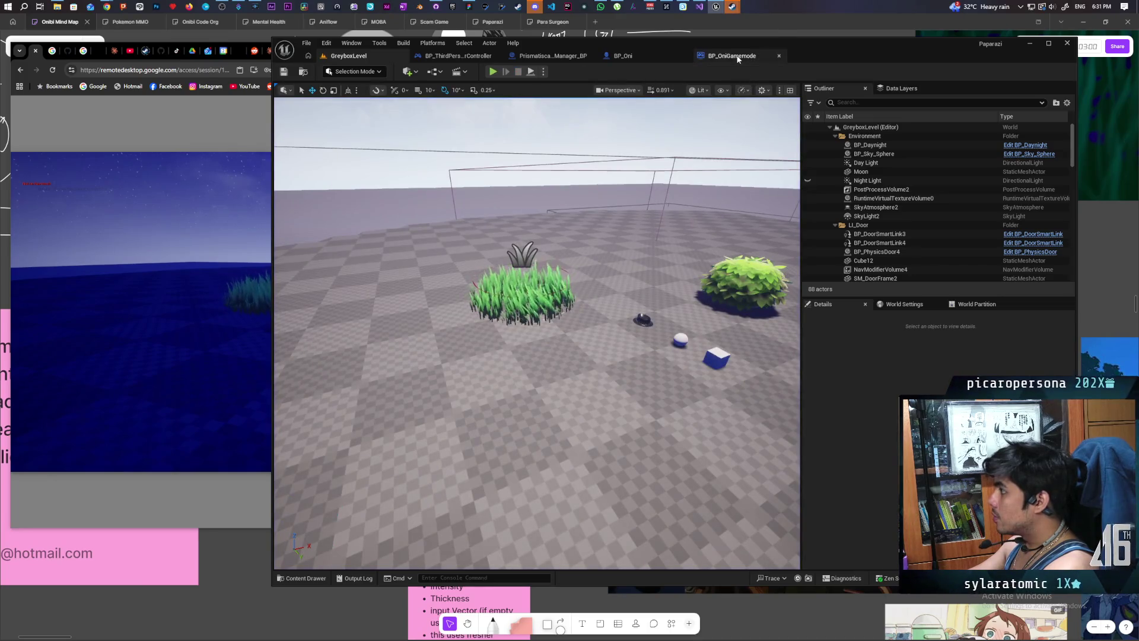
# Step: Select the Initialize event node in Prismatiscape_Manager_BP after checking BP_OniGamemode and BP_Oni
pyautogui.click(733, 55)
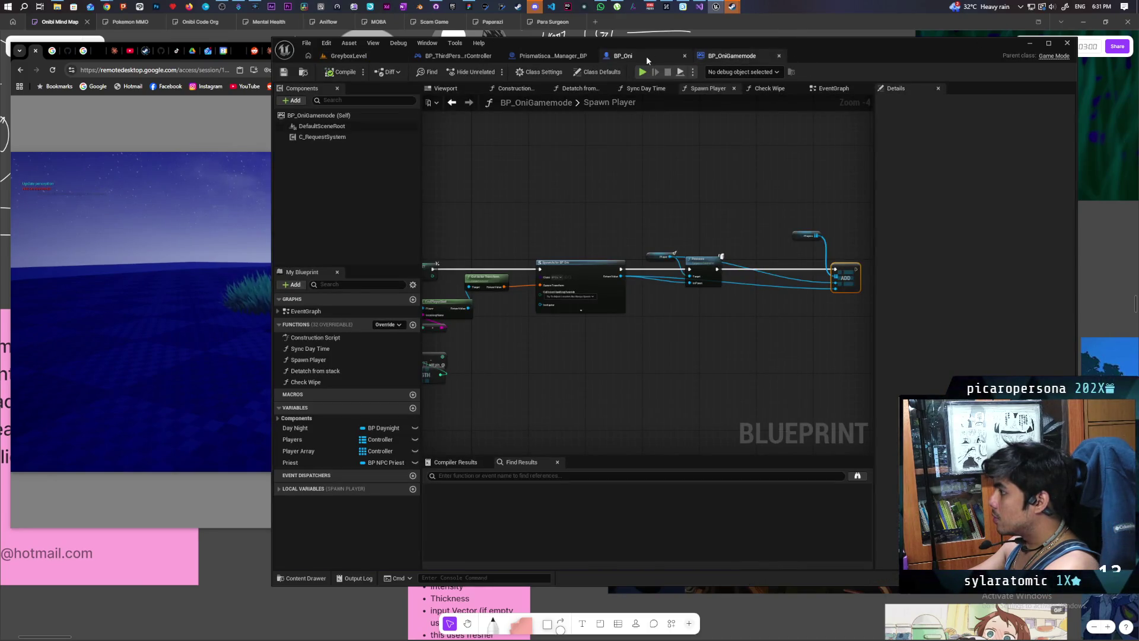
pyautogui.click(647, 58)
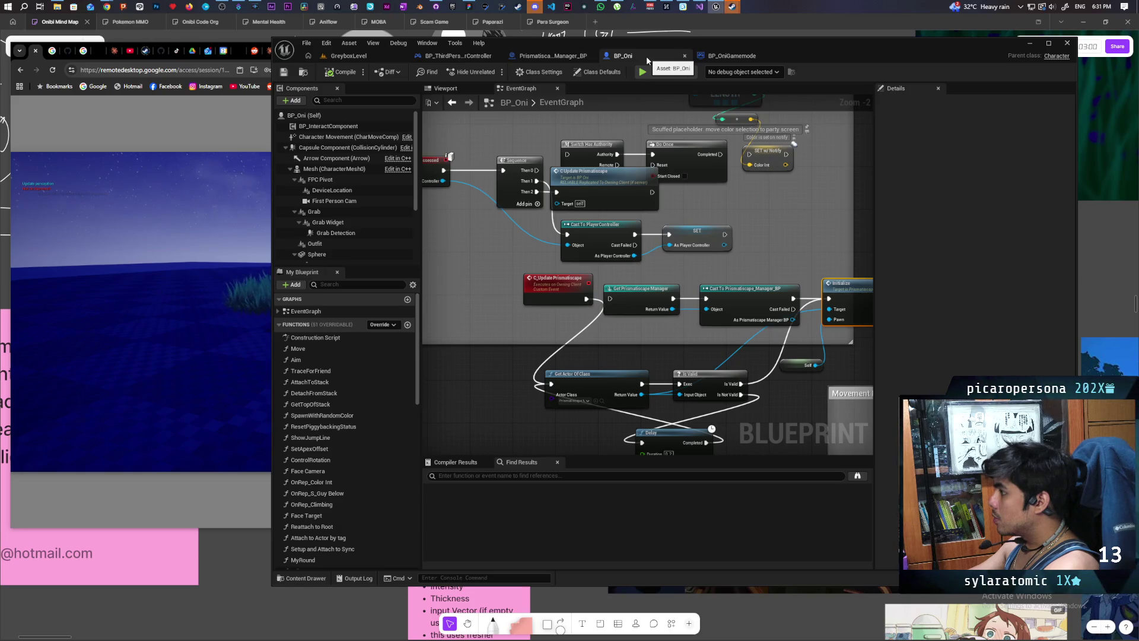
pyautogui.click(534, 57)
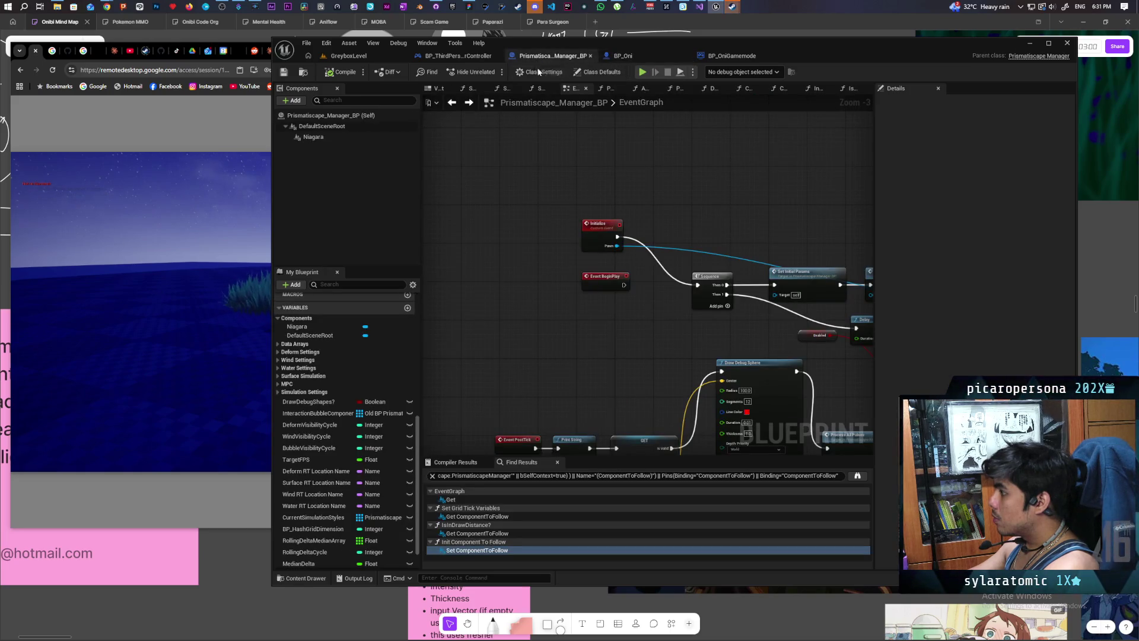
pyautogui.scroll(-1, 713, 219)
pyautogui.click(518, 250)
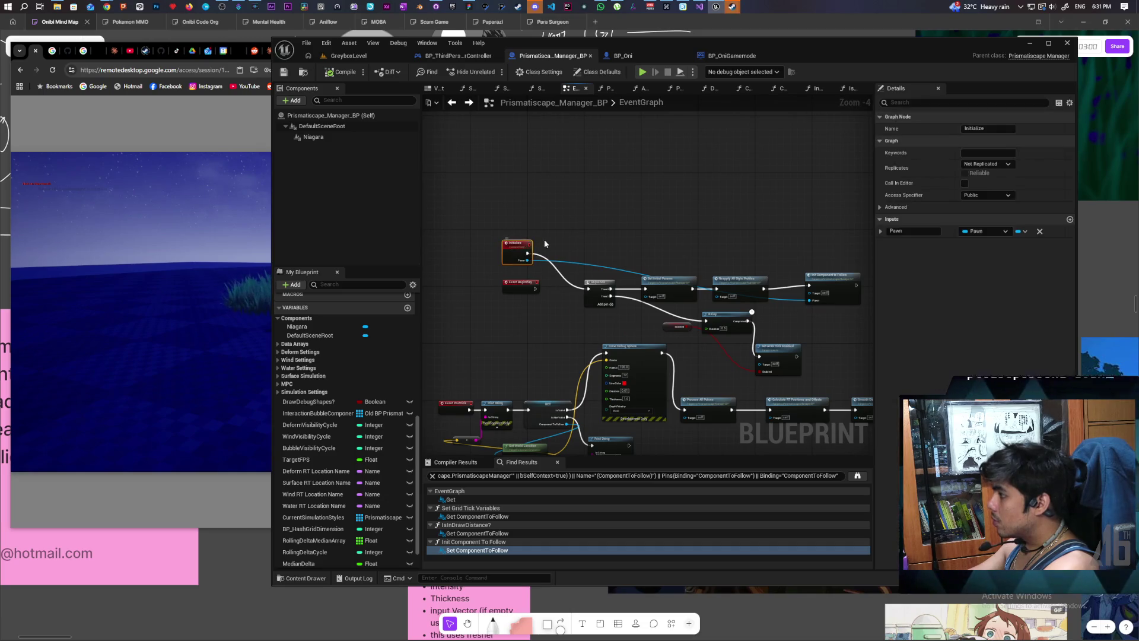
# Step: Start Simulate and step past Sequence and Set Initial Params into Init Component To Follow
pyautogui.click(396, 56)
pyautogui.click(494, 73)
pyautogui.click(549, 55)
pyautogui.scroll(4, 745, 247)
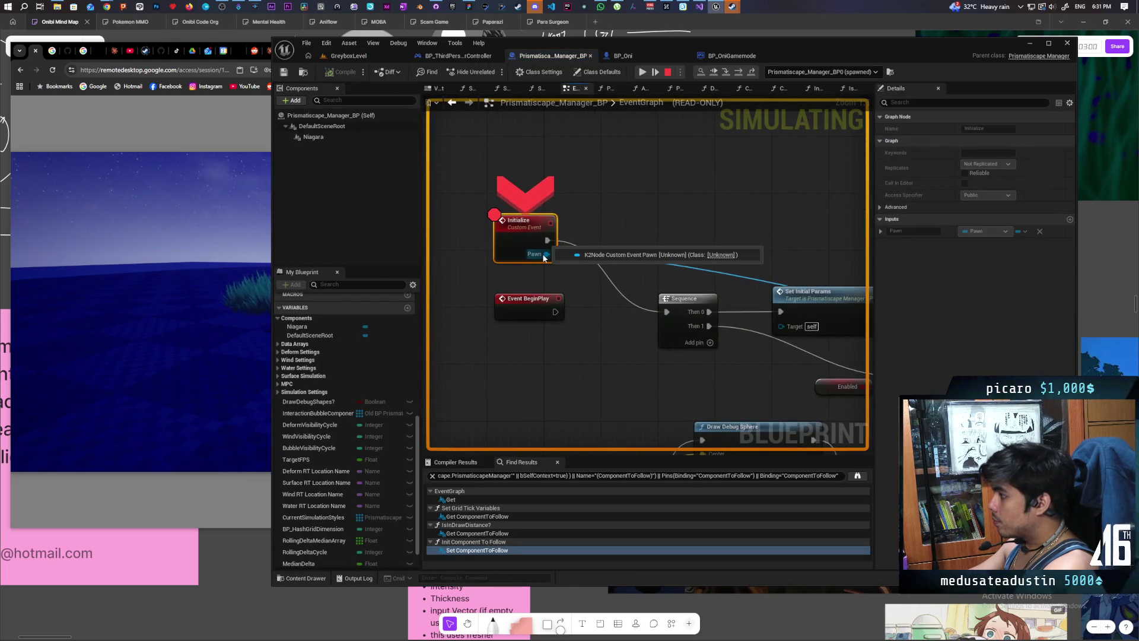
pyautogui.moveTo(696, 229)
pyautogui.mouseDown()
pyautogui.moveTo(496, 217)
pyautogui.moveTo(675, 211)
pyautogui.moveTo(664, 222)
pyautogui.mouseUp()
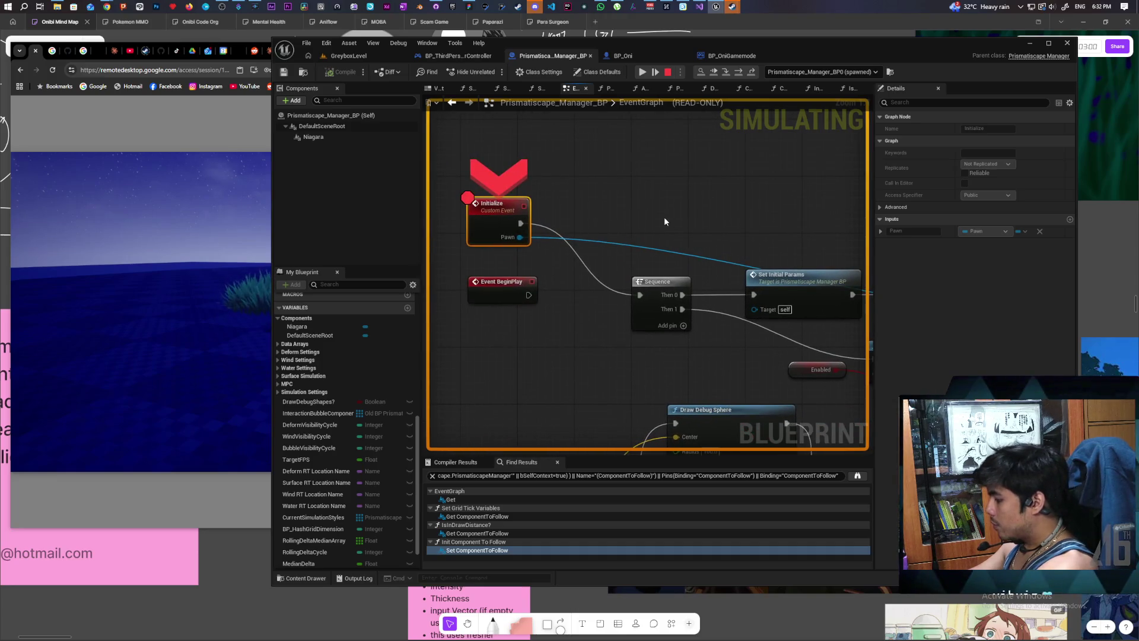
pyautogui.press('F10')
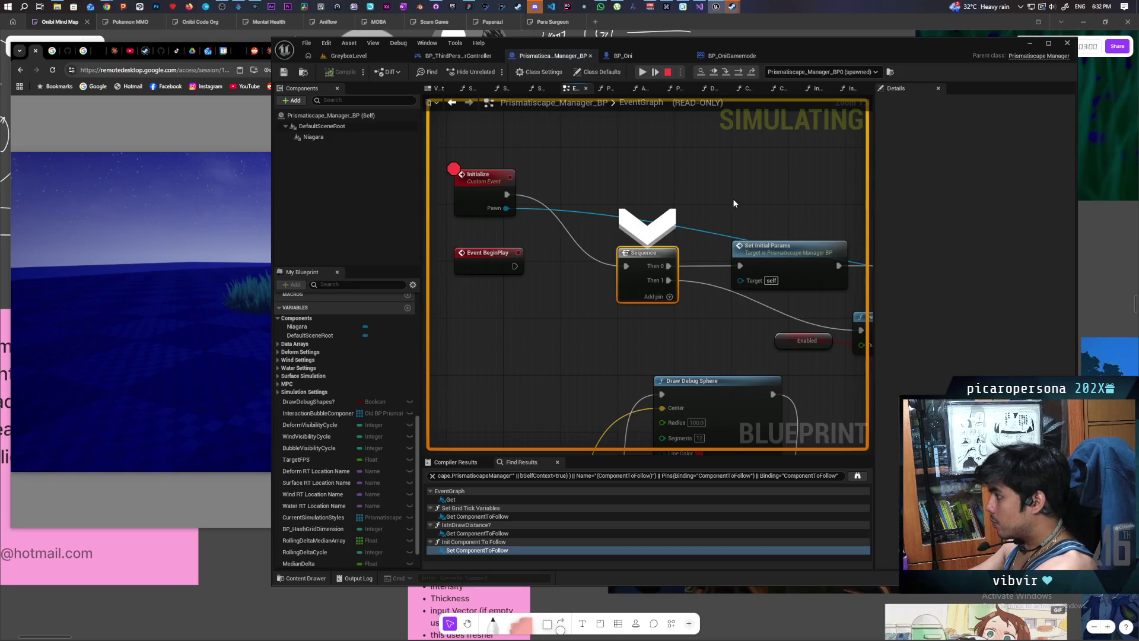
pyautogui.press('F10')
pyautogui.press('F11')
pyautogui.press('F11')
pyautogui.press('F11')
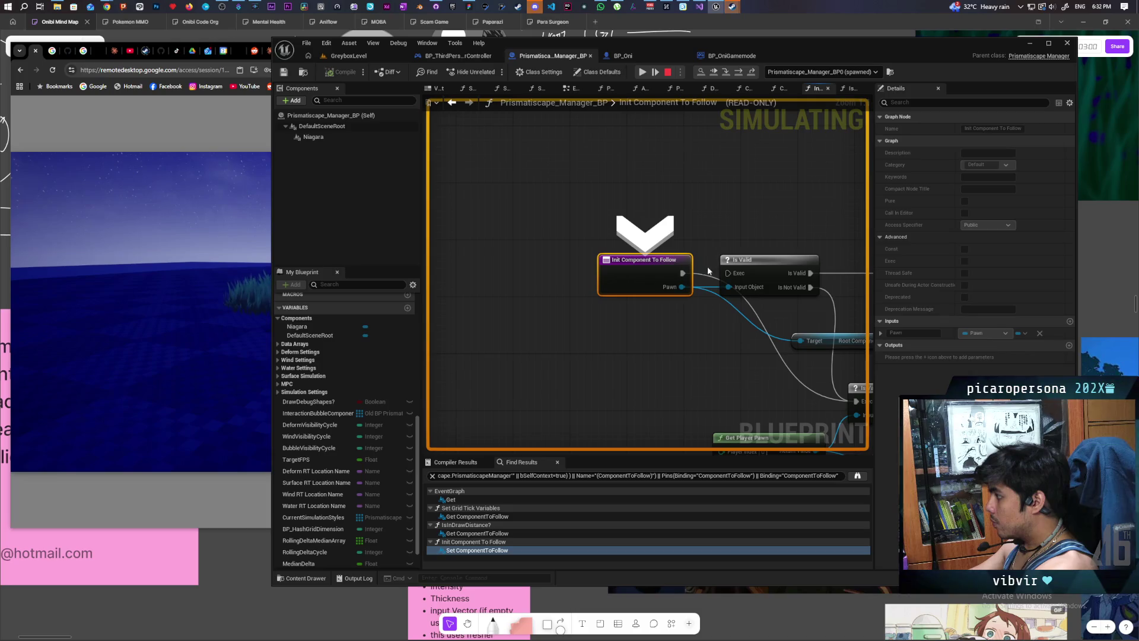
# Step: Look over the paused function's nodes, then stop the simulation
pyautogui.moveTo(732, 380)
pyautogui.mouseDown()
pyautogui.moveTo(590, 298)
pyautogui.moveTo(529, 297)
pyautogui.moveTo(560, 305)
pyautogui.mouseUp()
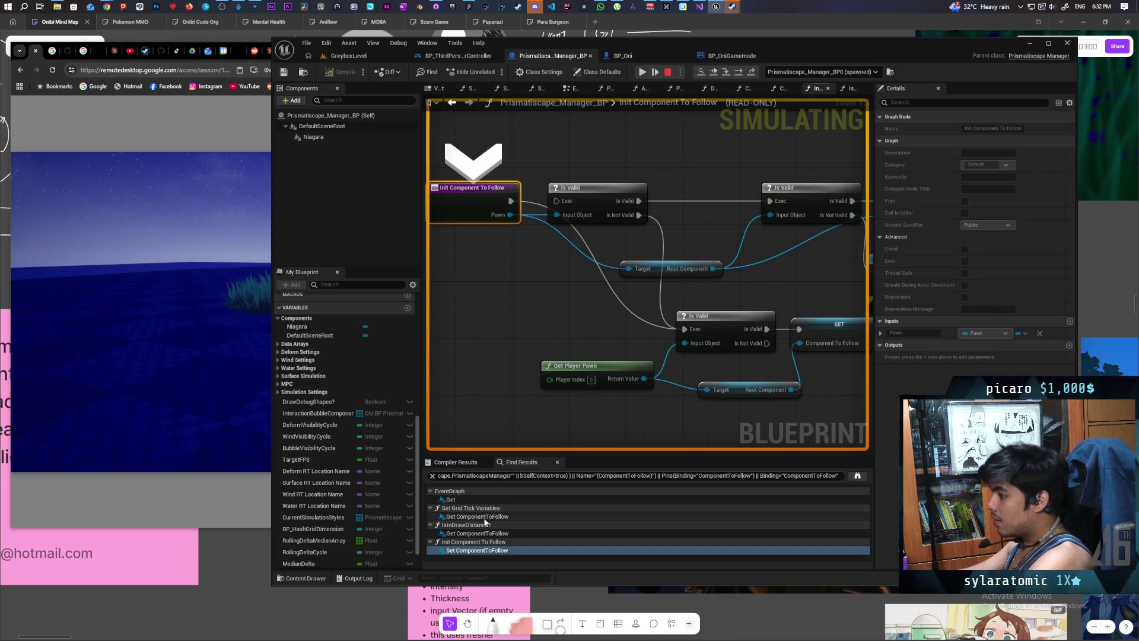
pyautogui.click(668, 73)
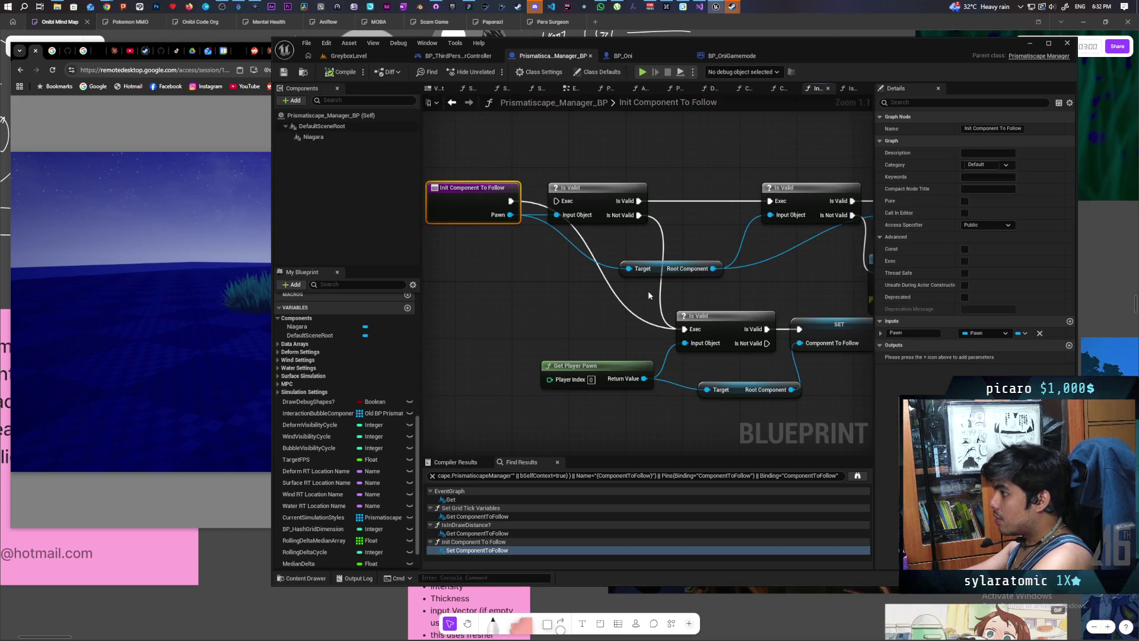
pyautogui.click(453, 553)
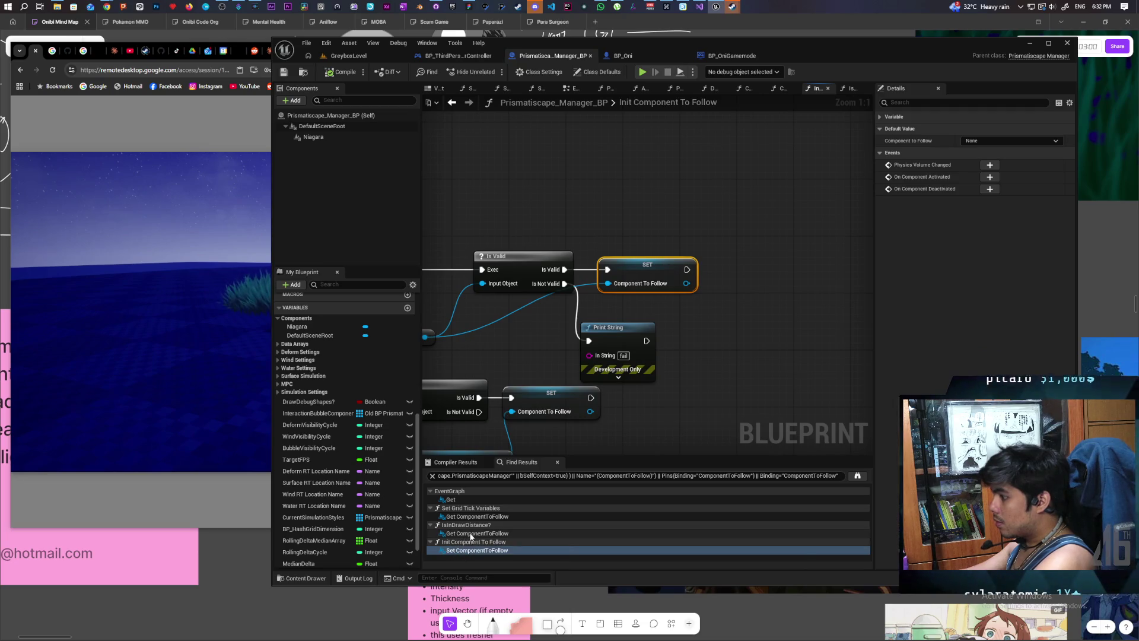
pyautogui.click(472, 534)
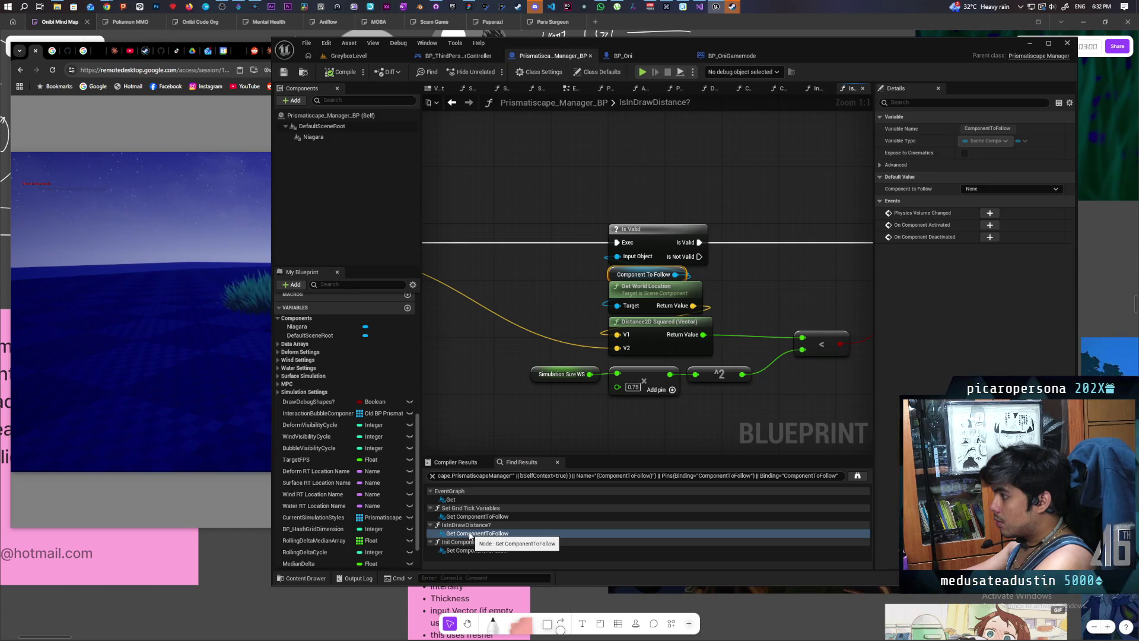
pyautogui.click(469, 516)
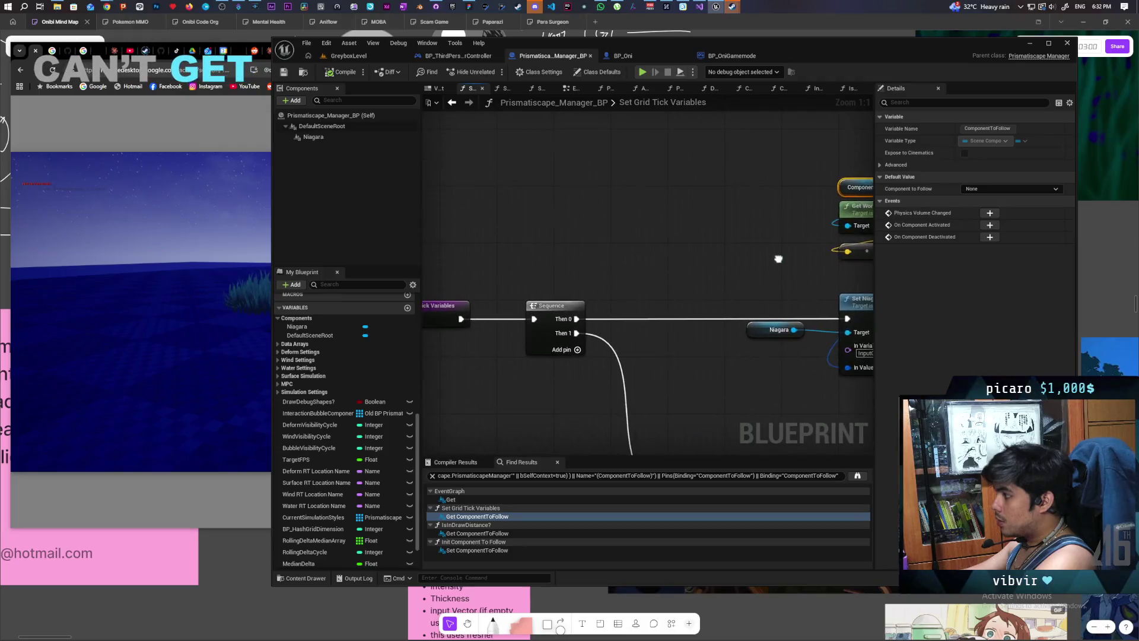
pyautogui.rightClick(724, 257)
pyautogui.click(523, 291)
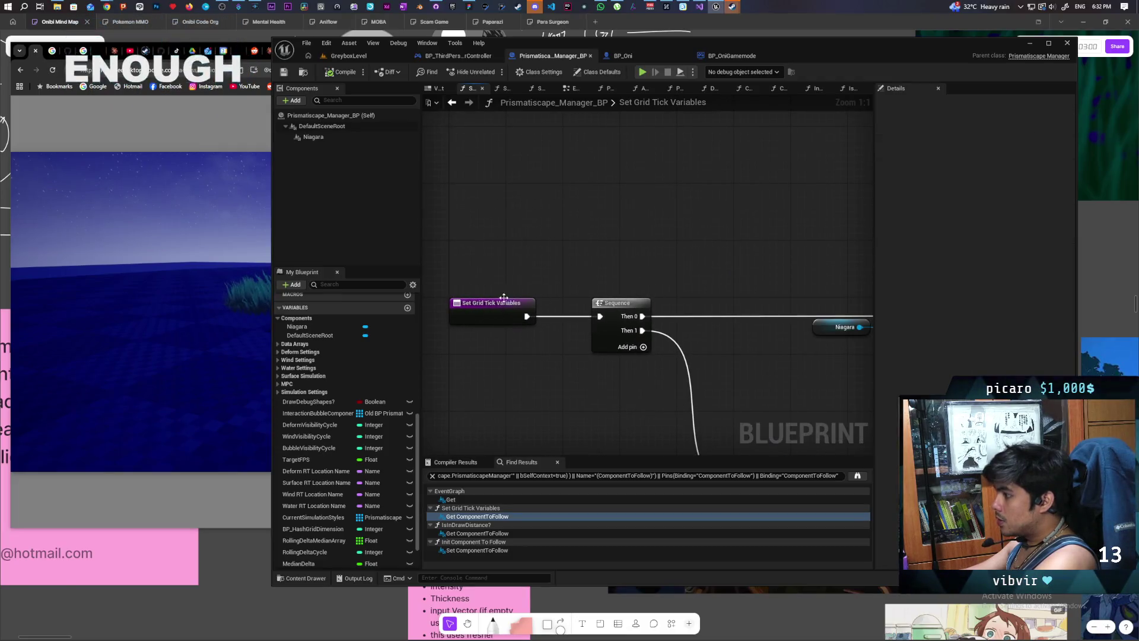
pyautogui.click(493, 304)
pyautogui.scroll(-2, 547, 247)
pyautogui.moveTo(660, 231); pyautogui.dragTo(617, 227)
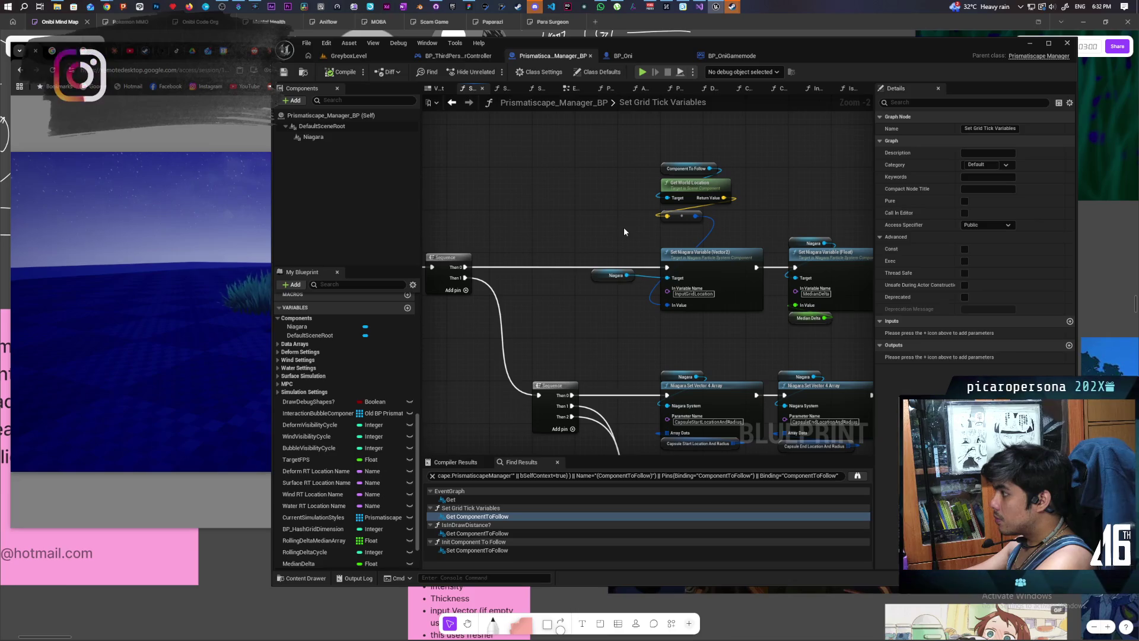
pyautogui.moveTo(625, 230)
pyautogui.mouseDown()
pyautogui.moveTo(473, 191)
pyautogui.moveTo(473, 172)
pyautogui.moveTo(548, 131)
pyautogui.moveTo(538, 143)
pyautogui.moveTo(631, 158)
pyautogui.moveTo(678, 143)
pyautogui.moveTo(573, 79)
pyautogui.mouseUp()
pyautogui.moveTo(486, 99)
pyautogui.mouseDown()
pyautogui.moveTo(581, 137)
pyautogui.moveTo(557, 147)
pyautogui.mouseUp()
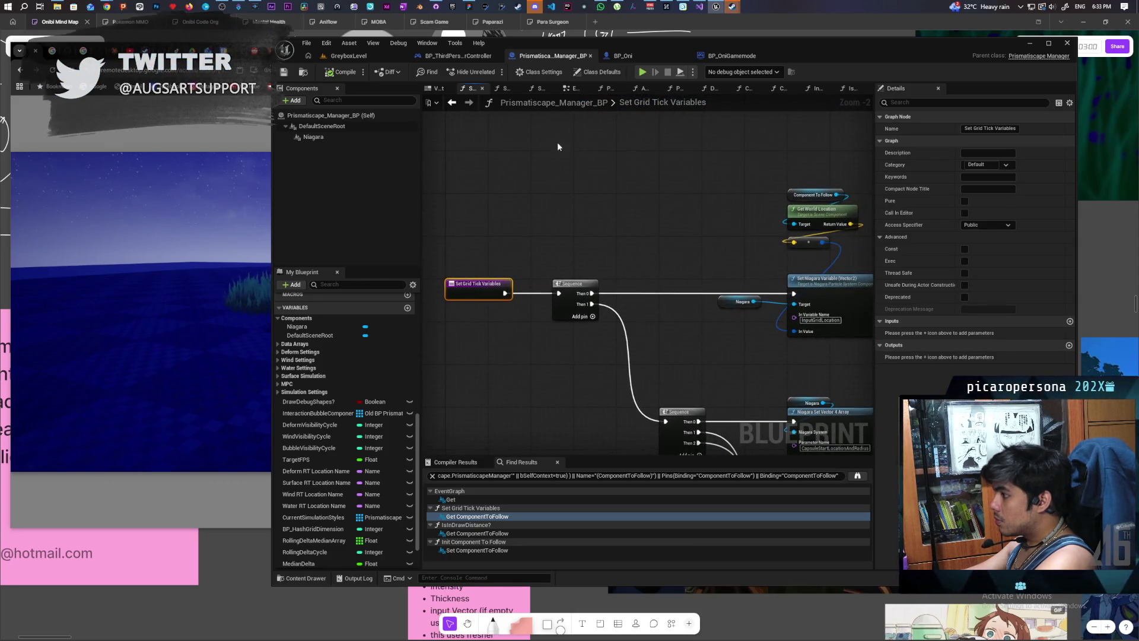
pyautogui.click(453, 104)
pyautogui.click(454, 105)
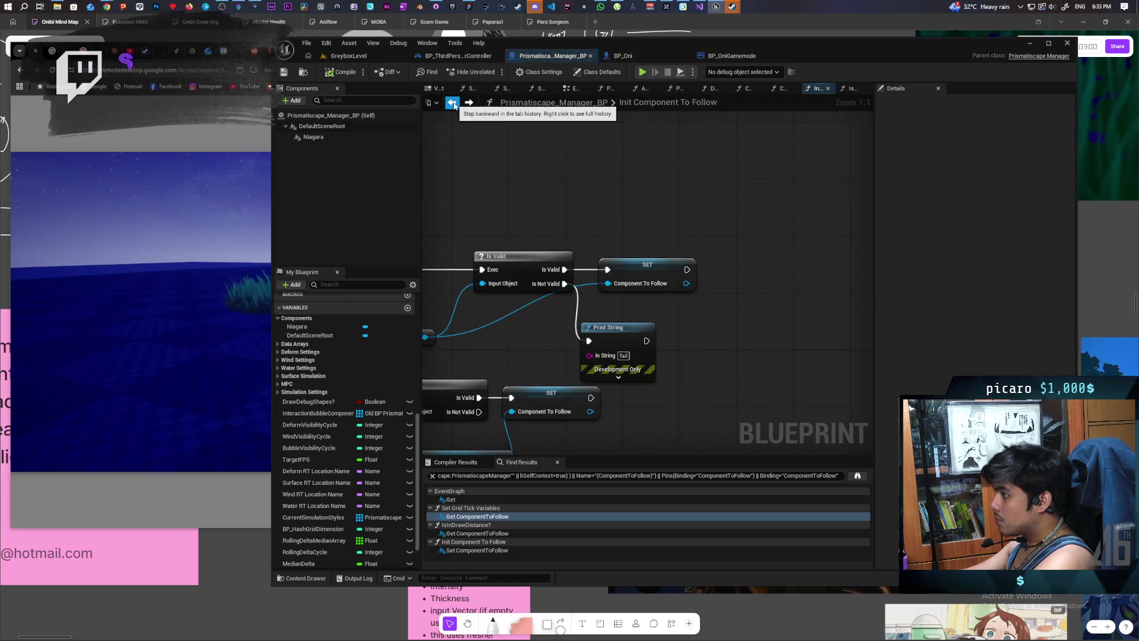
pyautogui.click(454, 105)
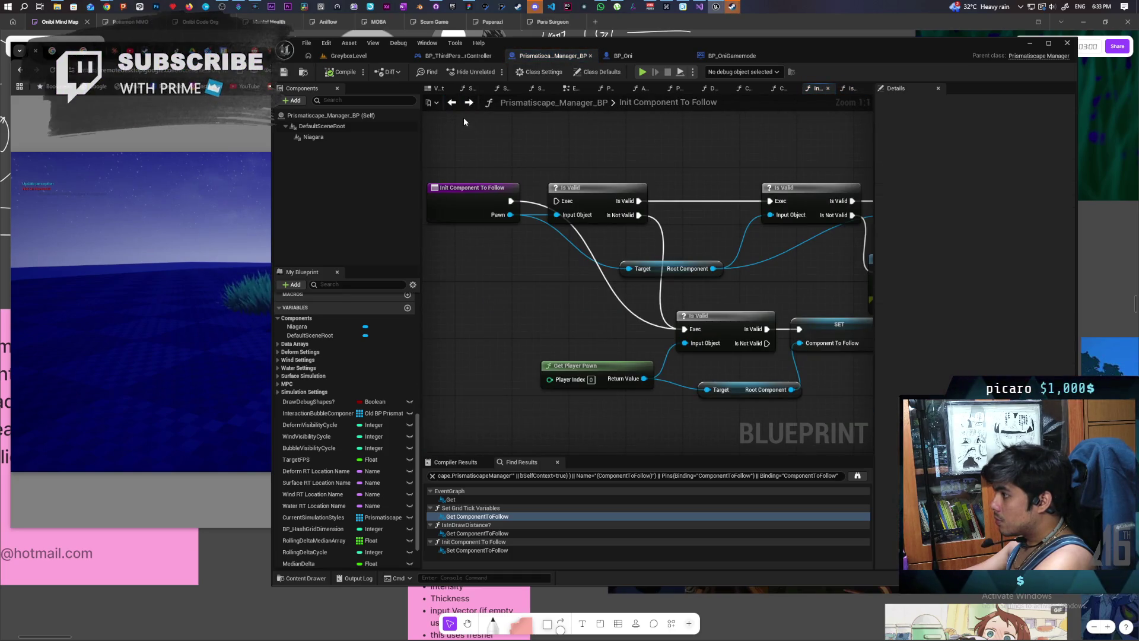
pyautogui.click(453, 104)
# Step: Inspect the Set Grid Tick Variables, Delay and Set Actor Tick Enabled nodes in the EventGraph
pyautogui.moveTo(680, 300); pyautogui.dragTo(811, 297)
pyautogui.moveTo(729, 193)
pyautogui.mouseDown()
pyautogui.moveTo(730, 173)
pyautogui.moveTo(771, 326)
pyautogui.moveTo(594, 340)
pyautogui.moveTo(839, 324)
pyautogui.moveTo(661, 310)
pyautogui.mouseUp()
pyautogui.click(715, 270)
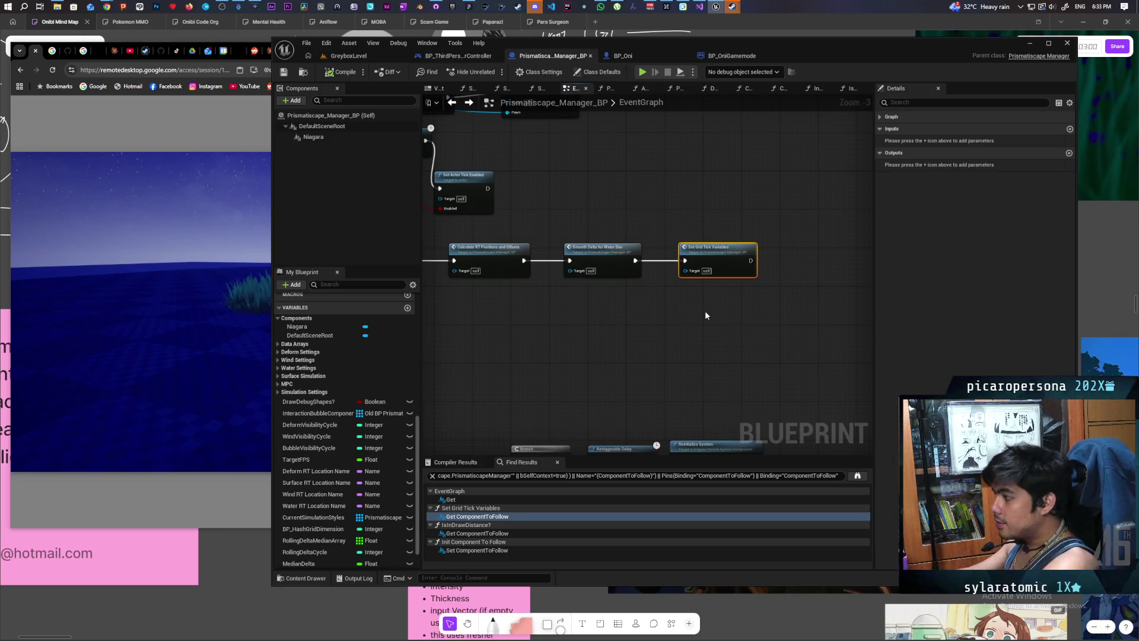
pyautogui.moveTo(705, 311); pyautogui.dragTo(658, 361)
pyautogui.moveTo(651, 277)
pyautogui.mouseDown()
pyautogui.moveTo(701, 340)
pyautogui.moveTo(668, 335)
pyautogui.moveTo(719, 351)
pyautogui.mouseUp()
pyautogui.click(680, 272)
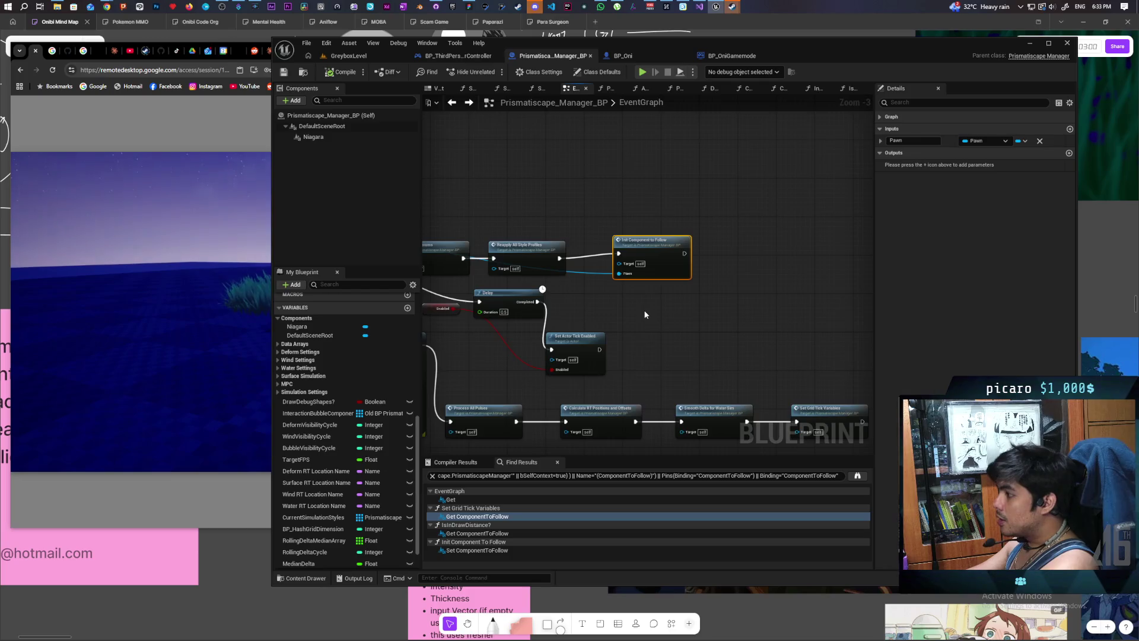
# Step: Trace the chain from Initialize past Reapply All Style Profiles toward Init Component to Follow
pyautogui.scroll(-2, 645, 315)
pyautogui.moveTo(646, 314)
pyautogui.mouseDown()
pyautogui.moveTo(776, 255)
pyautogui.moveTo(738, 257)
pyautogui.mouseUp()
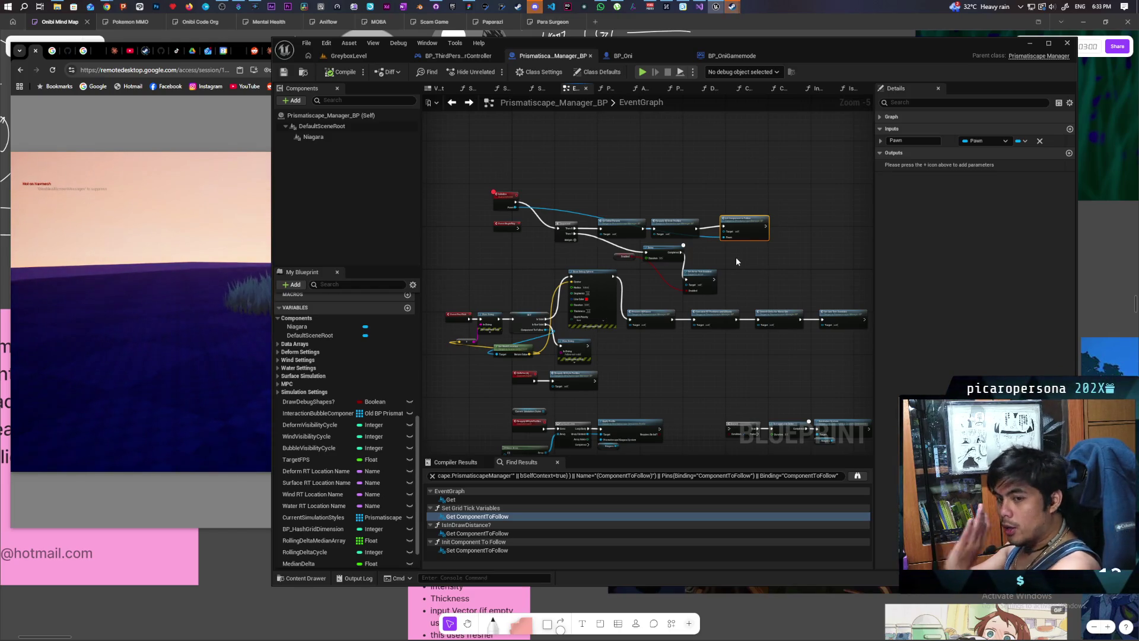
pyautogui.scroll(4, 502, 263)
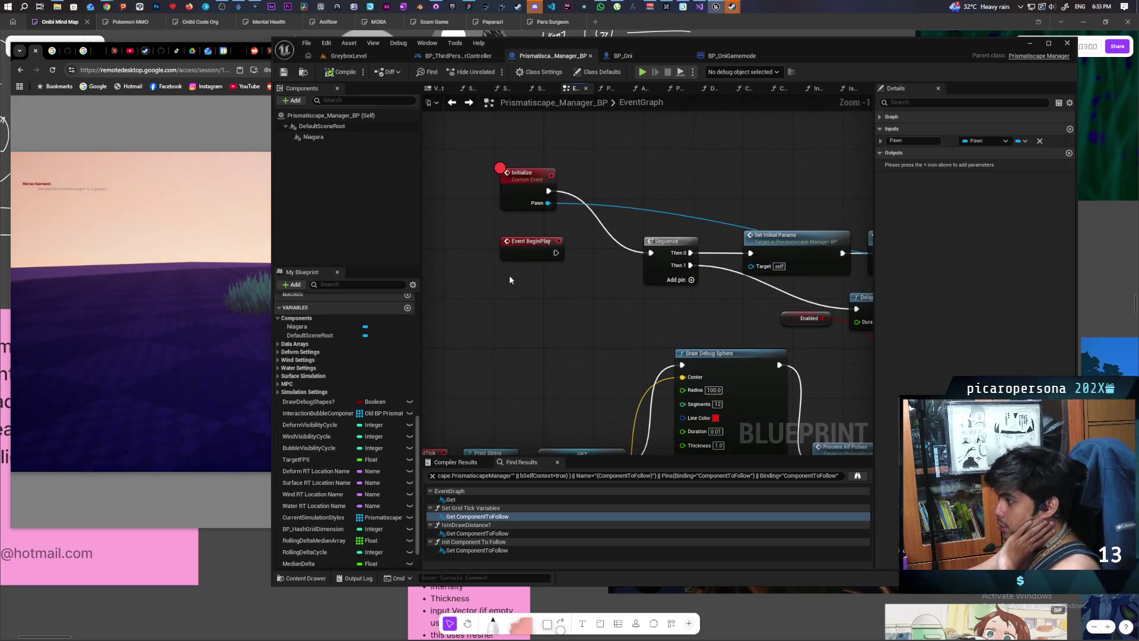
pyautogui.moveTo(527, 187); pyautogui.dragTo(590, 276)
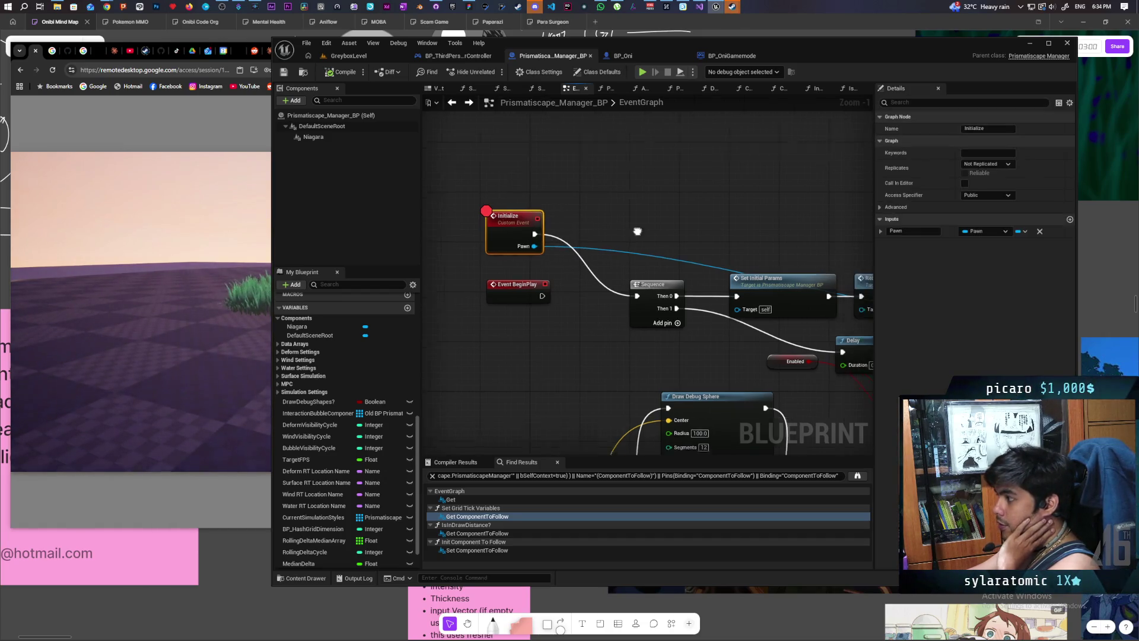
pyautogui.moveTo(638, 231); pyautogui.dragTo(455, 198)
pyautogui.moveTo(596, 198)
pyautogui.mouseDown()
pyautogui.moveTo(643, 190)
pyautogui.moveTo(633, 189)
pyautogui.mouseUp()
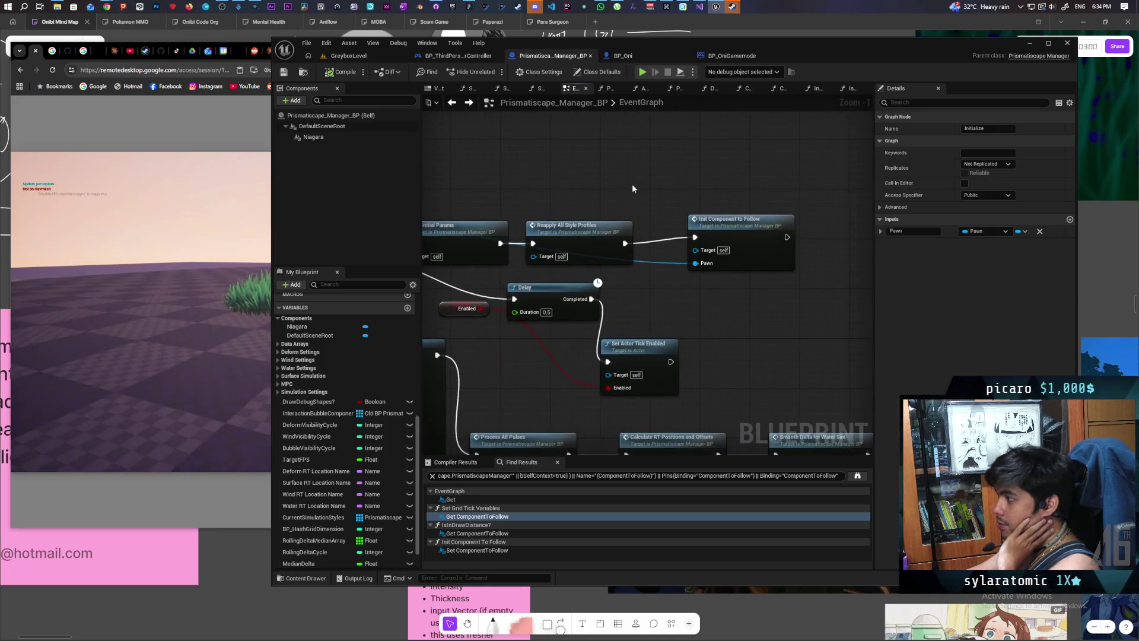
# Step: Wire the lower Is Valid's Is Not Valid pin into Print String inside Init Component to Follow
pyautogui.doubleClick(720, 230)
pyautogui.moveTo(721, 232)
pyautogui.mouseDown()
pyautogui.moveTo(565, 206)
pyautogui.moveTo(670, 229)
pyautogui.mouseUp()
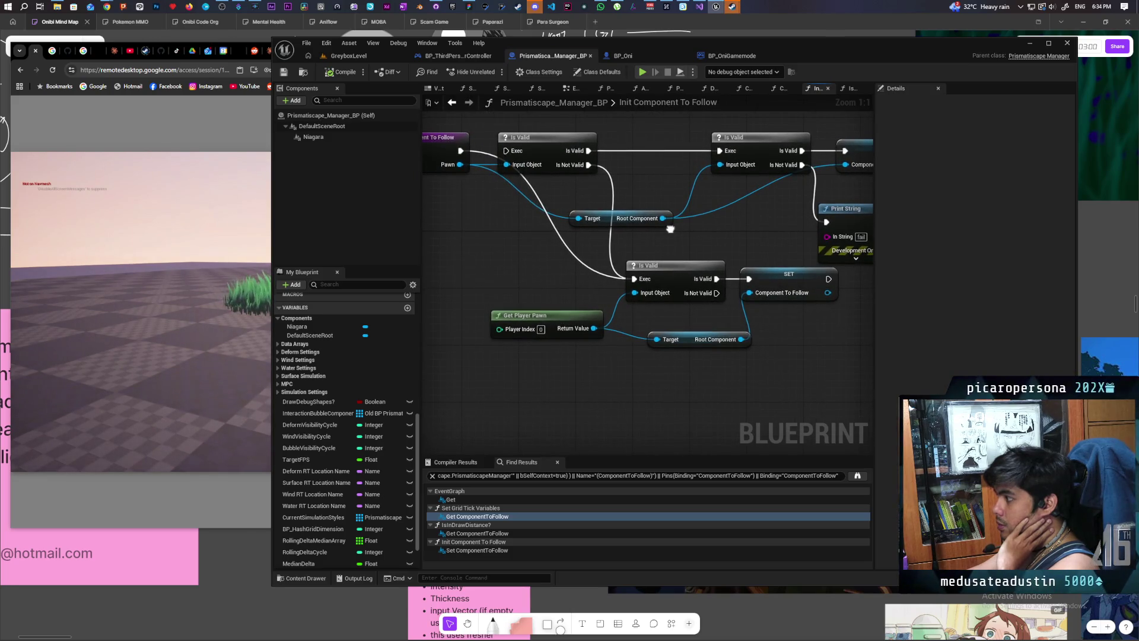
pyautogui.moveTo(815, 339); pyautogui.dragTo(696, 388)
pyautogui.moveTo(597, 340); pyautogui.dragTo(707, 269)
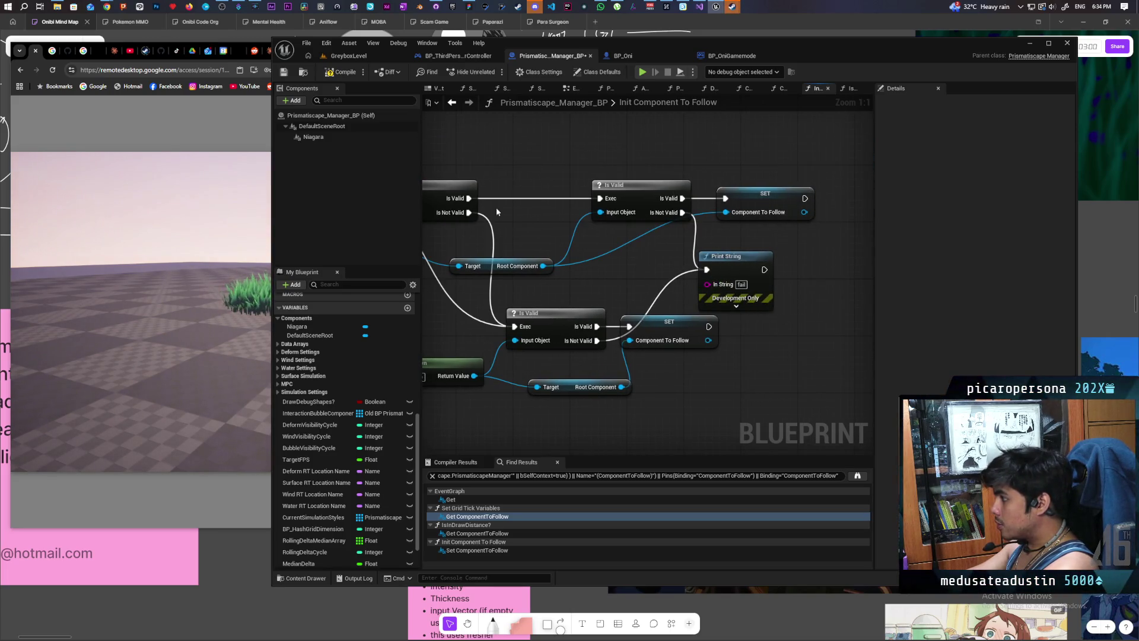
# Step: Compile and save Prismatiscape_Manager_BP, then start a play session in GreyboxLevel
pyautogui.click(287, 73)
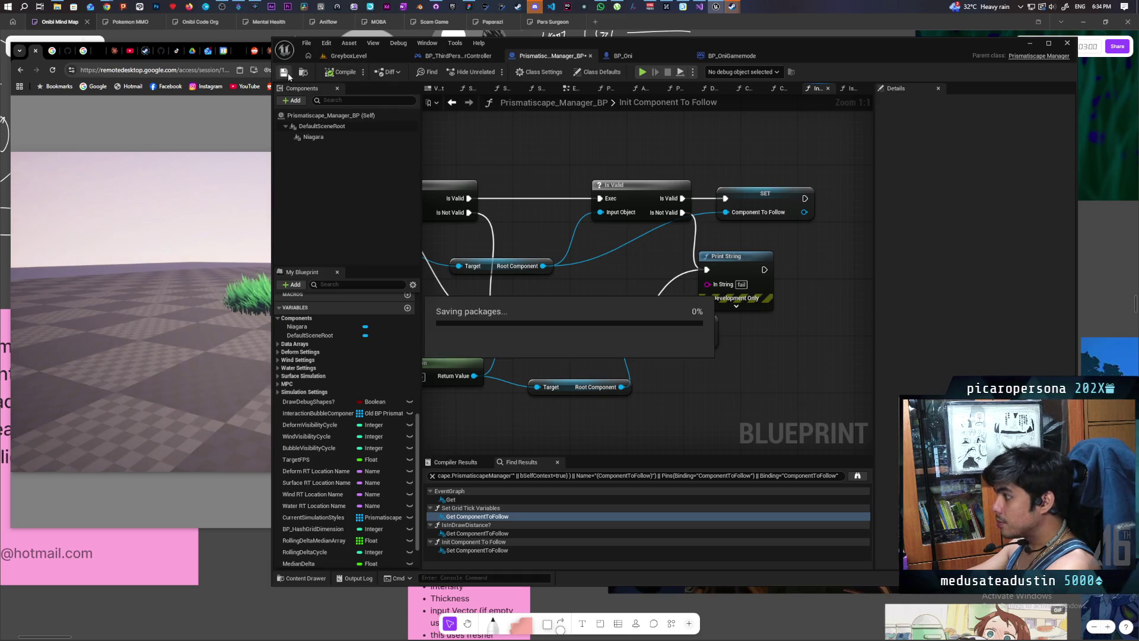
pyautogui.click(451, 102)
pyautogui.click(451, 102)
pyautogui.click(349, 55)
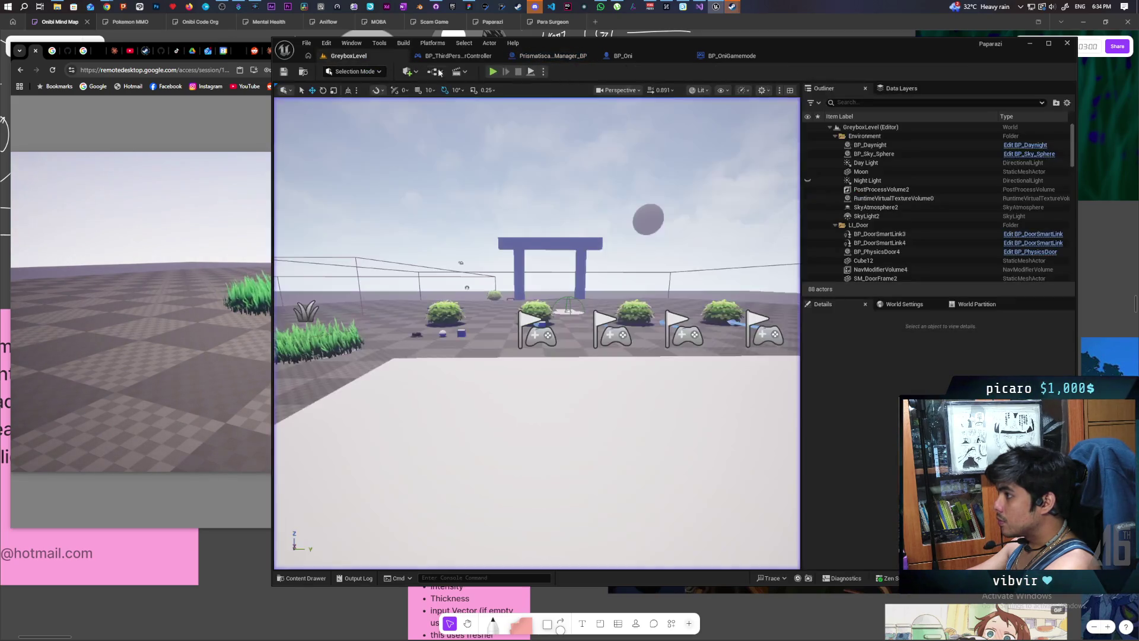
pyautogui.click(493, 71)
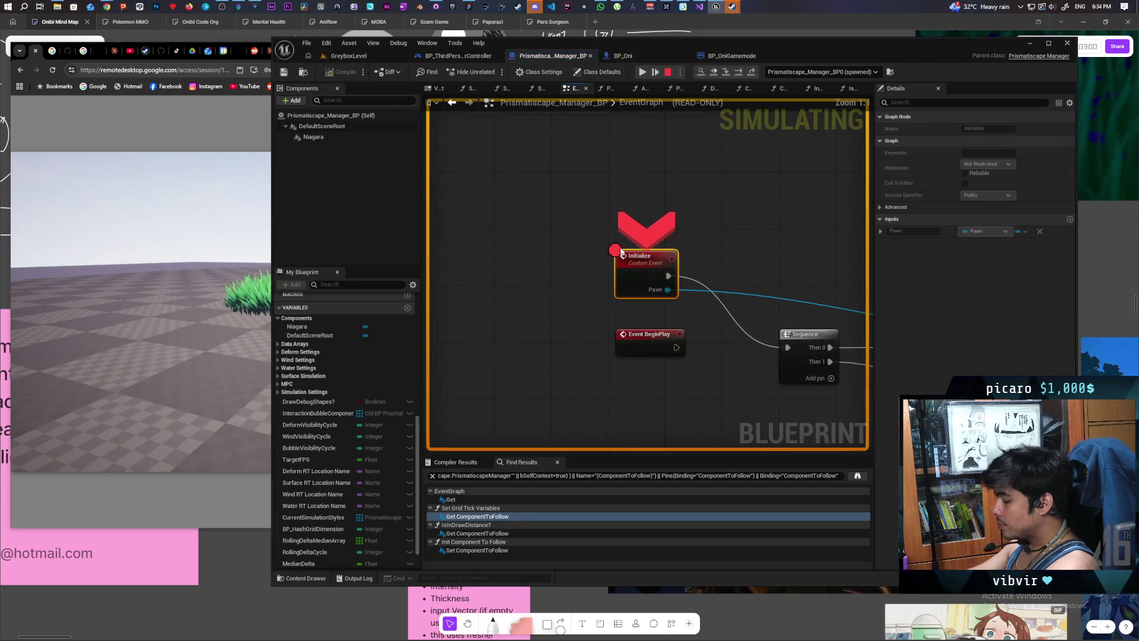
# Step: Step through Set Initial Params into Init Component To Follow, reaching SET Component To Follow
pyautogui.press('F10')
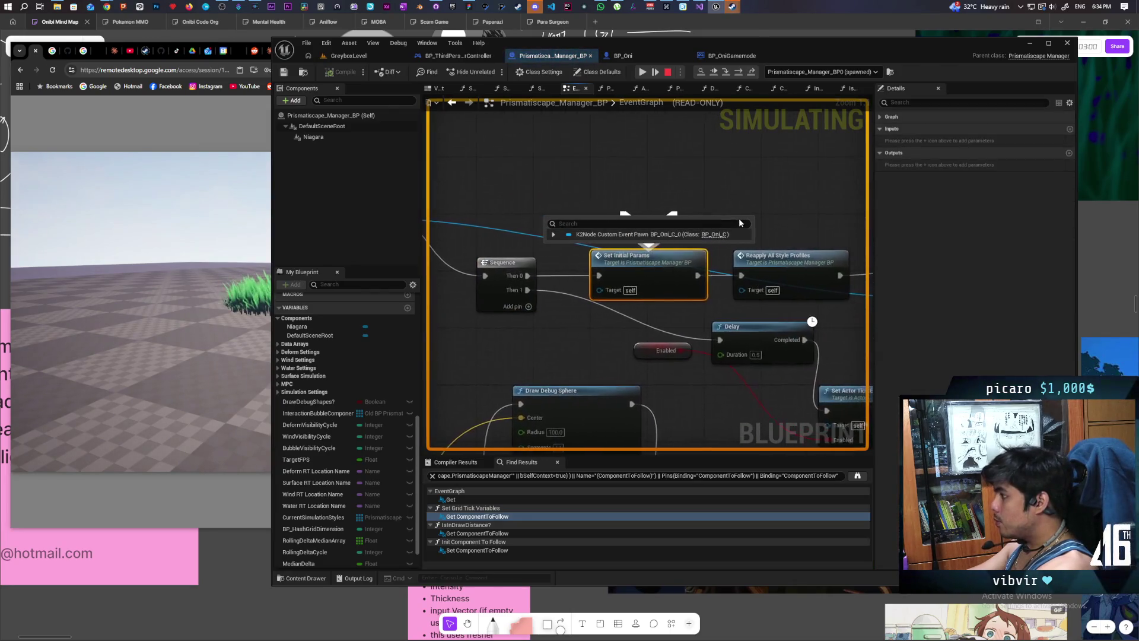
pyautogui.press('F10')
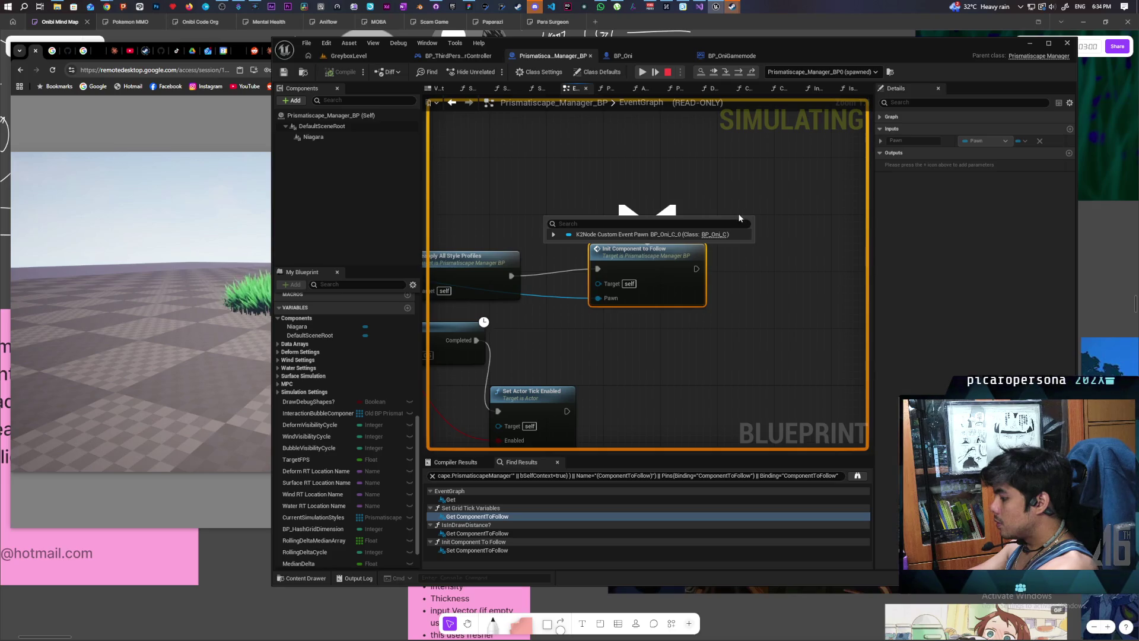
pyautogui.press('F11')
pyautogui.press('F10')
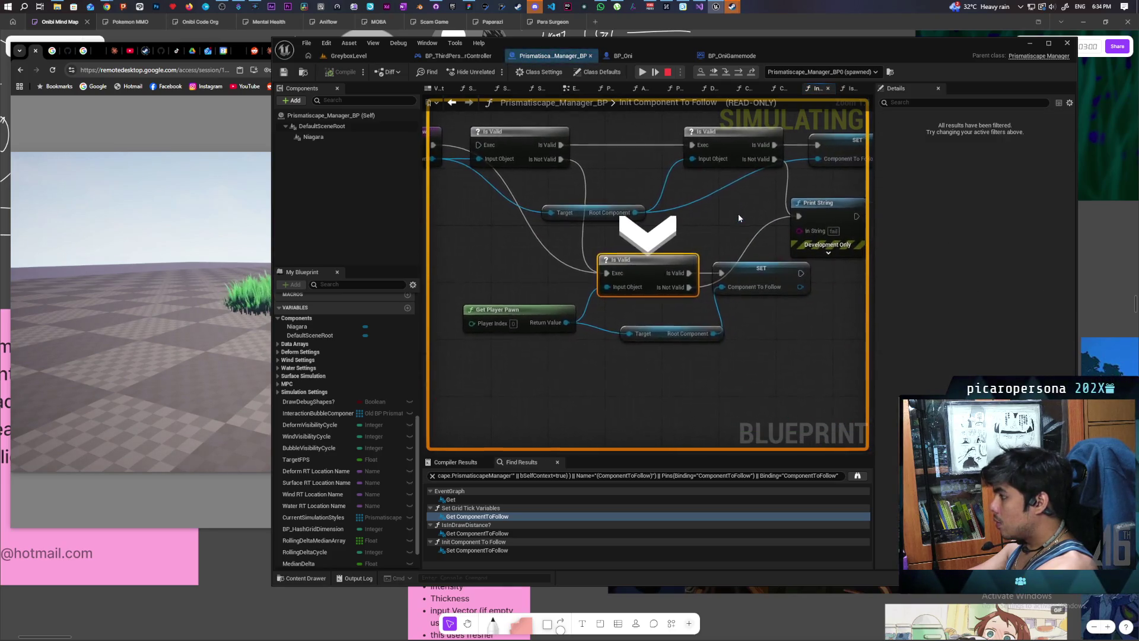
pyautogui.press('F10')
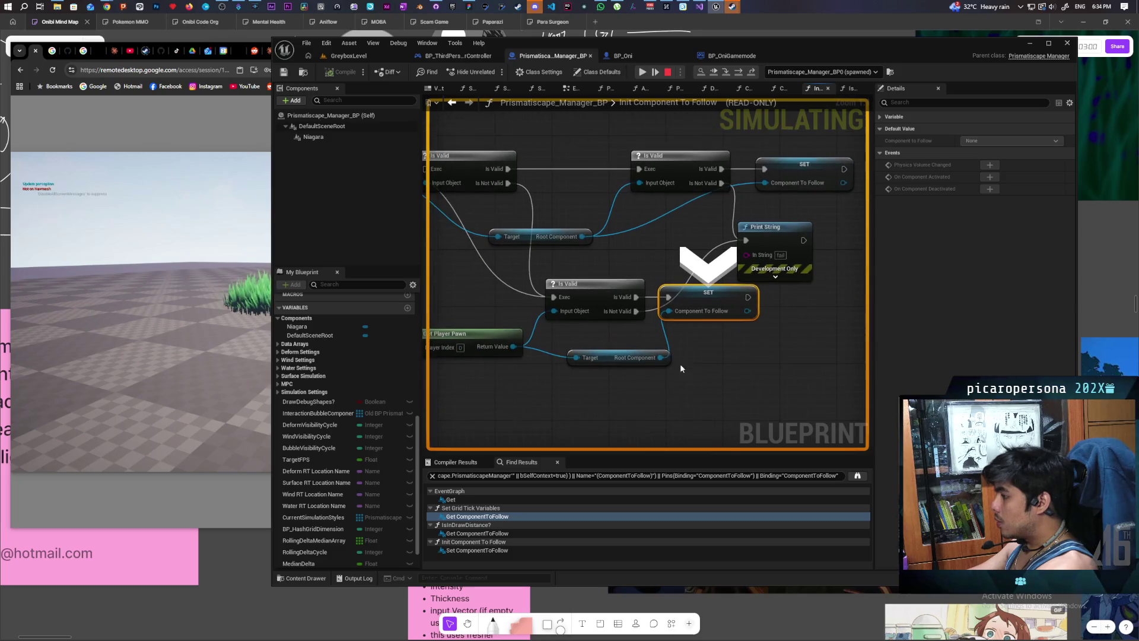
pyautogui.moveTo(669, 312)
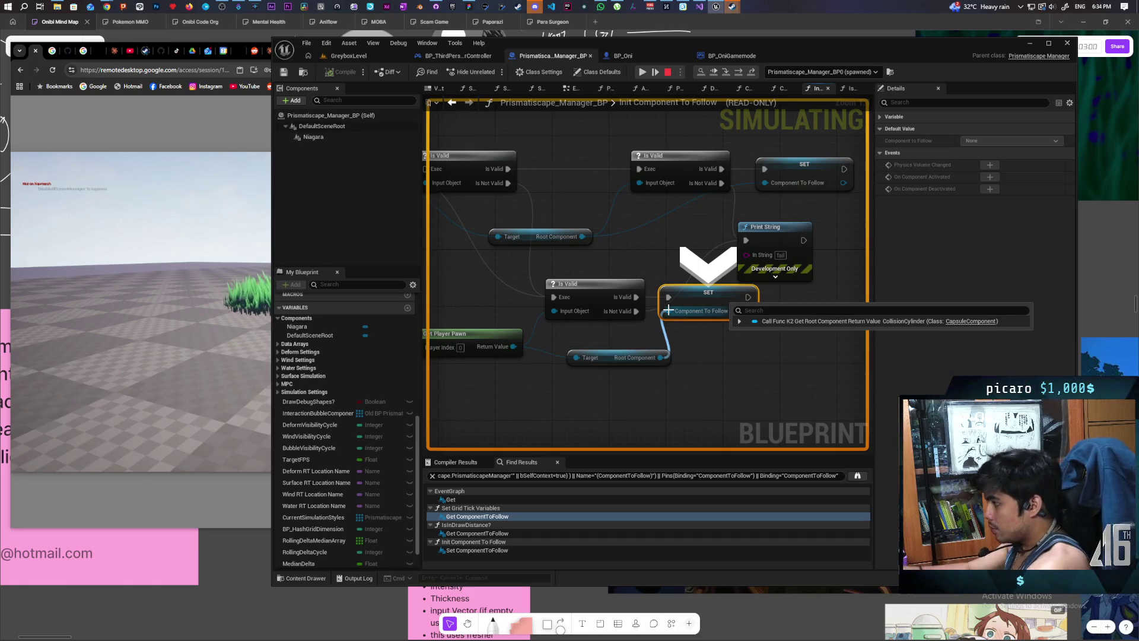
pyautogui.moveTo(527, 385); pyautogui.dragTo(673, 388)
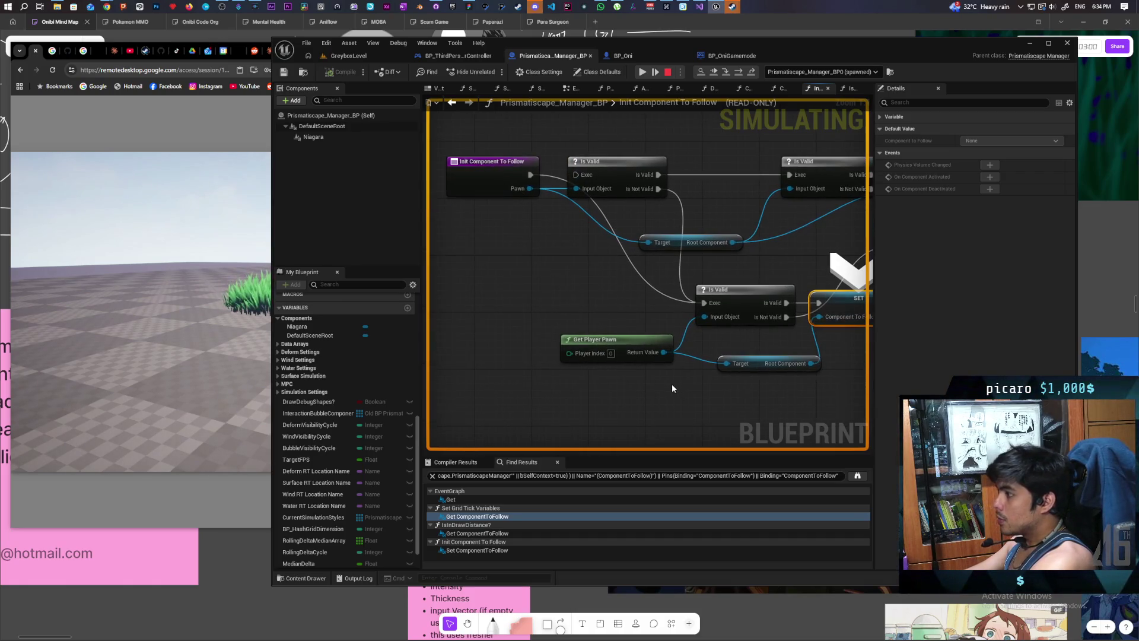
# Step: Stop the play session and navigate back to the EventGraph
pyautogui.click(667, 72)
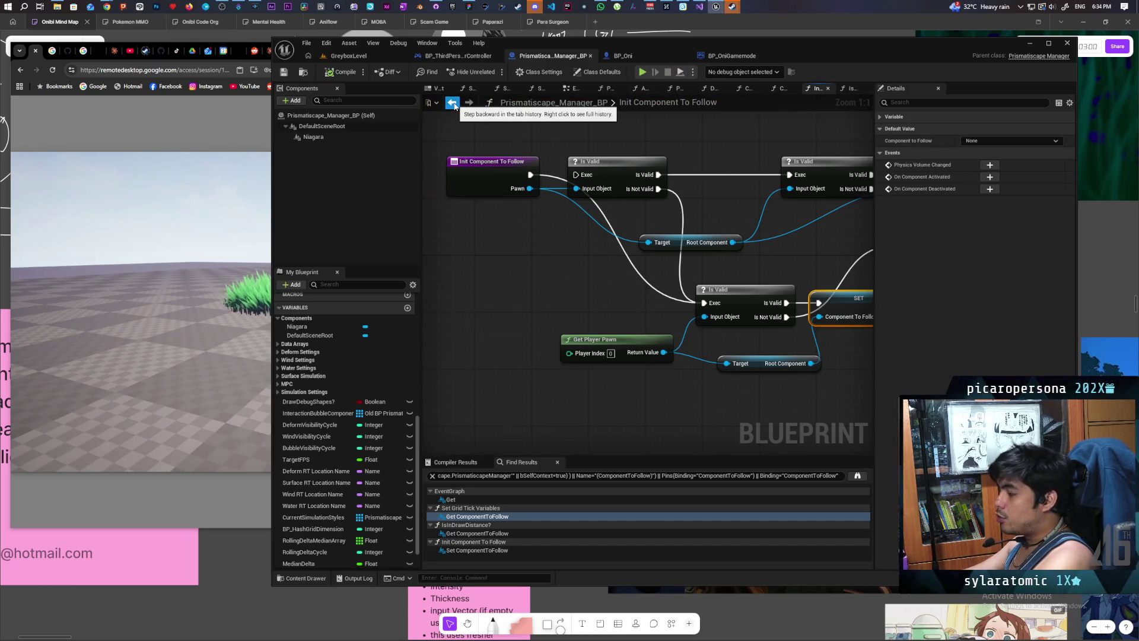
pyautogui.scroll(-3, 724, 318)
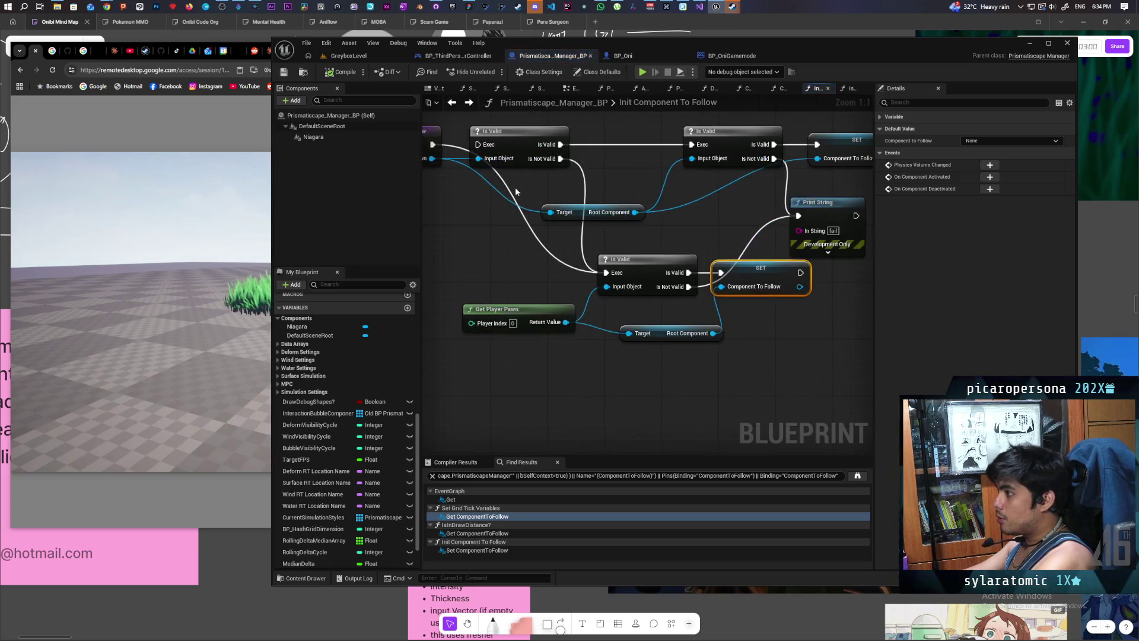
pyautogui.scroll(3, 493, 178)
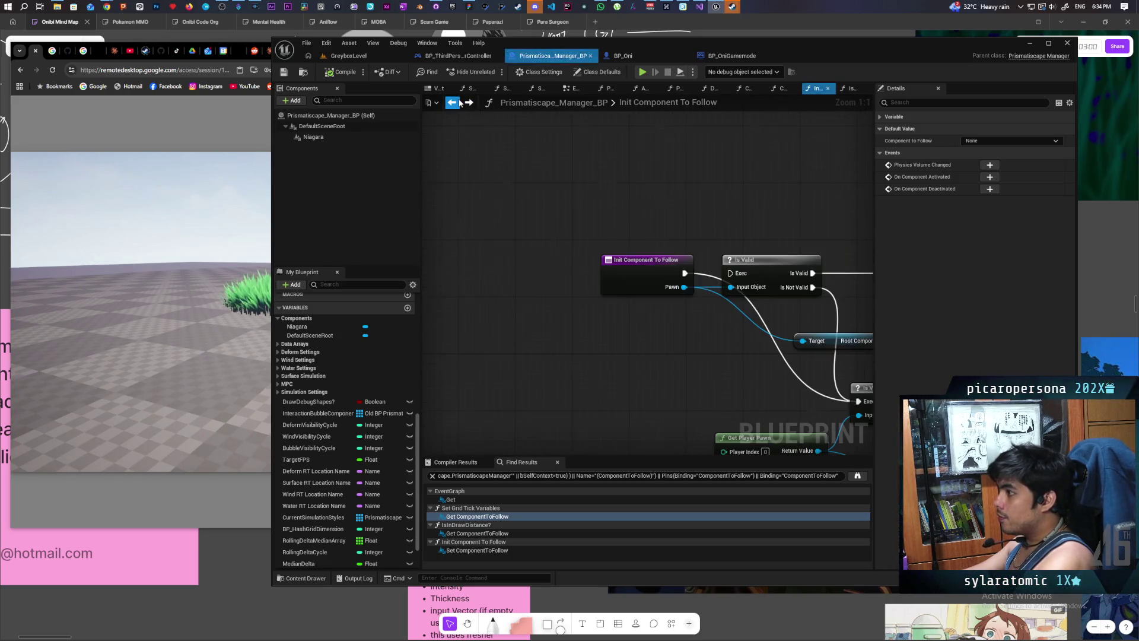
pyautogui.hotkey('alt', 'Left')
pyautogui.scroll(-4, 493, 178)
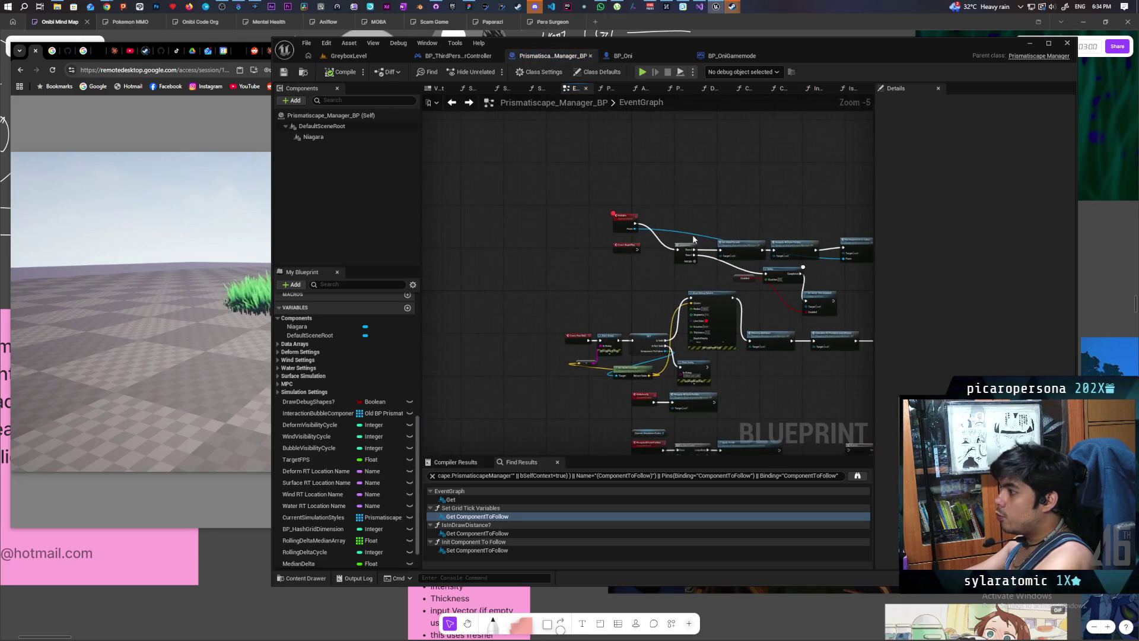
pyautogui.scroll(4, 692, 234)
pyautogui.click(522, 267)
pyautogui.moveTo(580, 262); pyautogui.dragTo(470, 323)
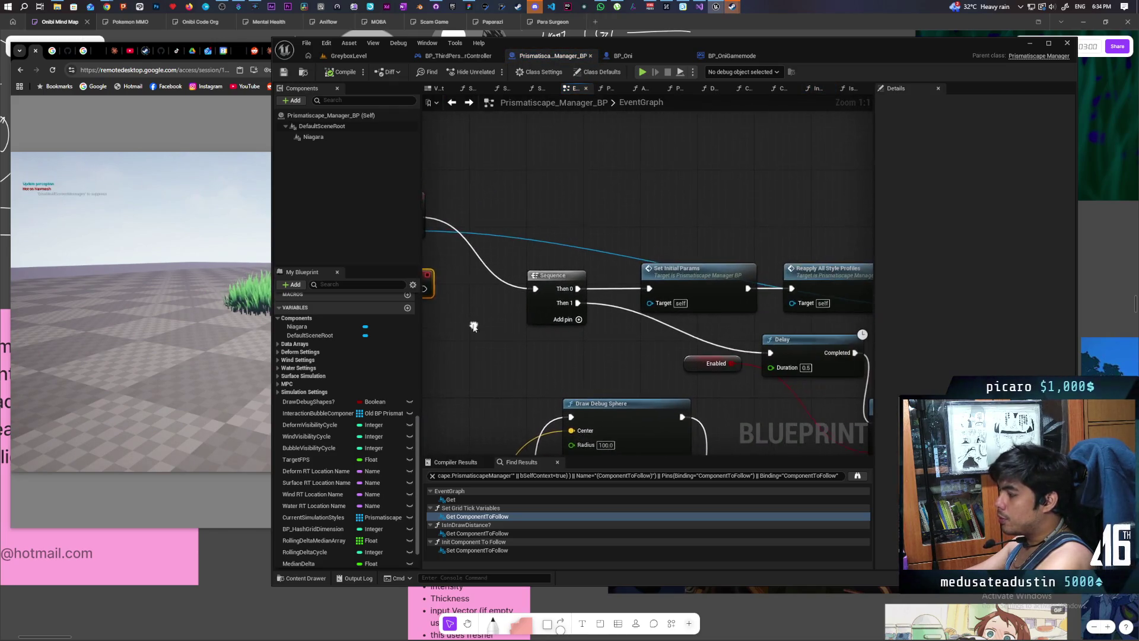
pyautogui.moveTo(549, 322); pyautogui.dragTo(671, 318)
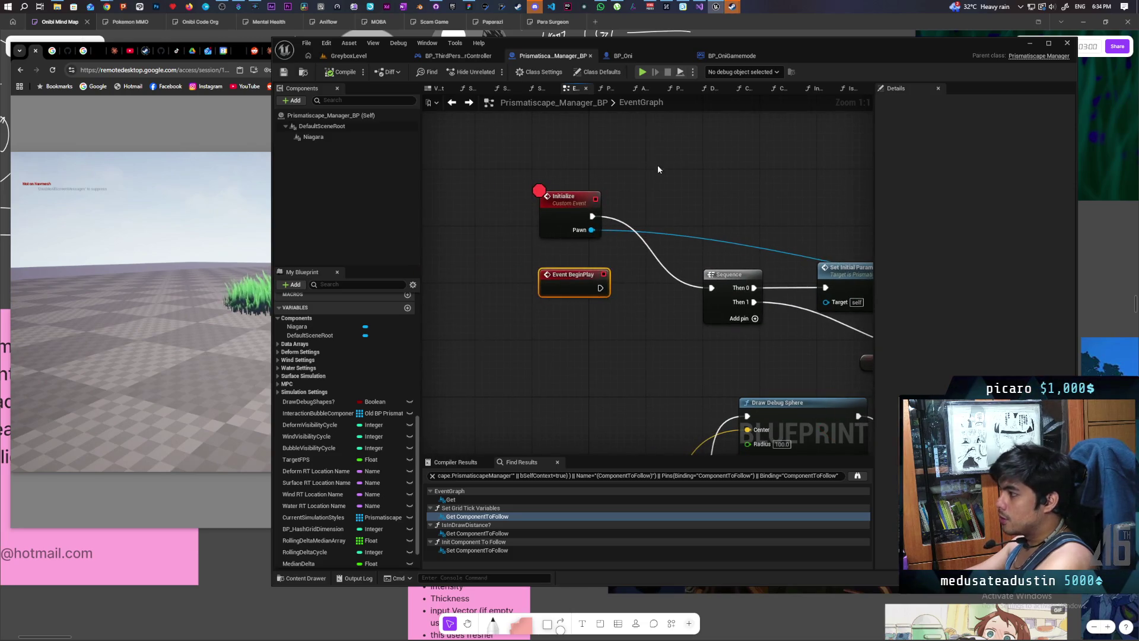
pyautogui.moveTo(658, 165); pyautogui.dragTo(518, 245)
pyautogui.moveTo(566, 171); pyautogui.dragTo(593, 238)
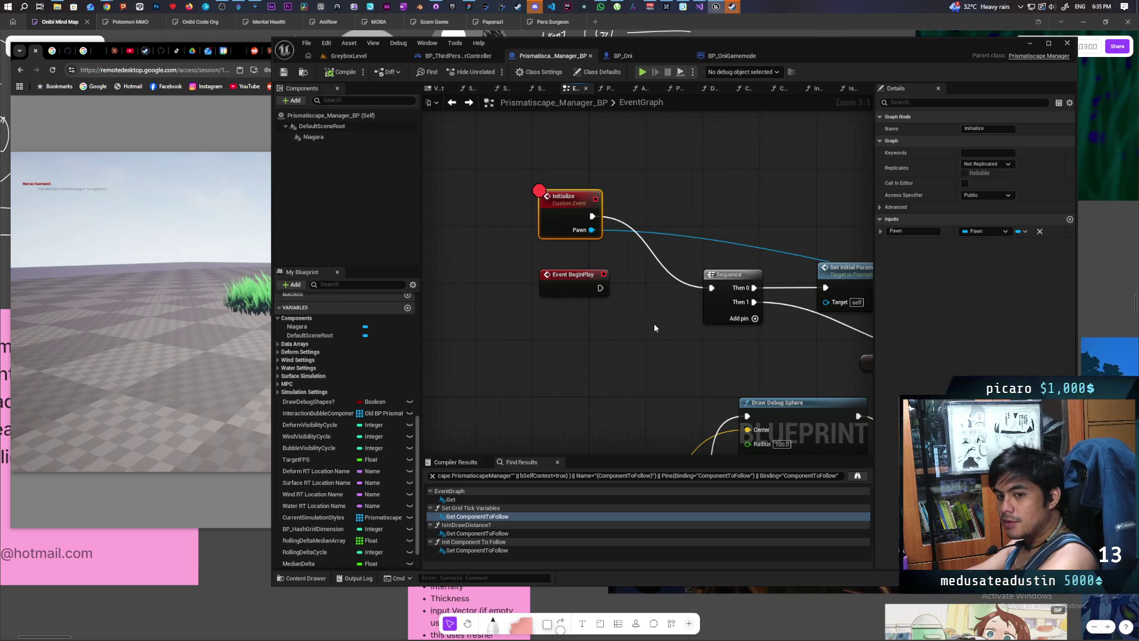
pyautogui.moveTo(653, 323)
pyautogui.mouseDown()
pyautogui.moveTo(534, 332)
pyautogui.moveTo(547, 318)
pyautogui.mouseUp()
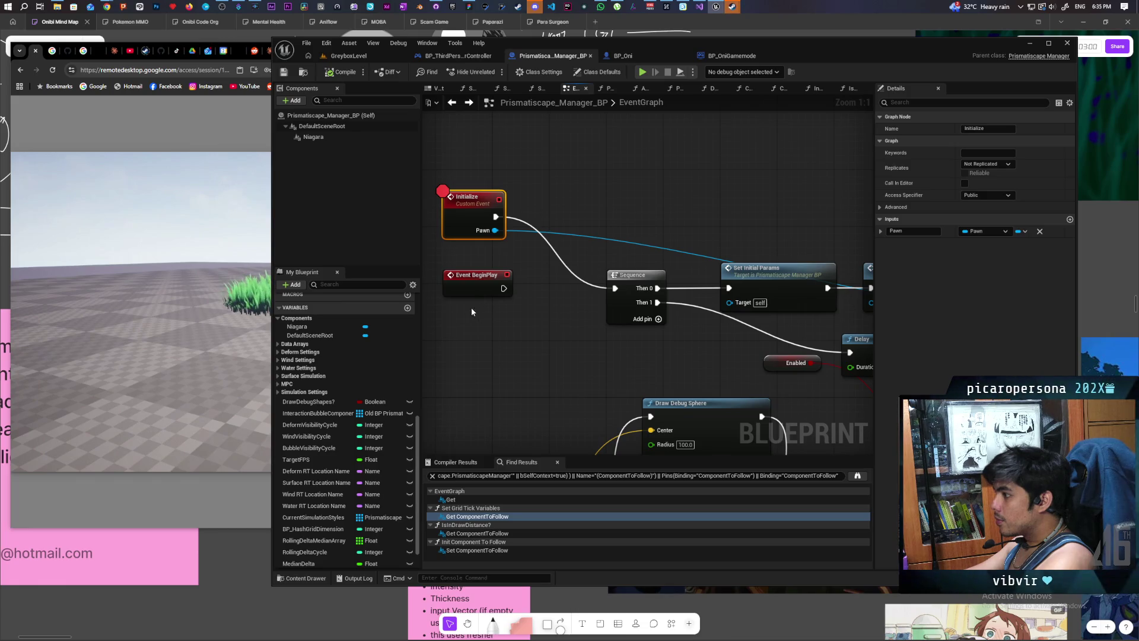
pyautogui.click(465, 169)
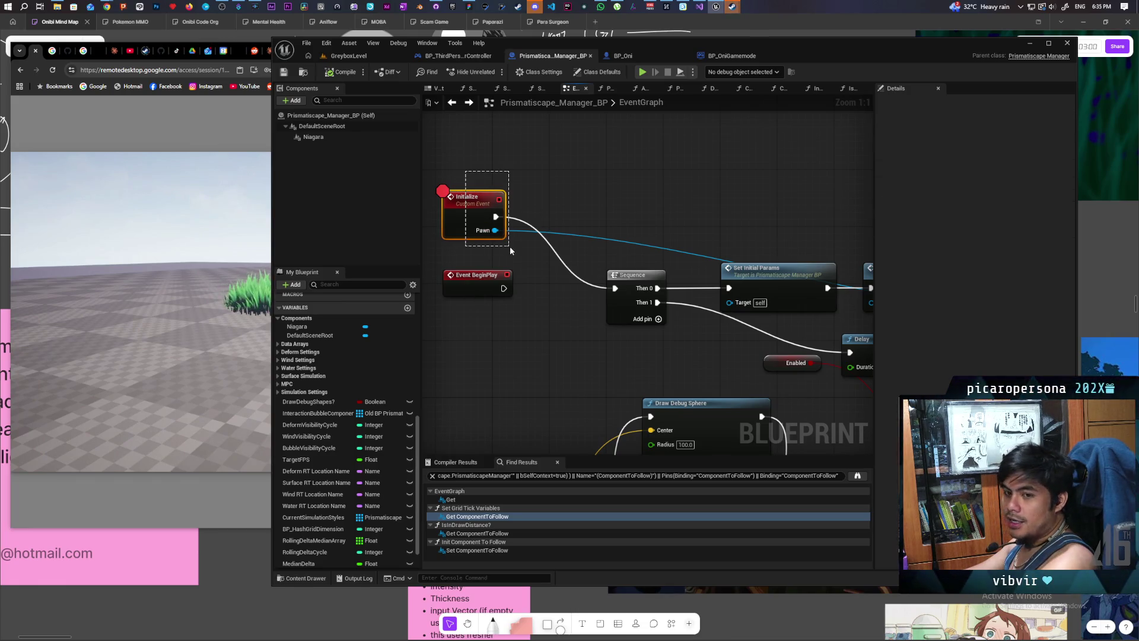
pyautogui.moveTo(511, 247); pyautogui.dragTo(510, 246)
pyautogui.moveTo(451, 322); pyautogui.dragTo(530, 265)
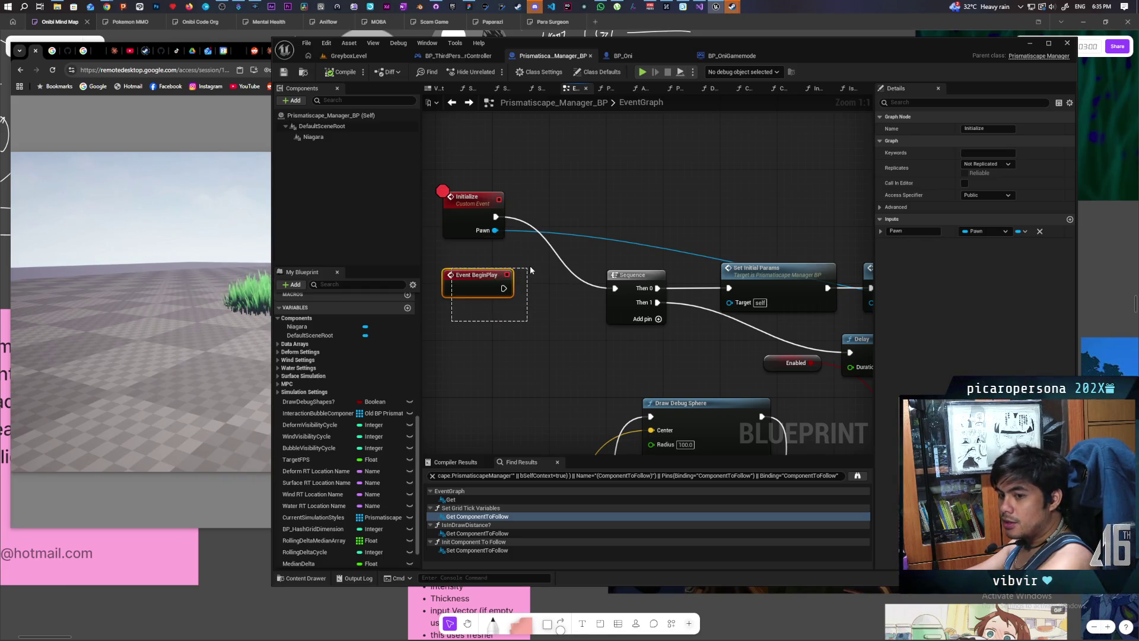
pyautogui.click(513, 182)
pyautogui.moveTo(466, 249); pyautogui.dragTo(464, 248)
pyautogui.click(525, 287)
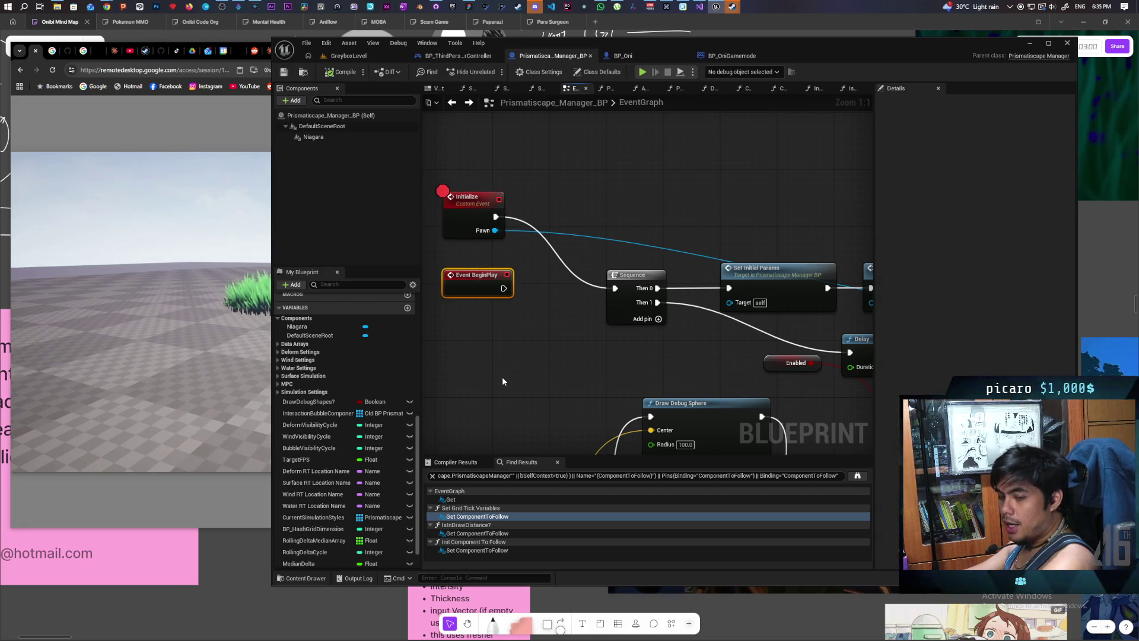
pyautogui.click(524, 307)
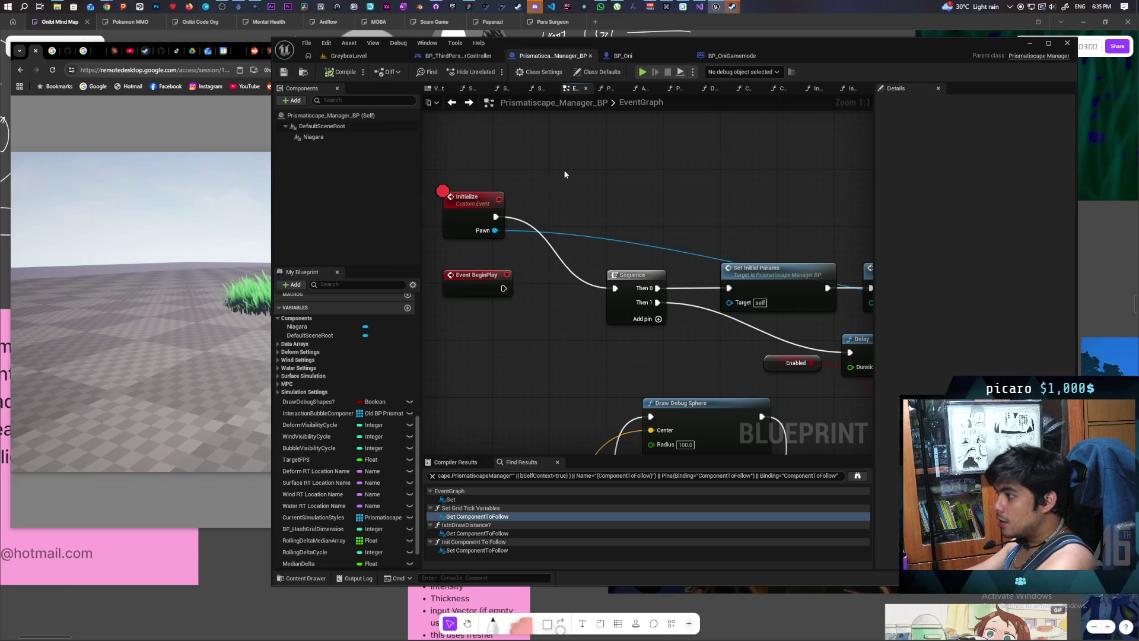
pyautogui.moveTo(565, 175); pyautogui.dragTo(457, 238)
pyautogui.click(511, 331)
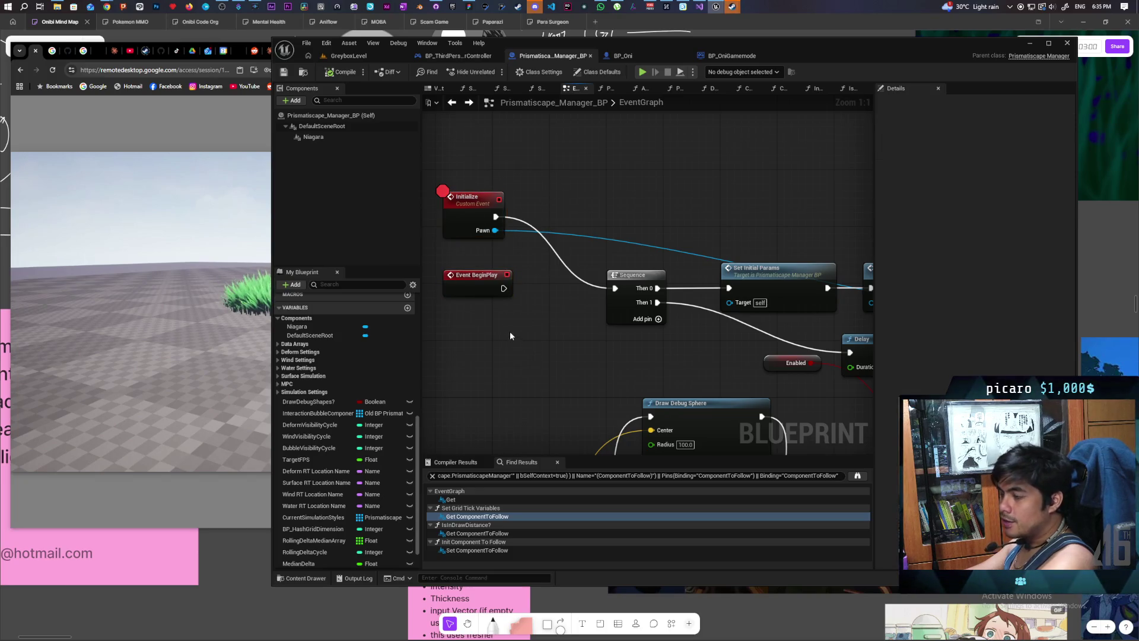
pyautogui.moveTo(453, 318)
pyautogui.mouseDown()
pyautogui.moveTo(534, 261)
pyautogui.moveTo(504, 324)
pyautogui.moveTo(524, 255)
pyautogui.moveTo(525, 269)
pyautogui.mouseUp()
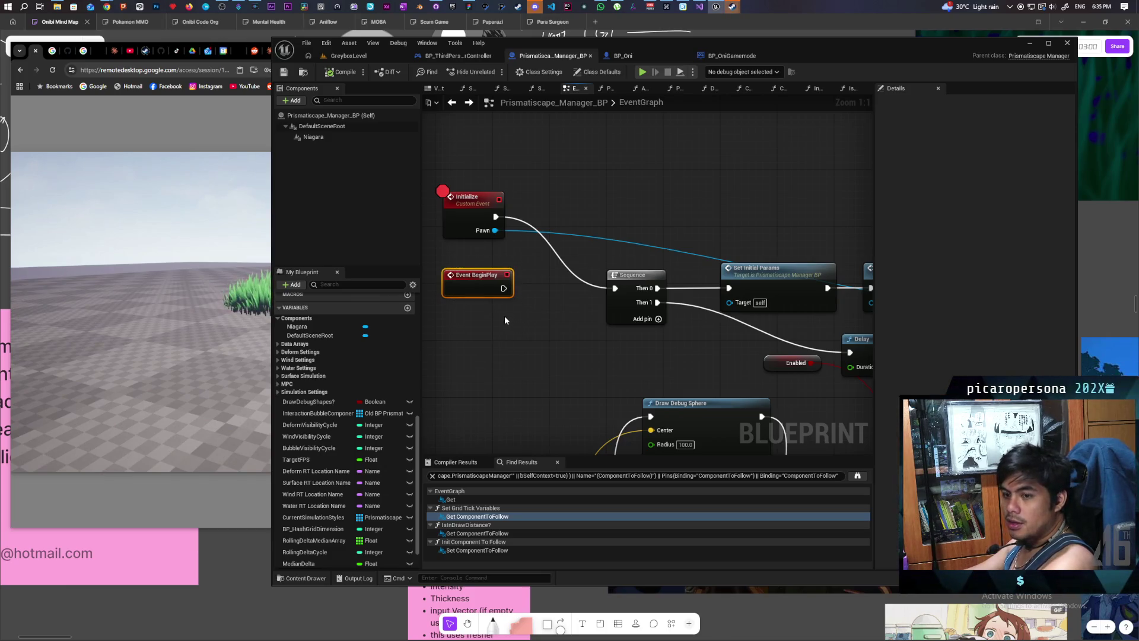
pyautogui.click(493, 202)
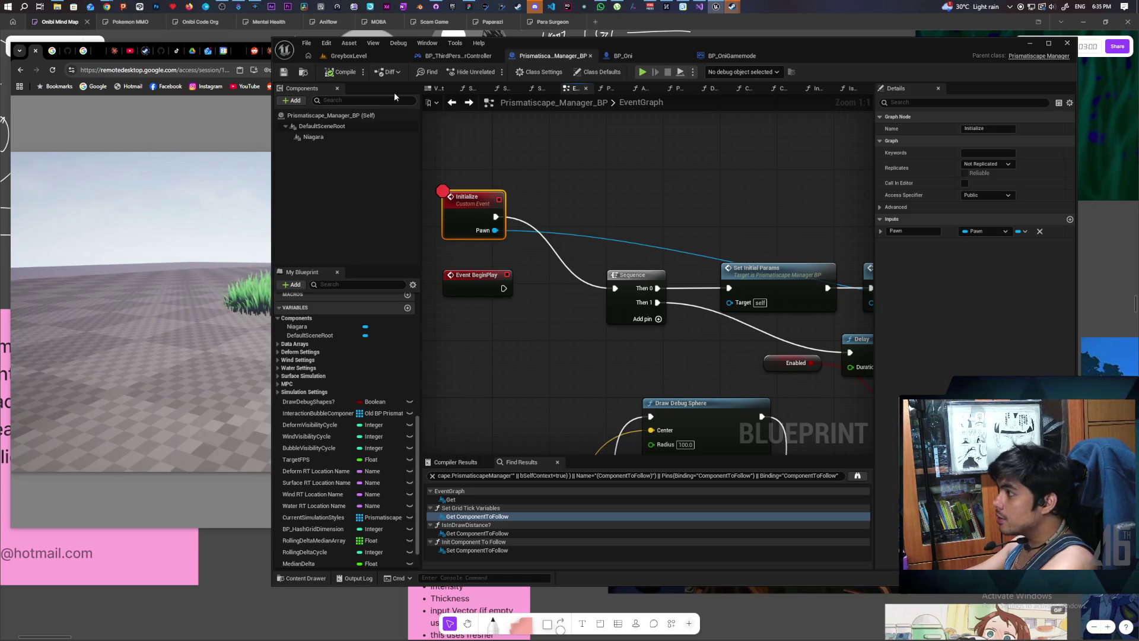
pyautogui.scroll(-4, 643, 191)
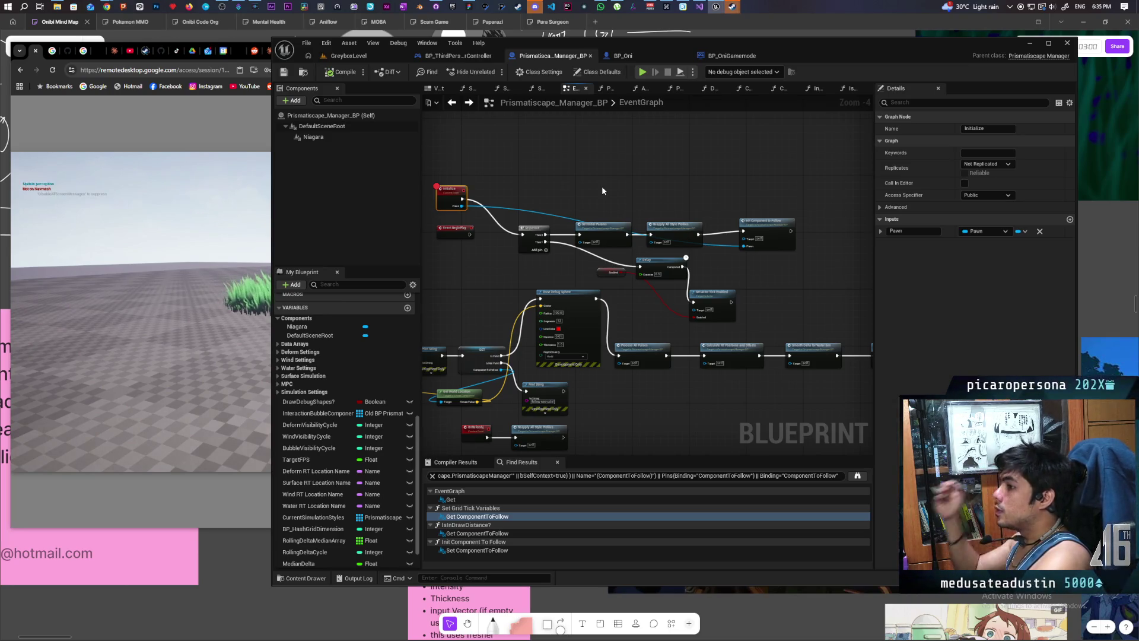
pyautogui.scroll(2, 598, 190)
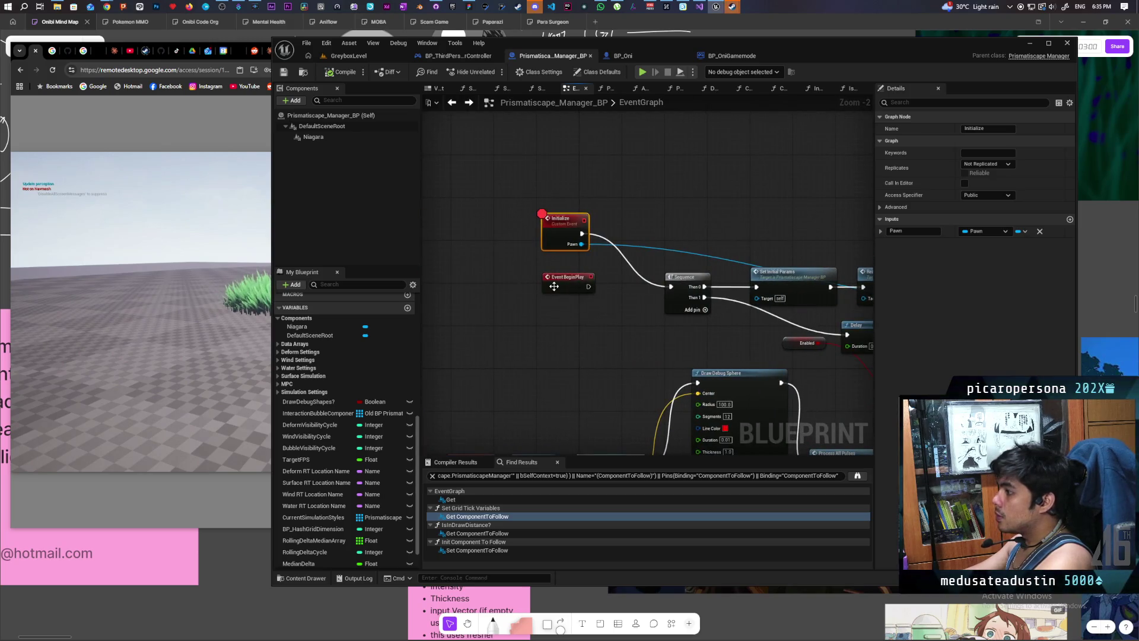
# Step: Rearrange BeginPlay and Initialize, and add a Print String fed by Get Display Name of Self
pyautogui.moveTo(553, 286); pyautogui.dragTo(528, 324)
pyautogui.moveTo(545, 233)
pyautogui.mouseDown()
pyautogui.moveTo(512, 237)
pyautogui.moveTo(521, 233)
pyautogui.mouseUp()
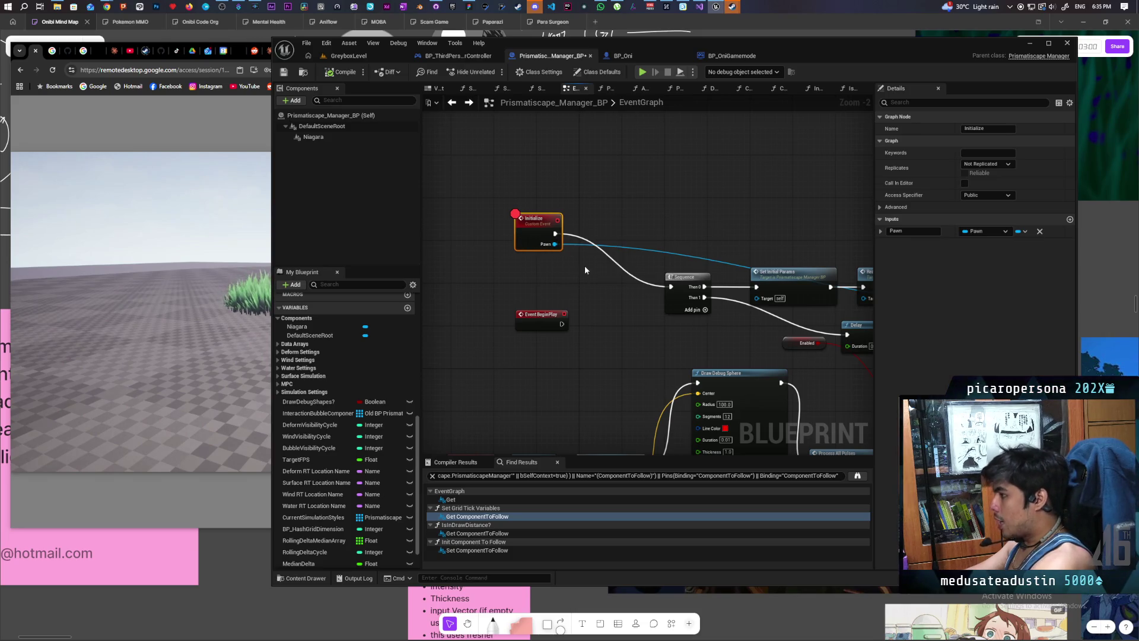
pyautogui.hotkey('ctrl', 'v')
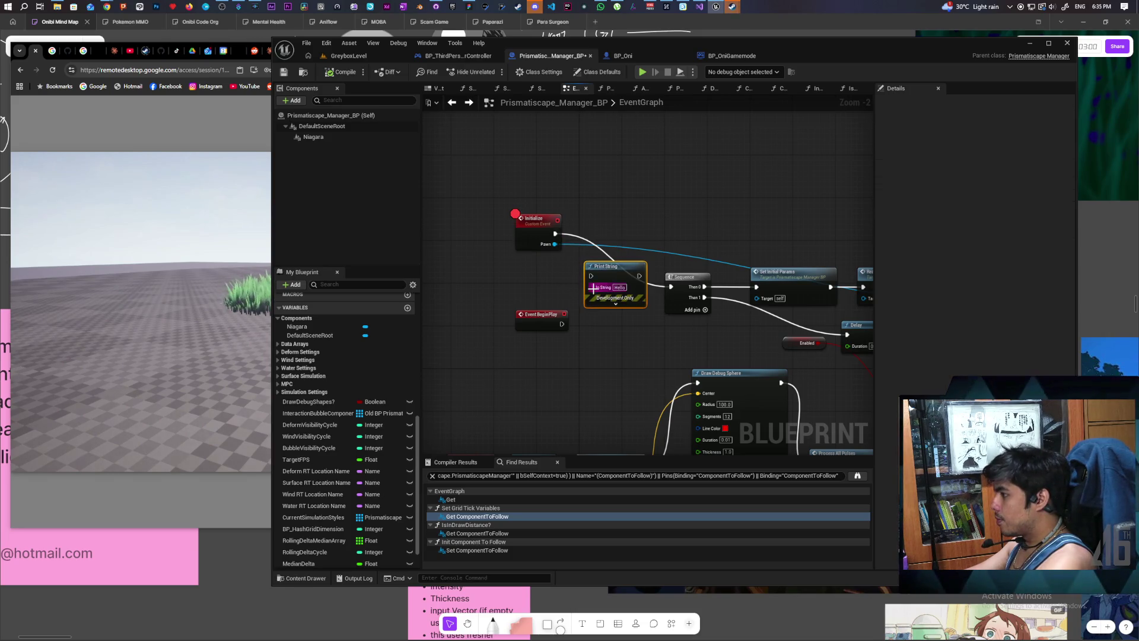
pyautogui.rightClick(515, 292)
pyautogui.write('get self')
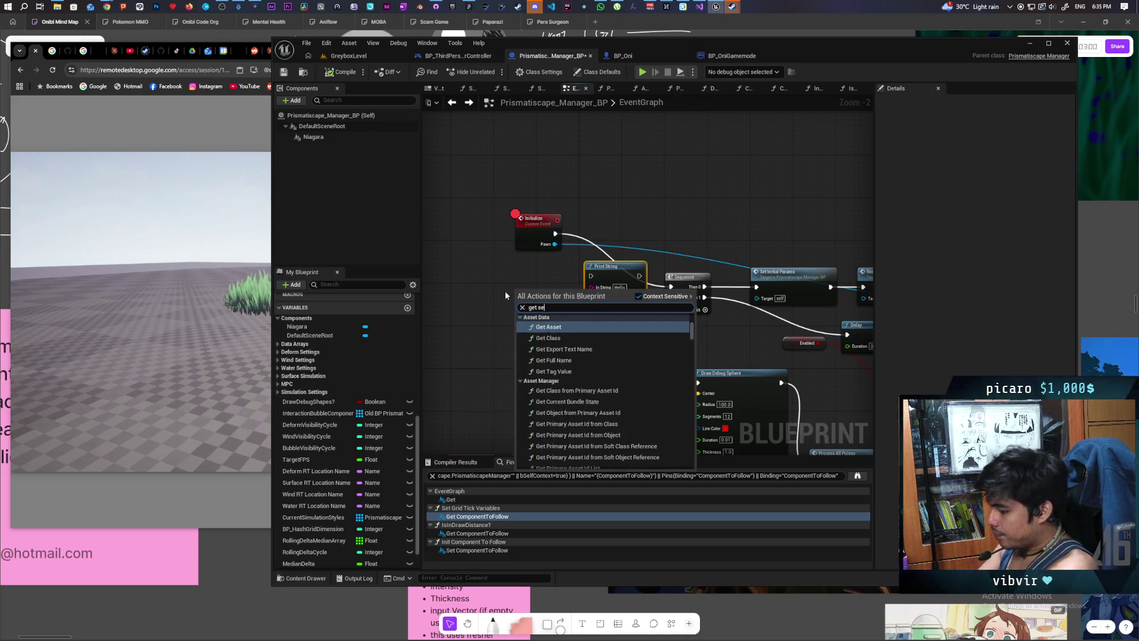
pyautogui.press('Return')
pyautogui.moveTo(546, 295)
pyautogui.mouseDown()
pyautogui.moveTo(592, 287)
pyautogui.moveTo(465, 275)
pyautogui.mouseUp()
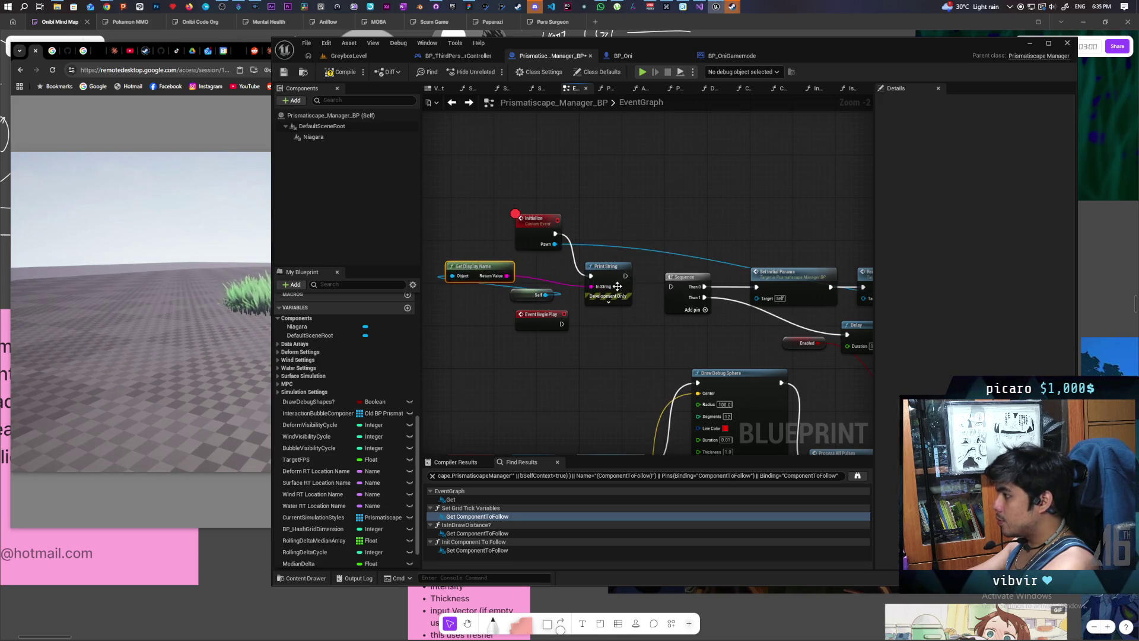
# Step: Give the Print String a 10-second duration, wire it between BeginPlay and Sequence, and compile
pyautogui.moveTo(625, 277)
pyautogui.mouseDown()
pyautogui.moveTo(681, 291)
pyautogui.moveTo(671, 287)
pyautogui.mouseUp()
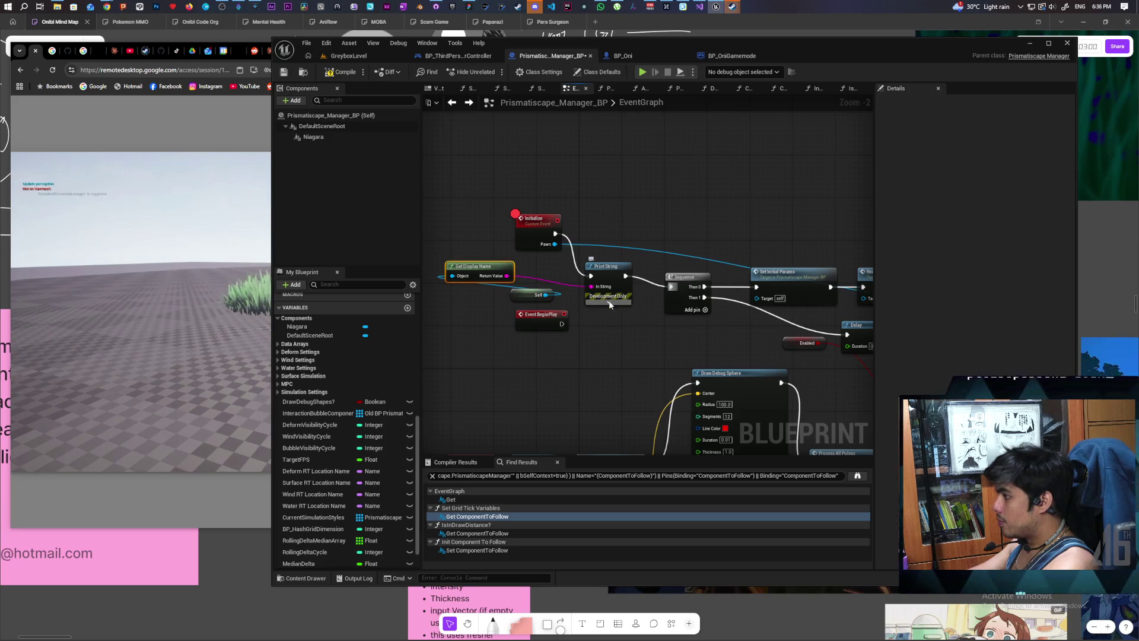
pyautogui.click(609, 305)
pyautogui.click(619, 332)
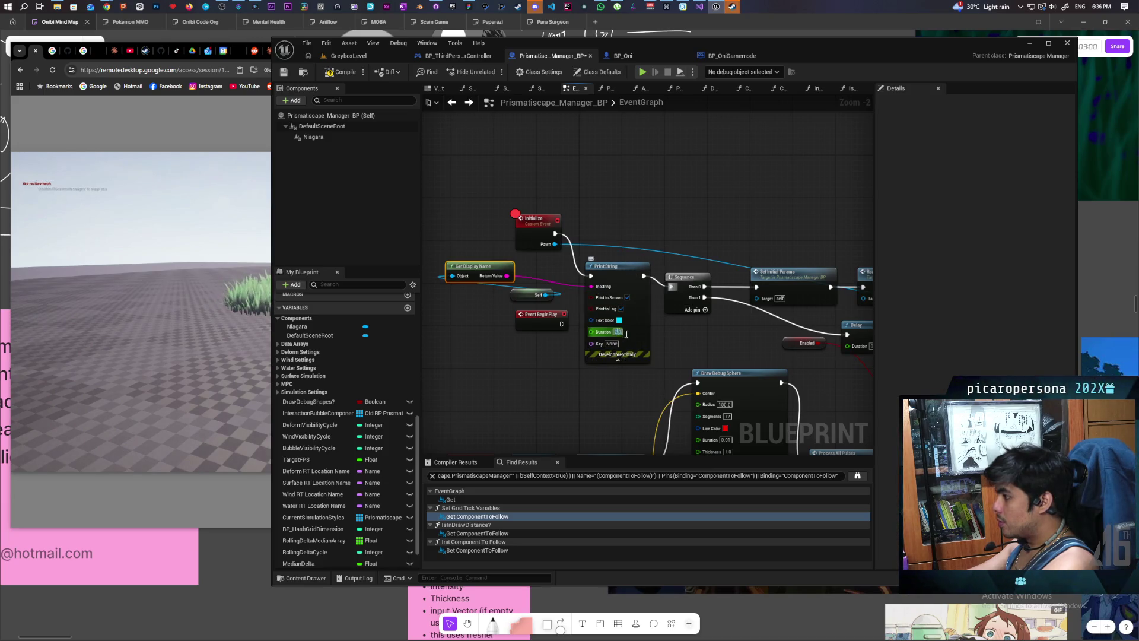
pyautogui.write('10')
pyautogui.press('Return')
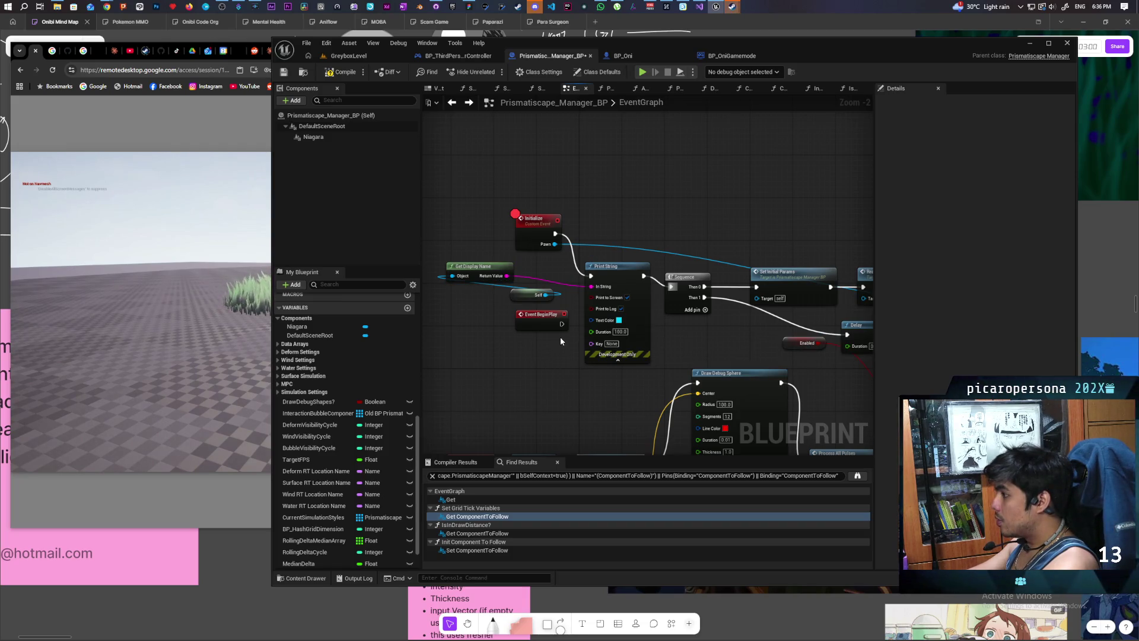
pyautogui.moveTo(562, 323); pyautogui.dragTo(591, 276)
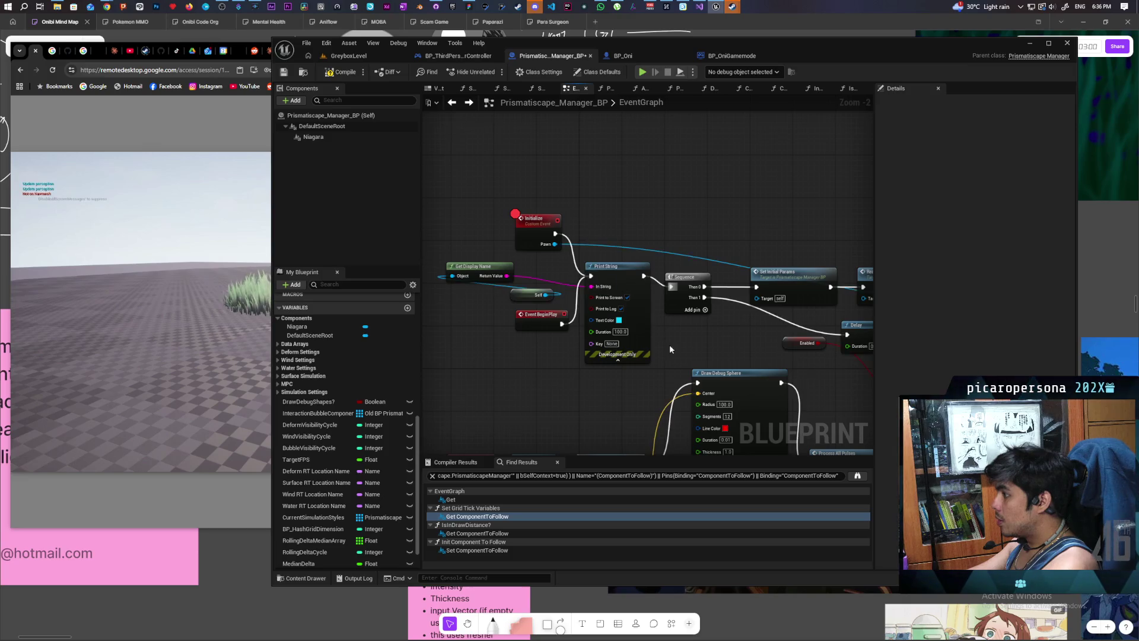
pyautogui.hotkey('ctrl', 's')
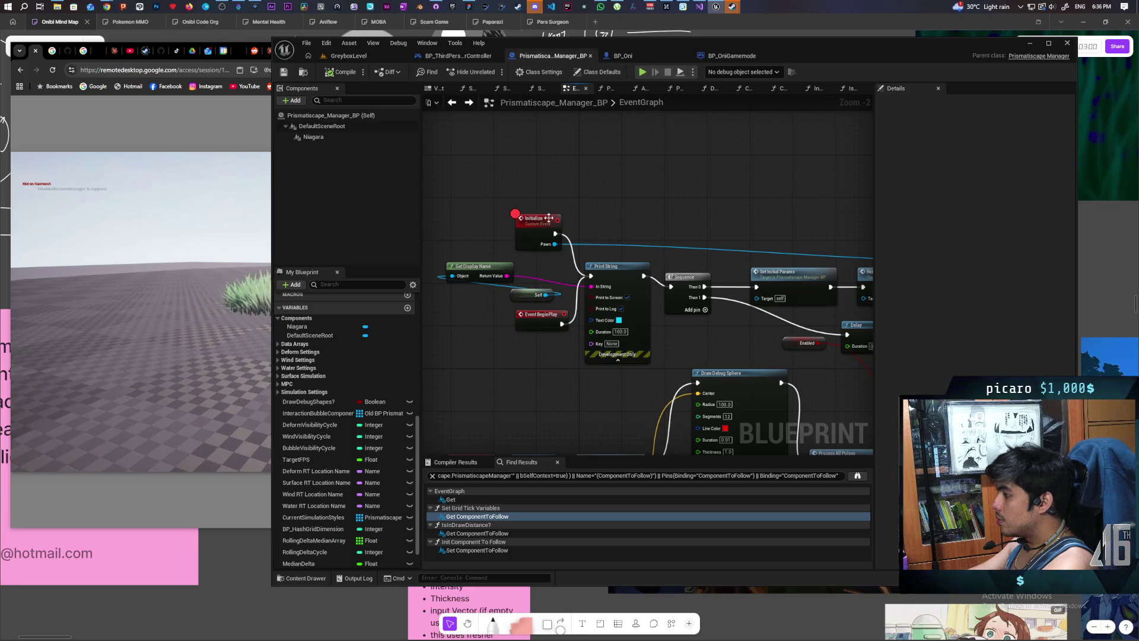
pyautogui.click(537, 233)
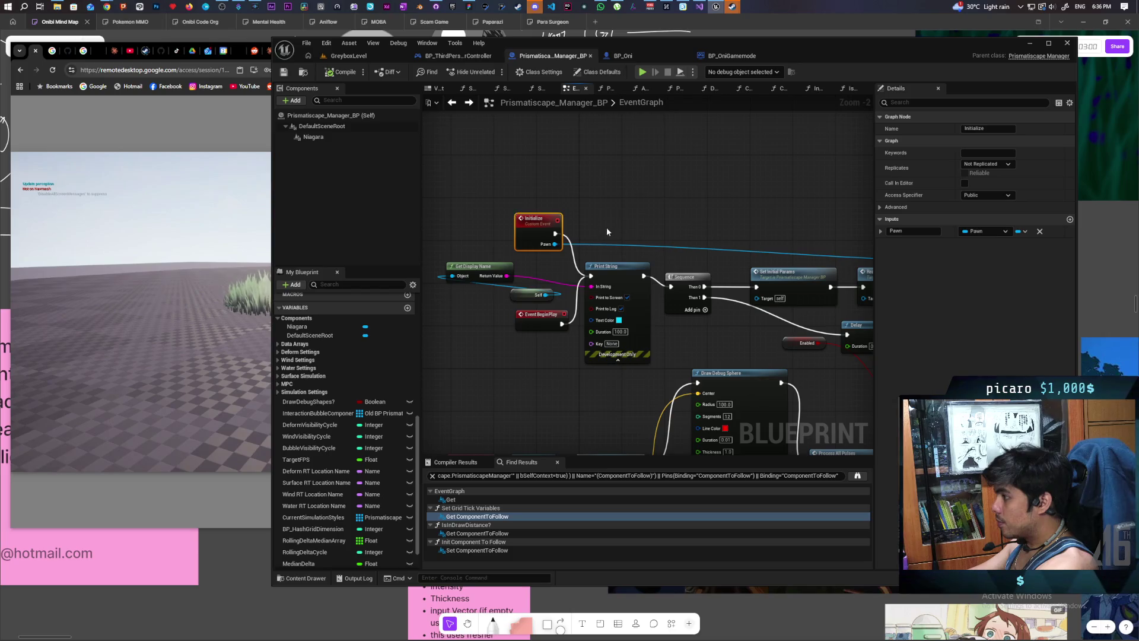
pyautogui.click(375, 54)
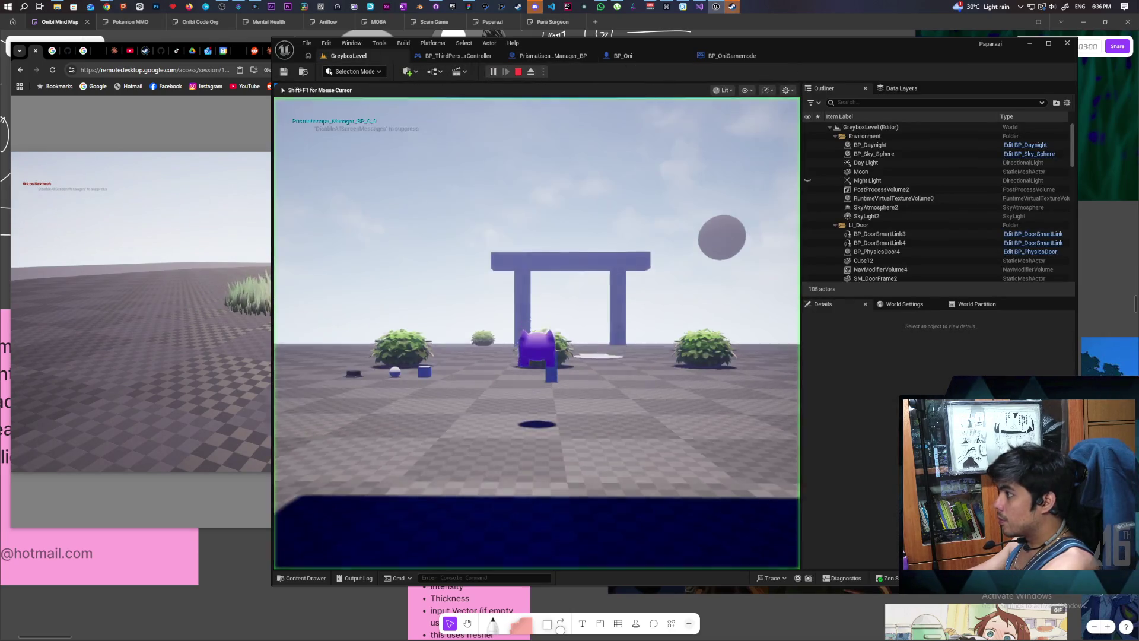
# Step: Stop play and disable the Print String after EventPostTick in the manager graph
pyautogui.press('Escape')
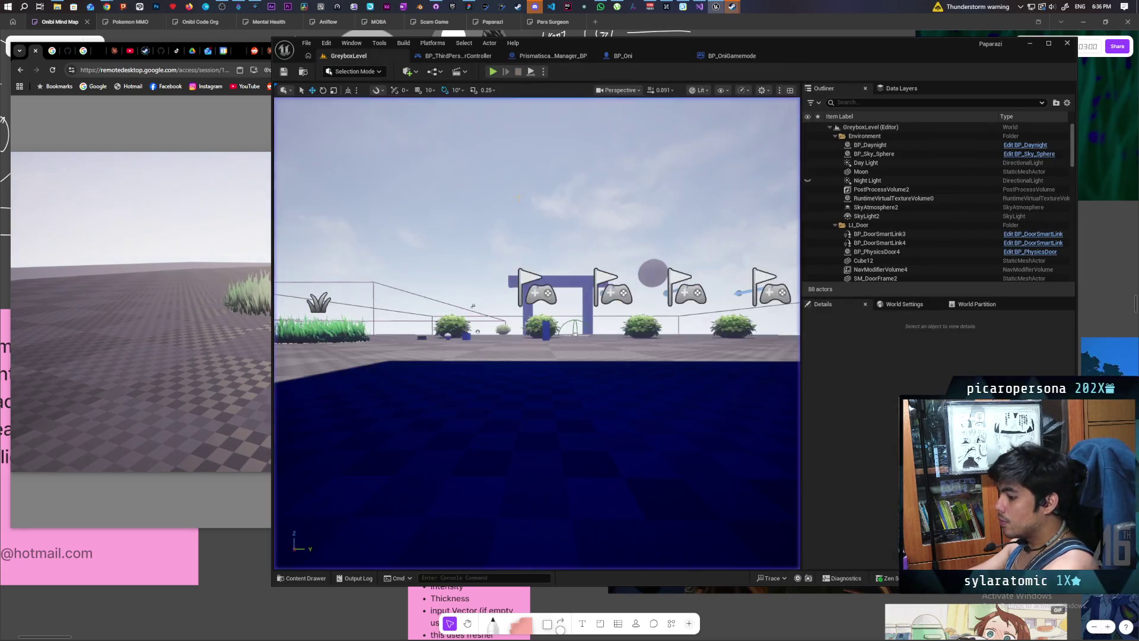
pyautogui.click(543, 55)
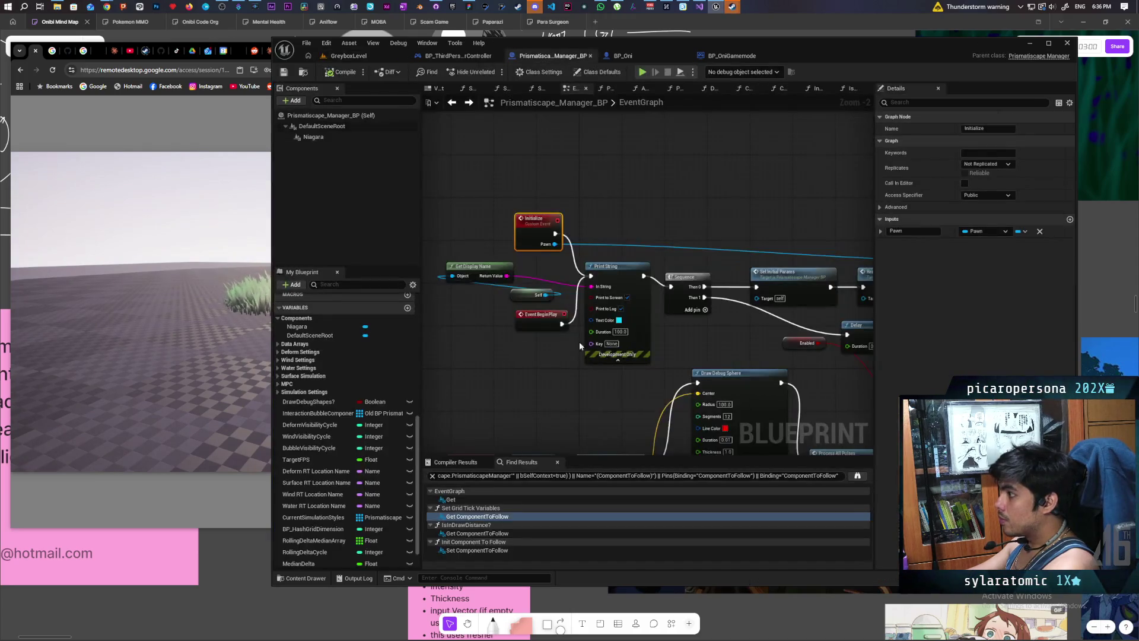
pyautogui.scroll(-4, 579, 340)
pyautogui.scroll(4, 532, 264)
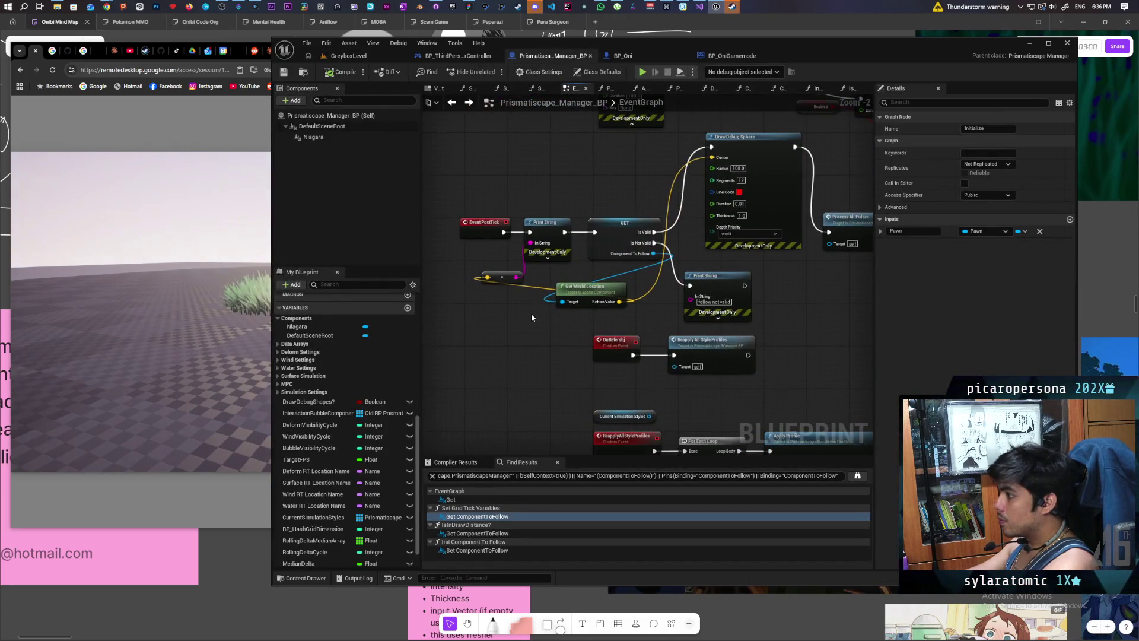
pyautogui.click(552, 230)
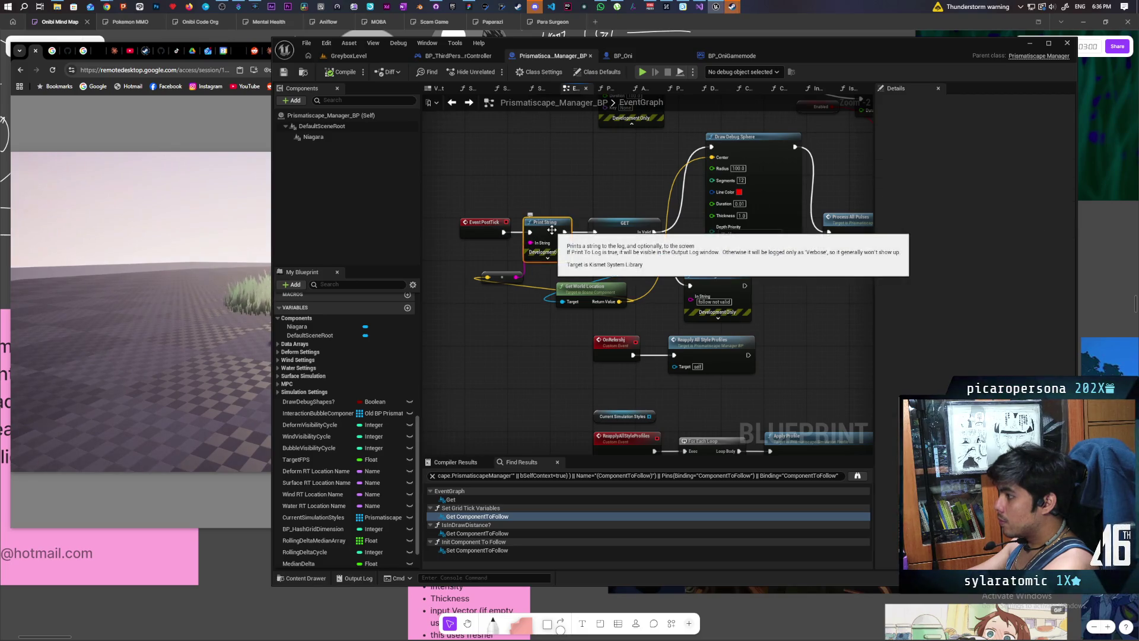
pyautogui.hotkey('alt', 't')
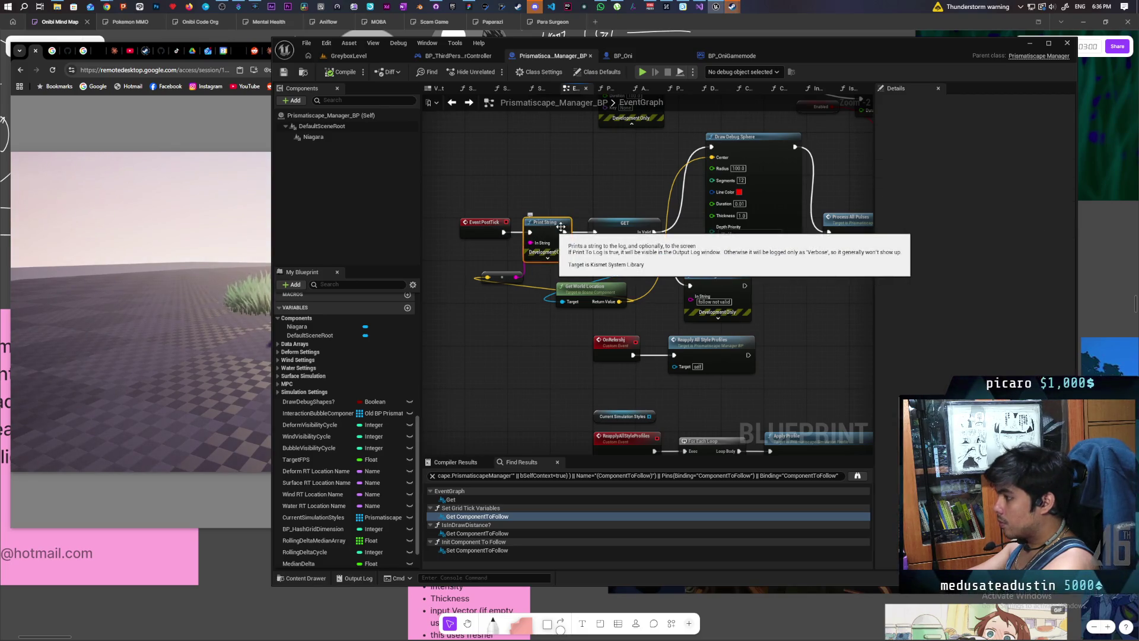
# Step: Run another GreyboxLevel play test, then bring the Google AI Mode browser window forward
pyautogui.click(349, 55)
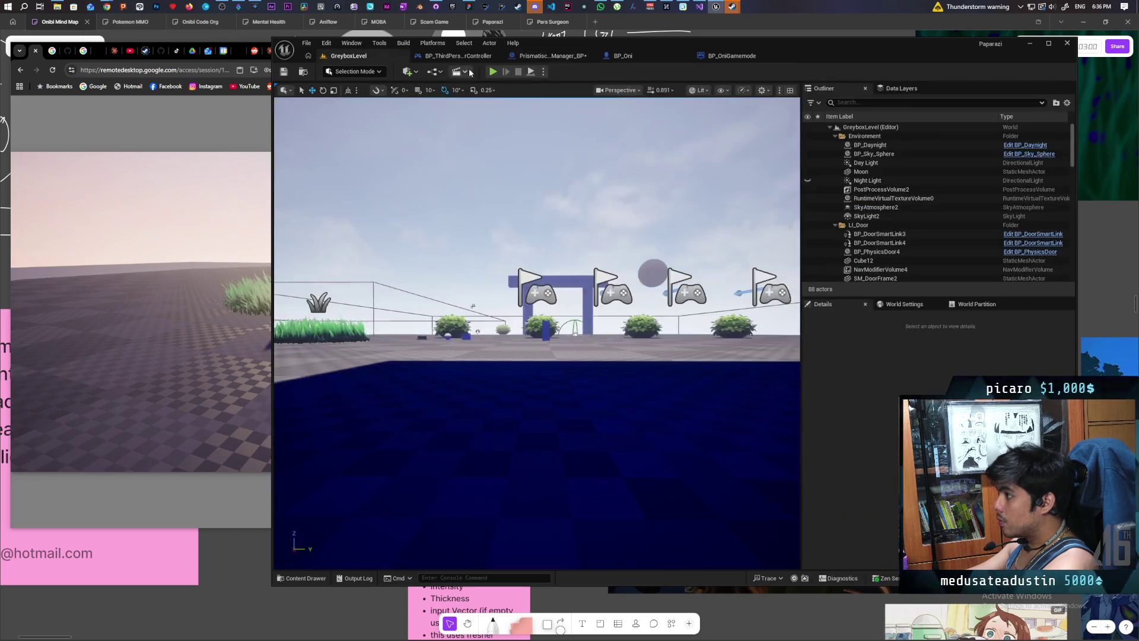
pyautogui.hotkey('alt', 'p')
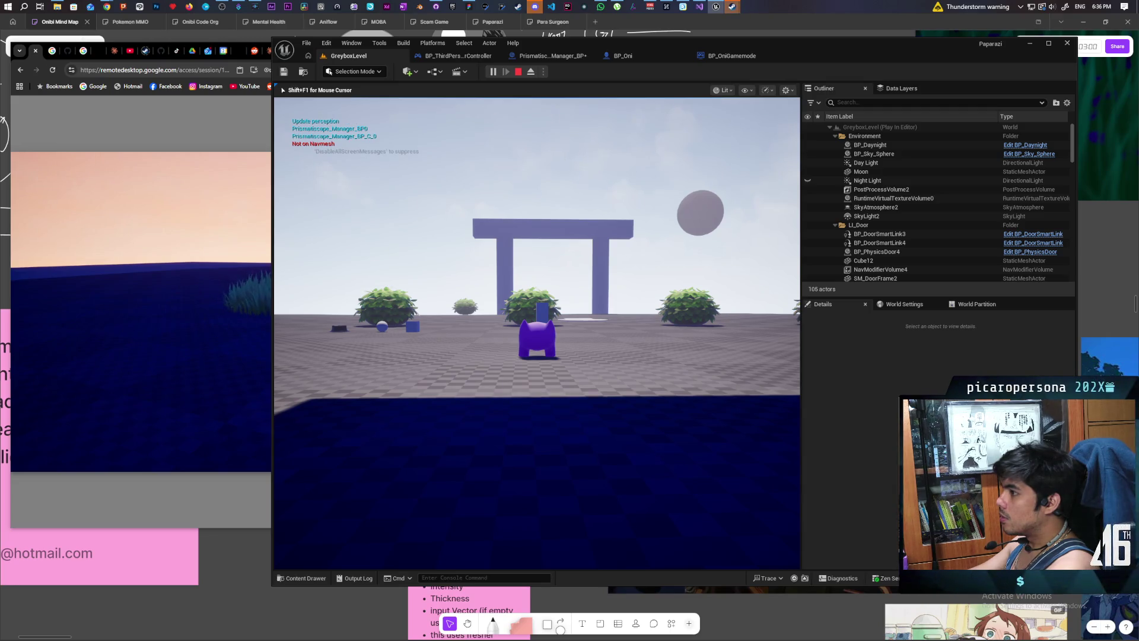
pyautogui.press('Escape')
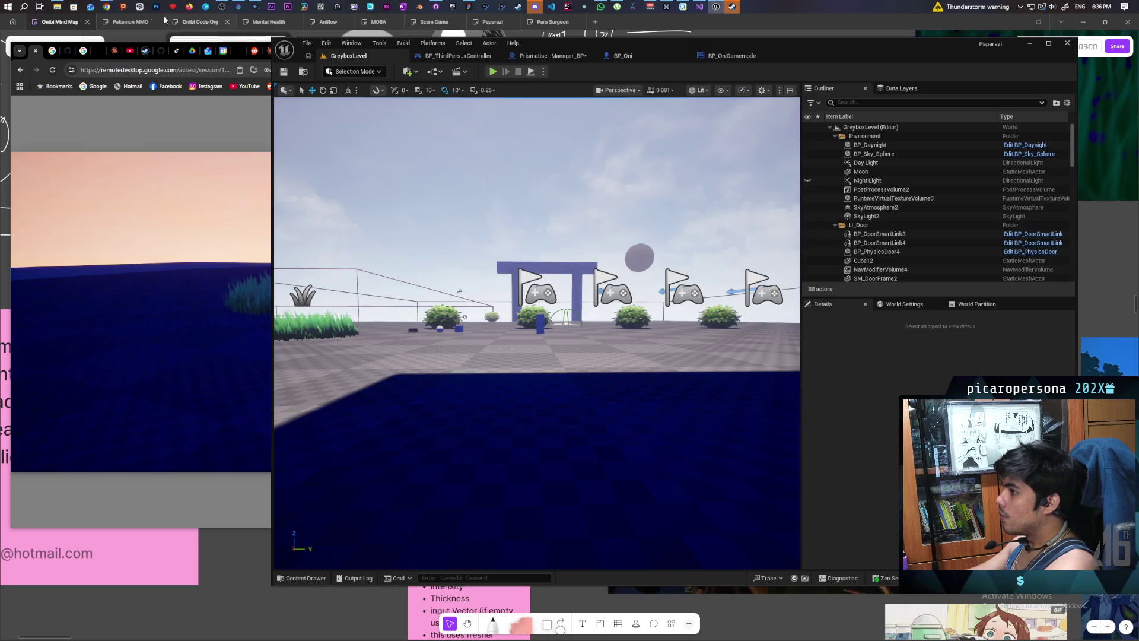
pyautogui.moveTo(106, 7)
pyautogui.click(765, 57)
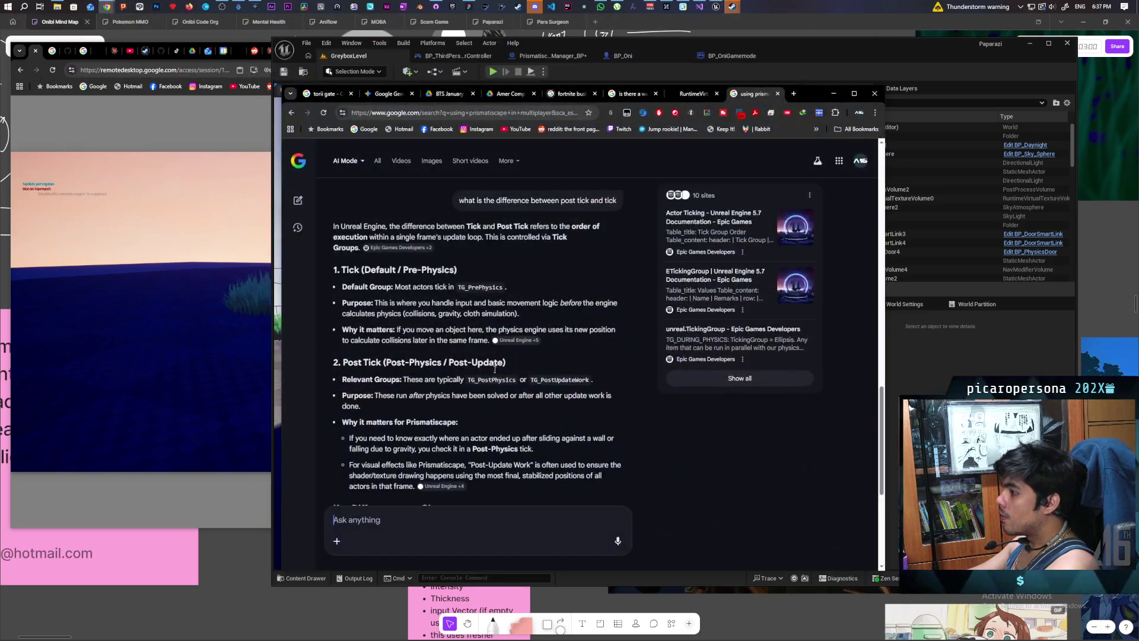
# Step: Ask AI Mode the difference between actor BP0 and BP_C_0, read the answer, and start a follow-up
pyautogui.write('what is th')
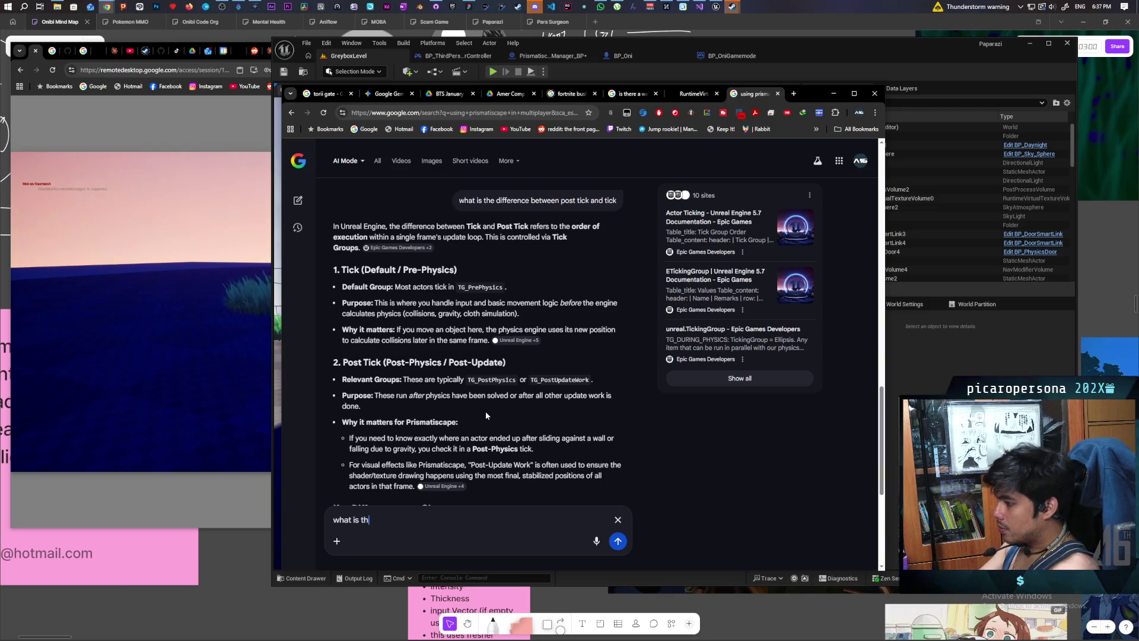
pyautogui.write('e difference betwee')
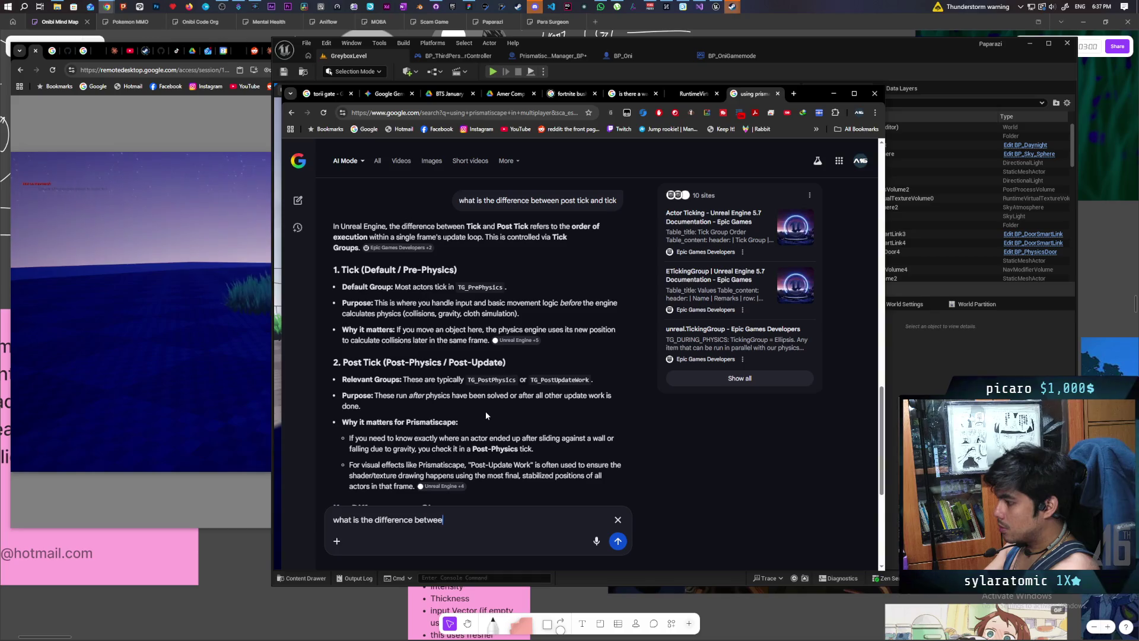
pyautogui.write('n actor')
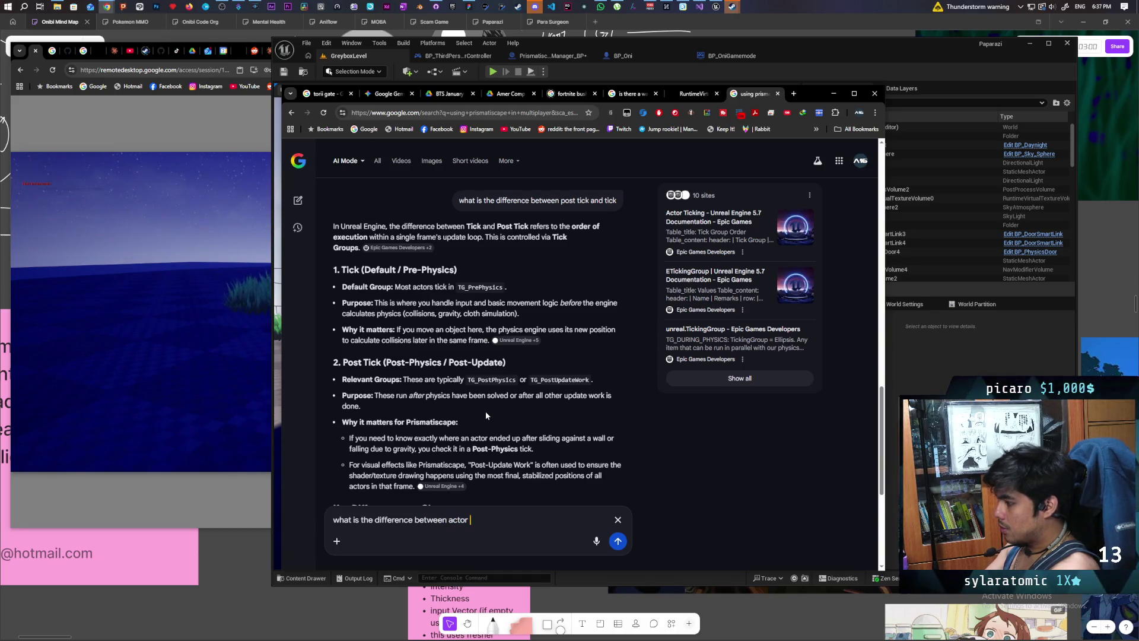
pyautogui.write('BP0 and ')
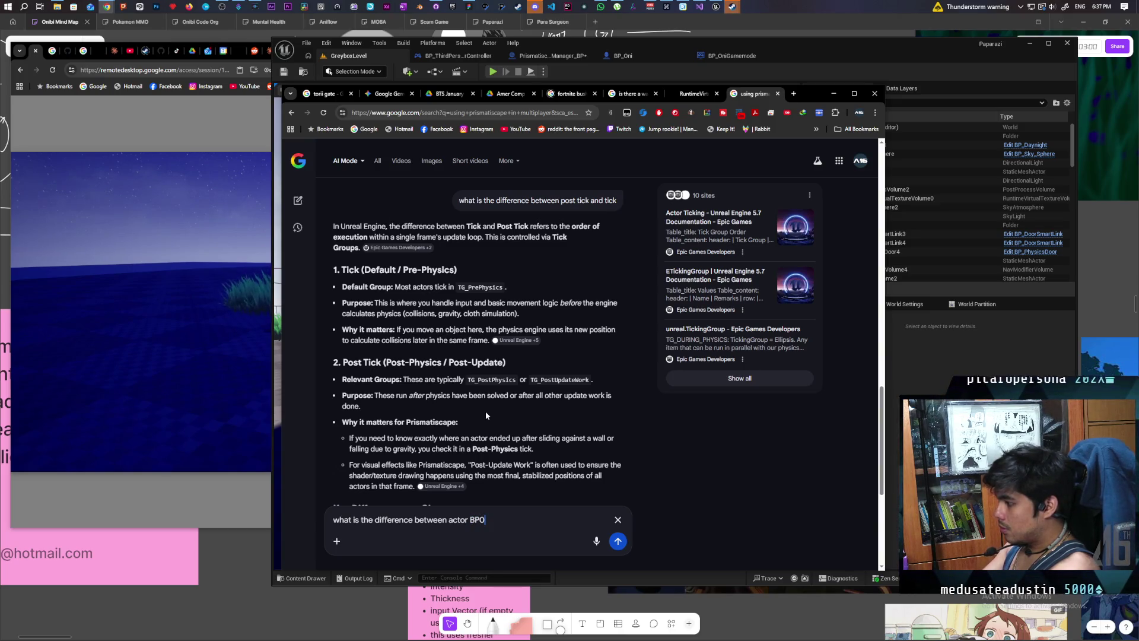
pyautogui.write('BP')
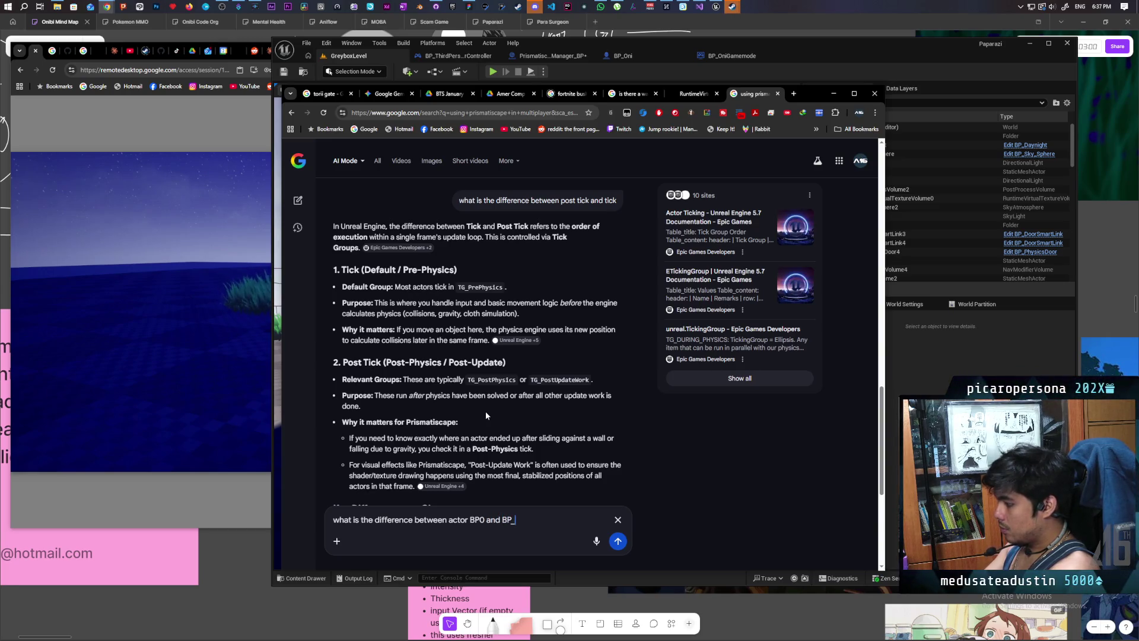
pyautogui.write('_C')
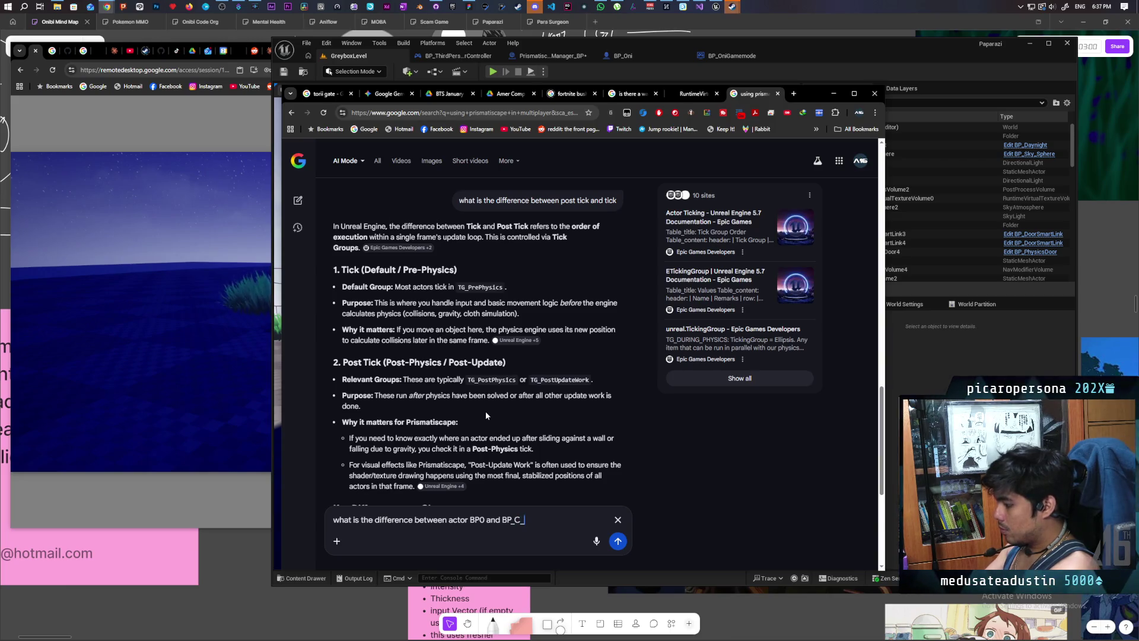
pyautogui.write('_)')
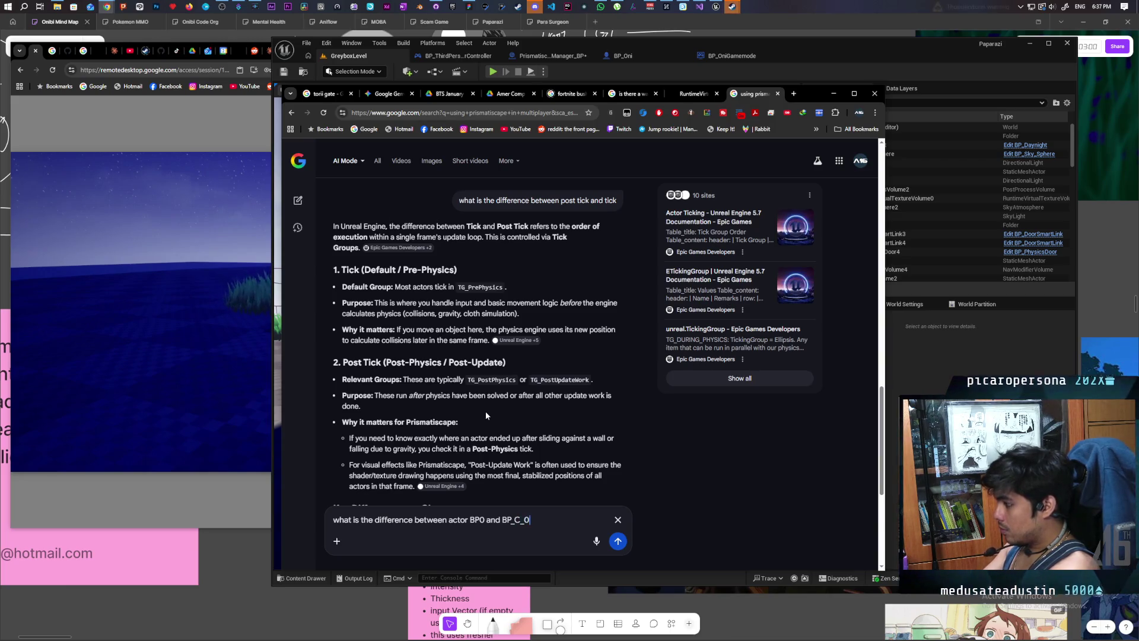
pyautogui.press('BackSpace')
pyautogui.write('0')
pyautogui.press('Return')
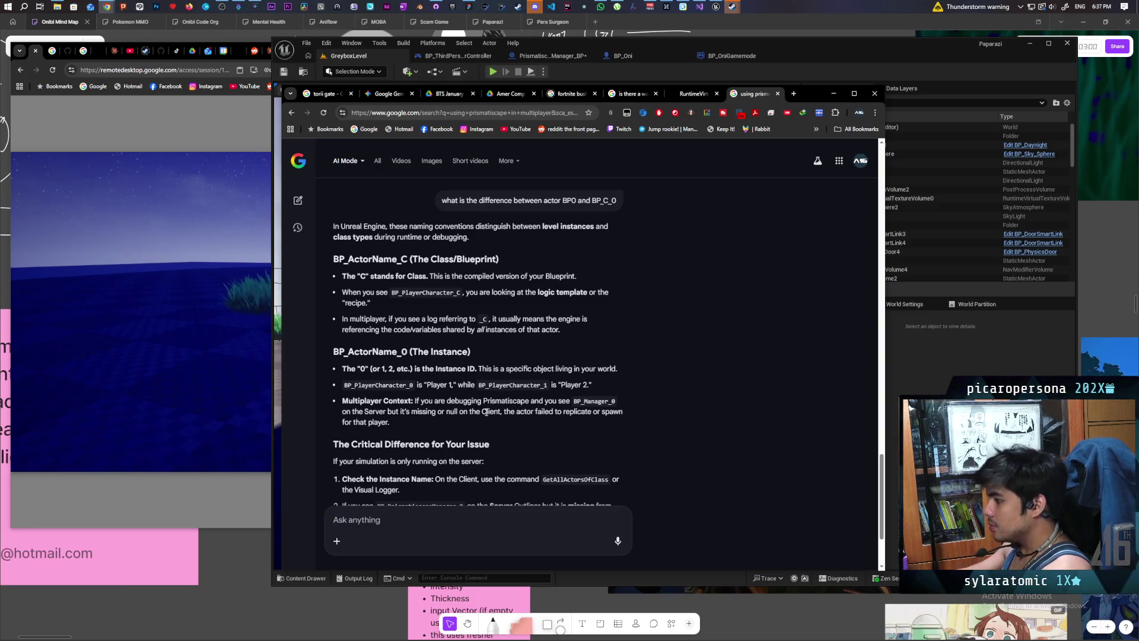
pyautogui.scroll(-2, 510, 404)
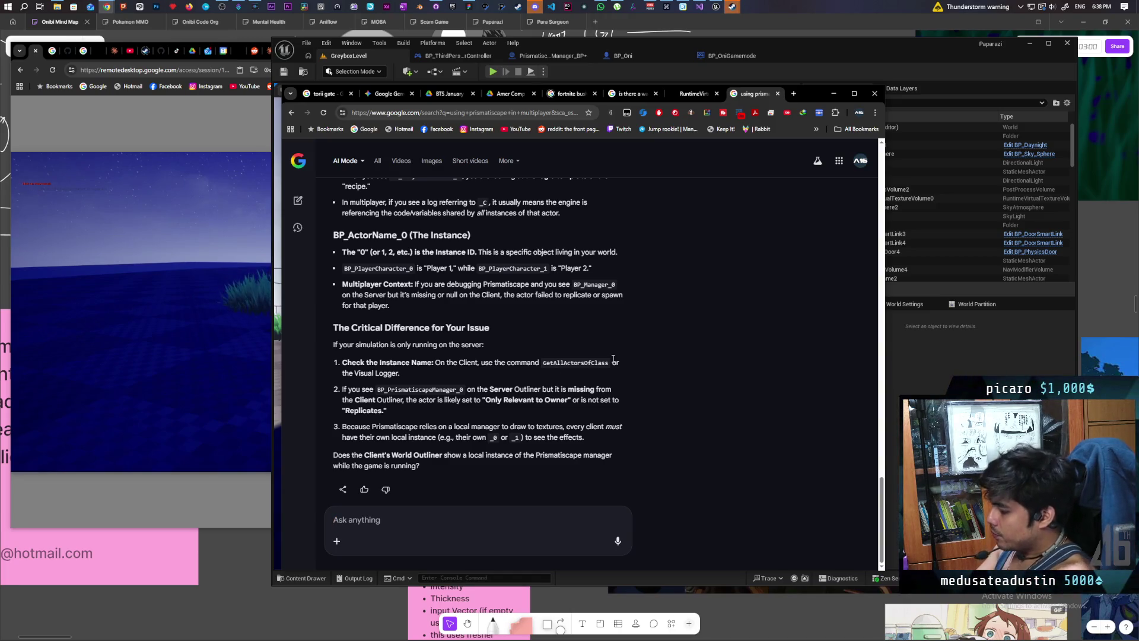
pyautogui.write('something we')
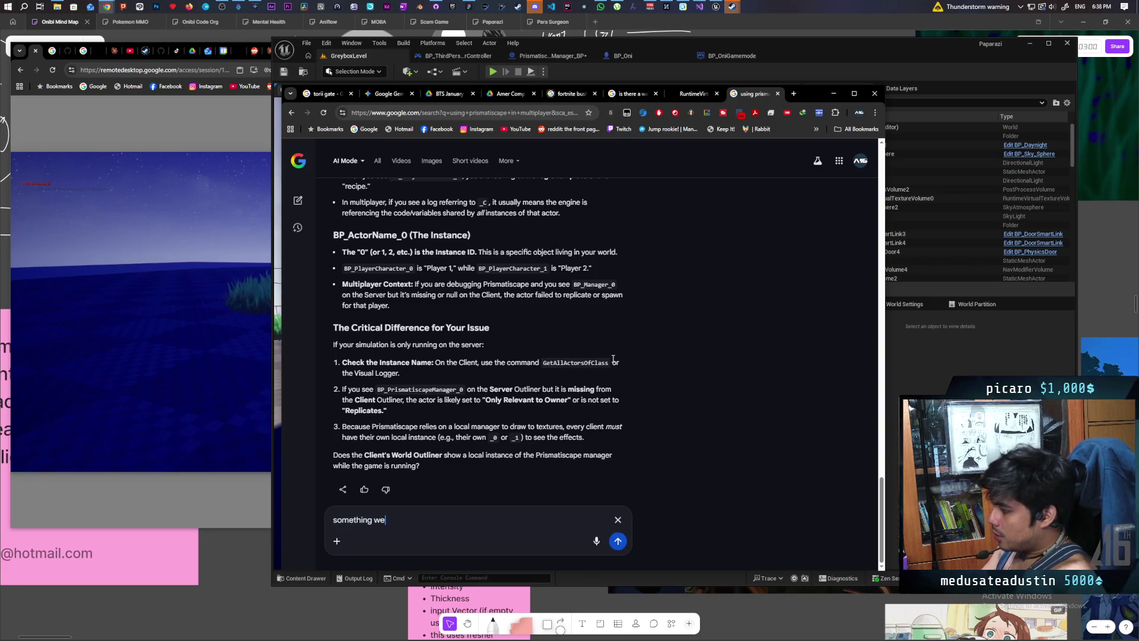
pyautogui.write('ird is happening')
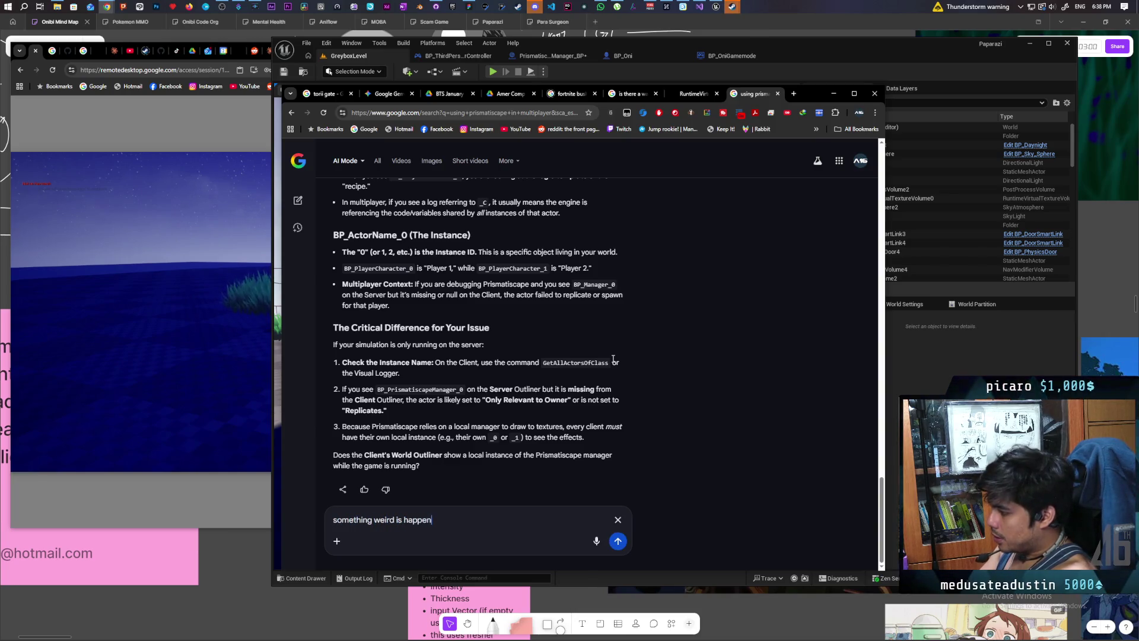
pyautogui.write(' where')
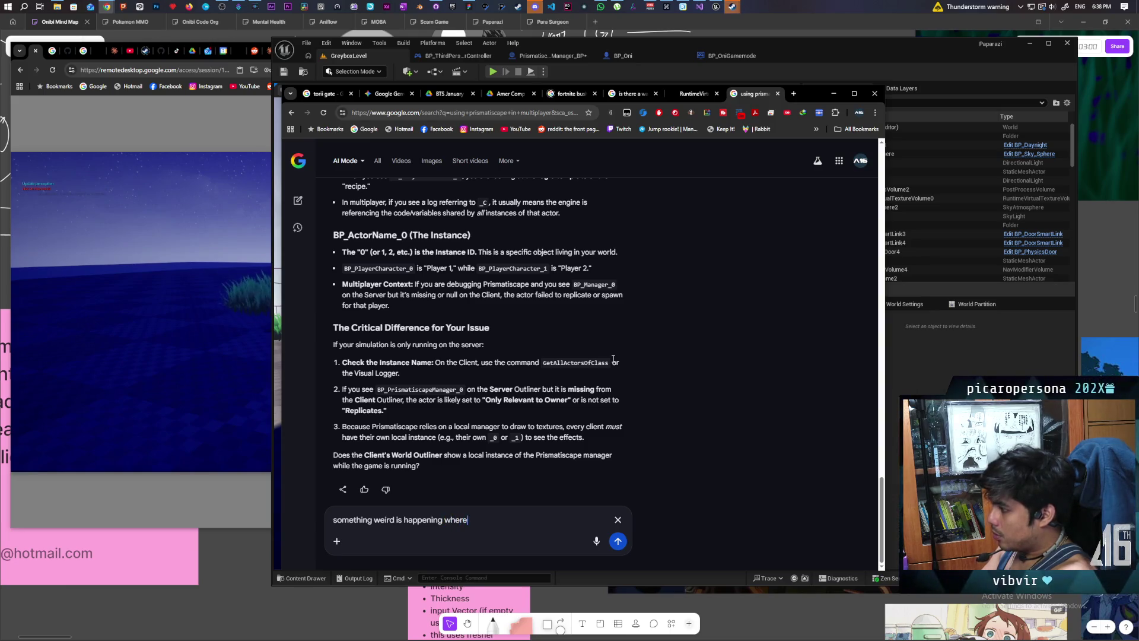
pyautogui.write(' when i can intial')
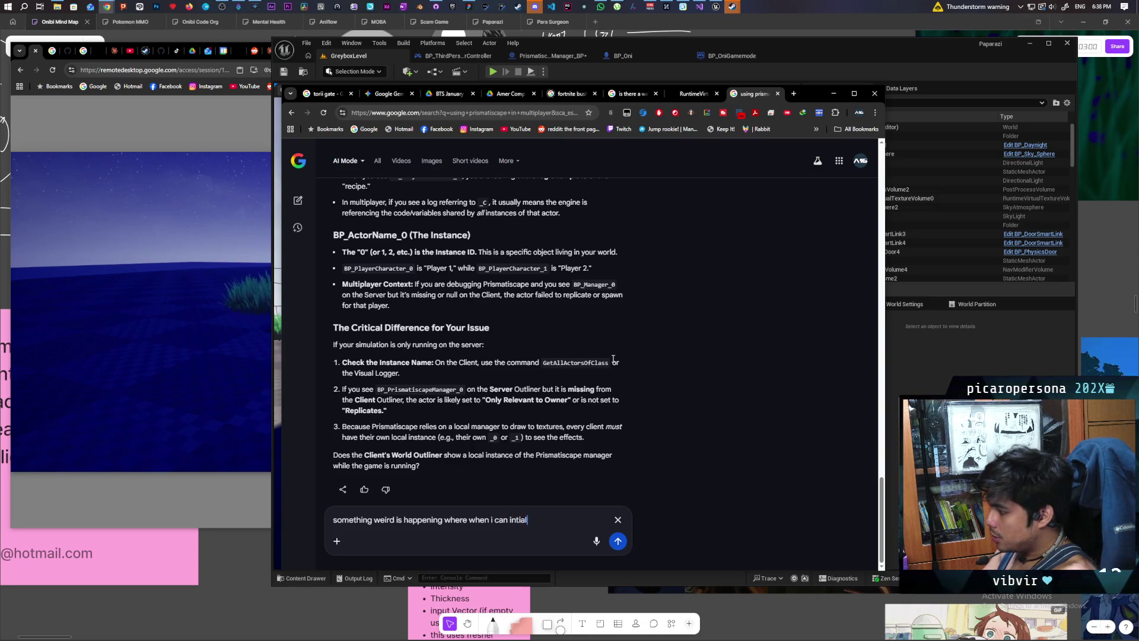
pyautogui.write('ize after get actor of class')
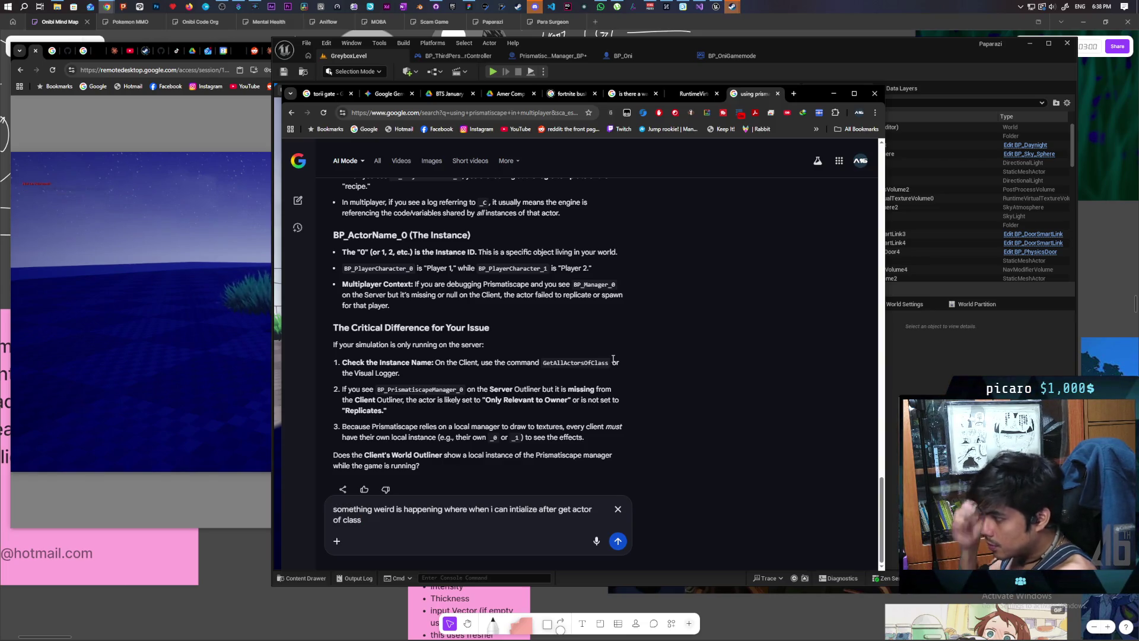
# Step: Send the question about initialization failing after Get Actor of Class but working on Begin Play
pyautogui.write(',')
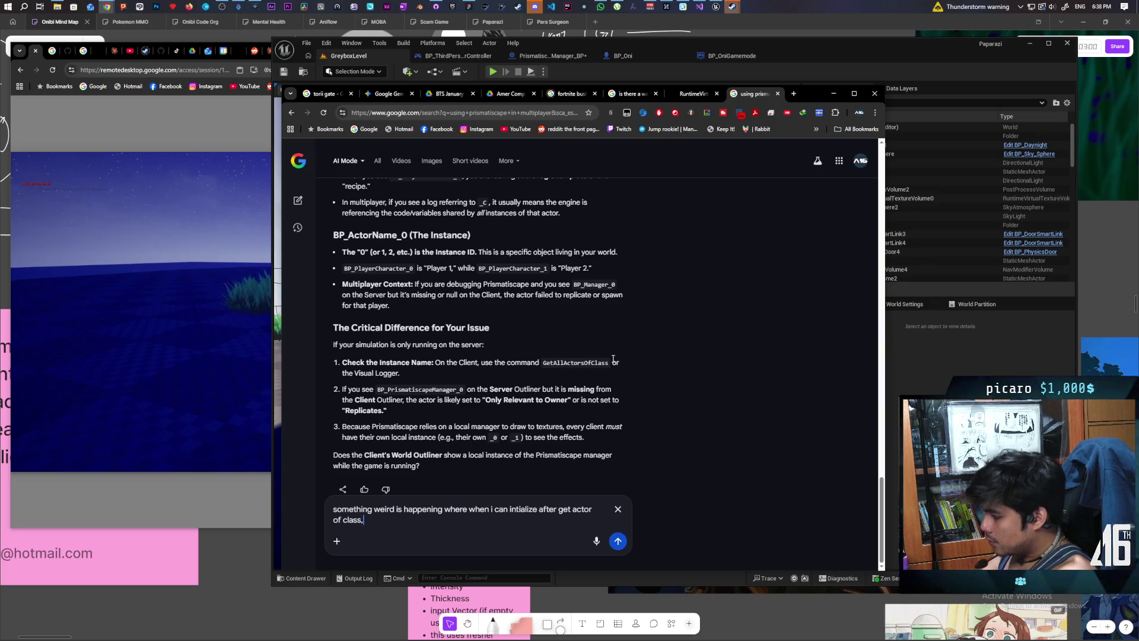
pyautogui.write('the componen the component')
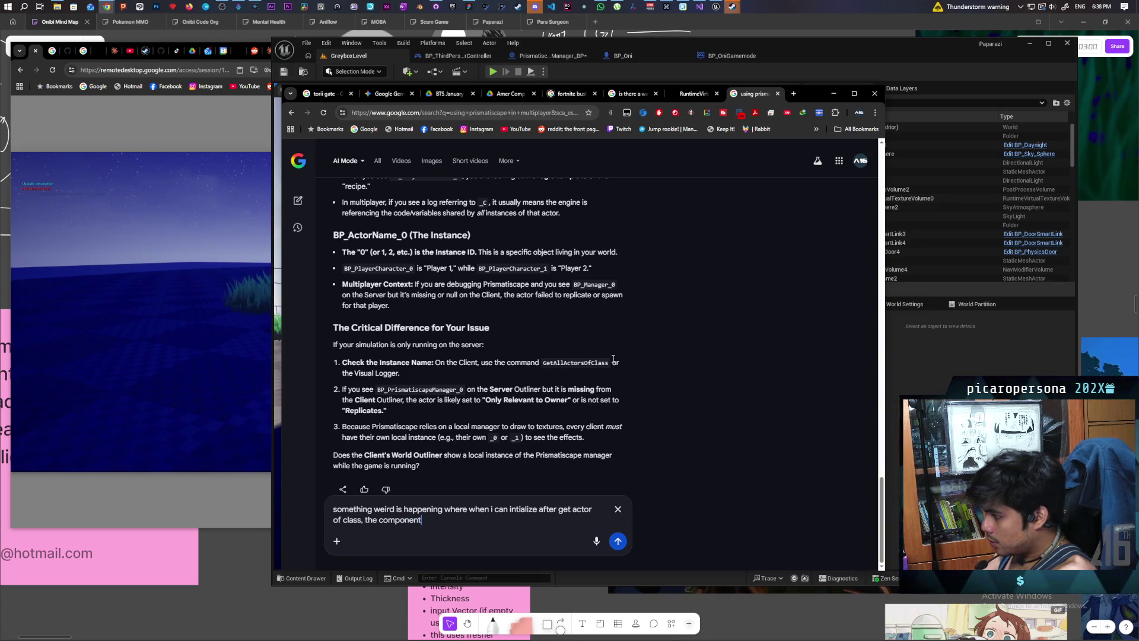
pyautogui.write(' does not work but ')
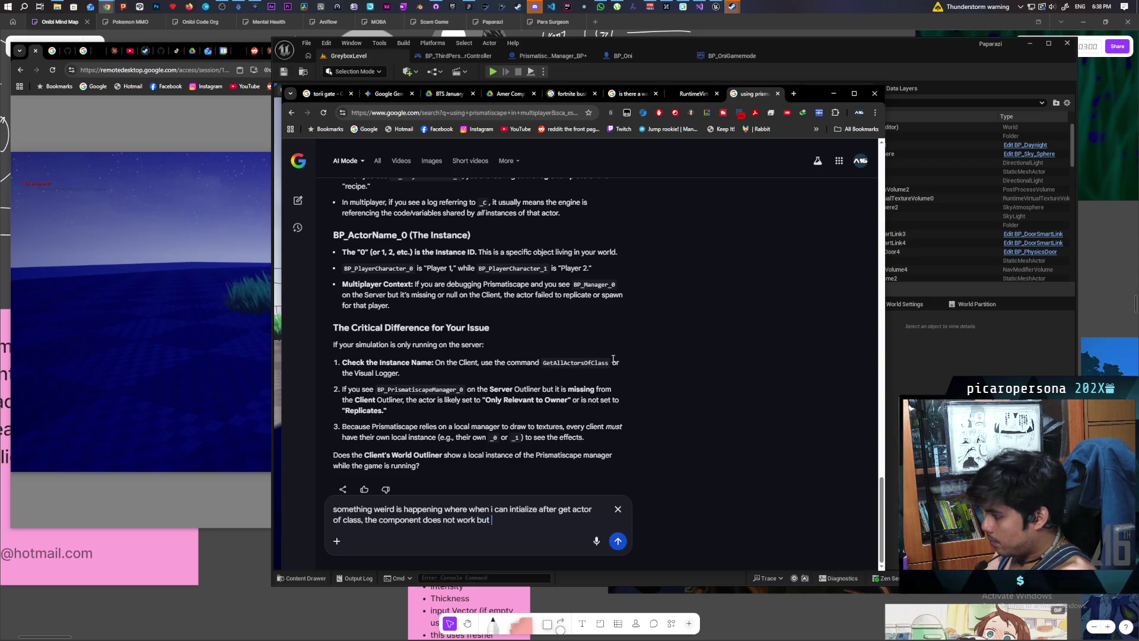
pyautogui.write('if i let ')
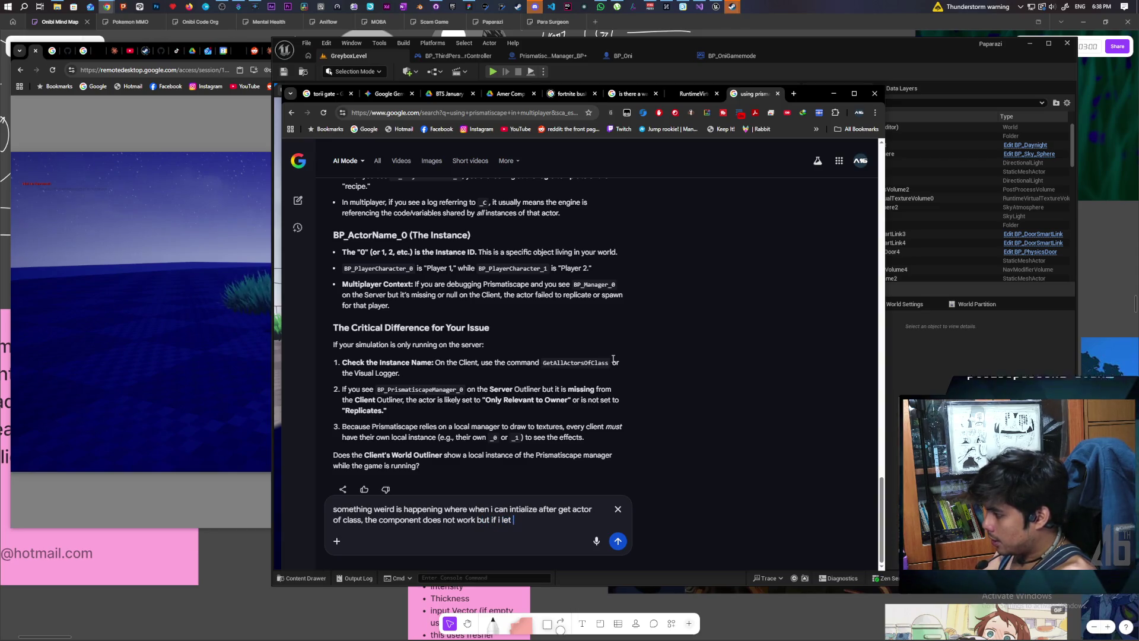
pyautogui.write('it run on ')
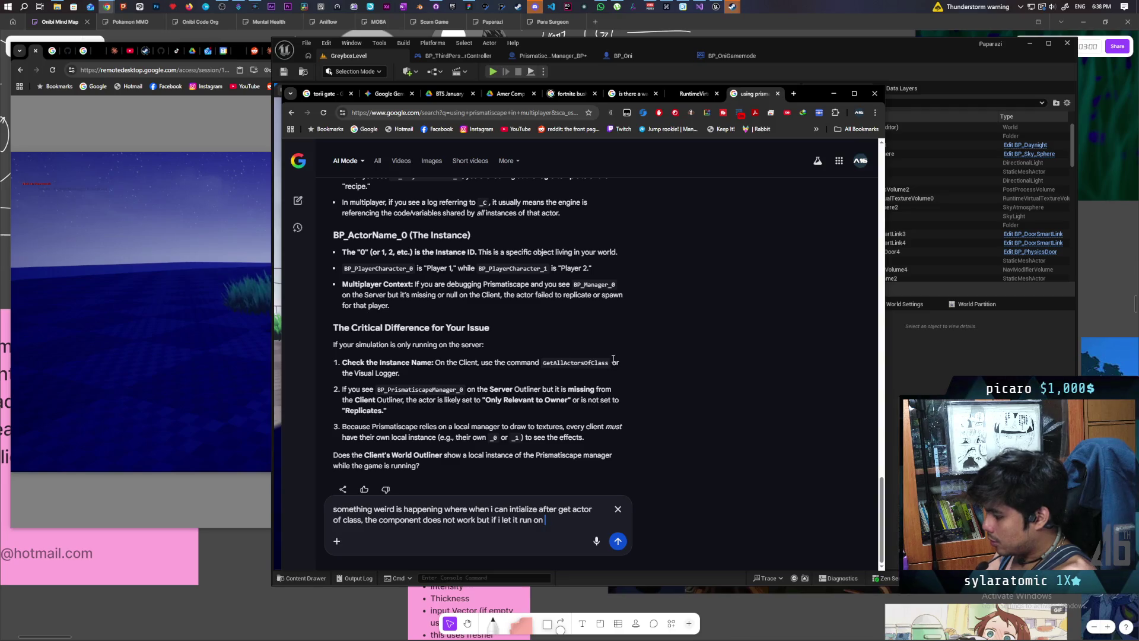
pyautogui.write('begin play')
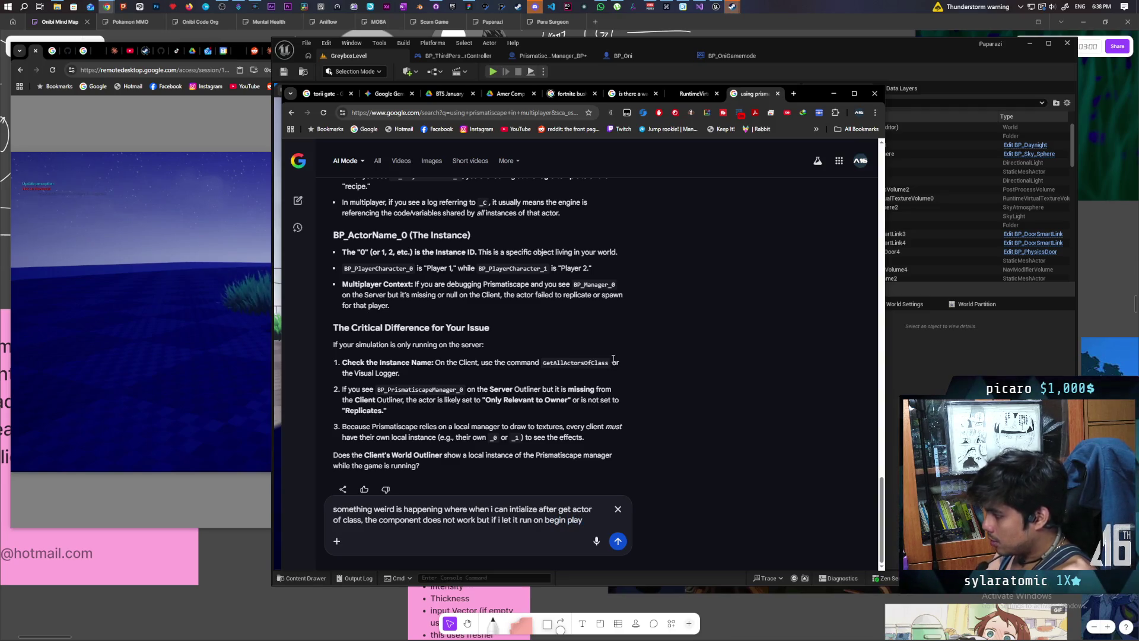
pyautogui.write('works')
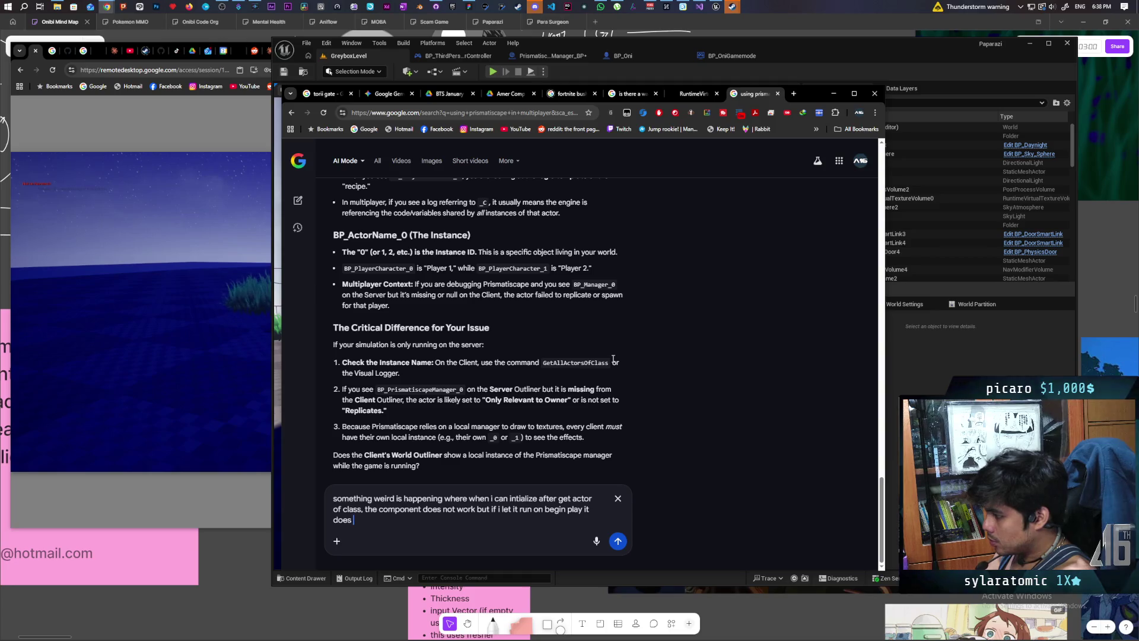
pyautogui.press('Return')
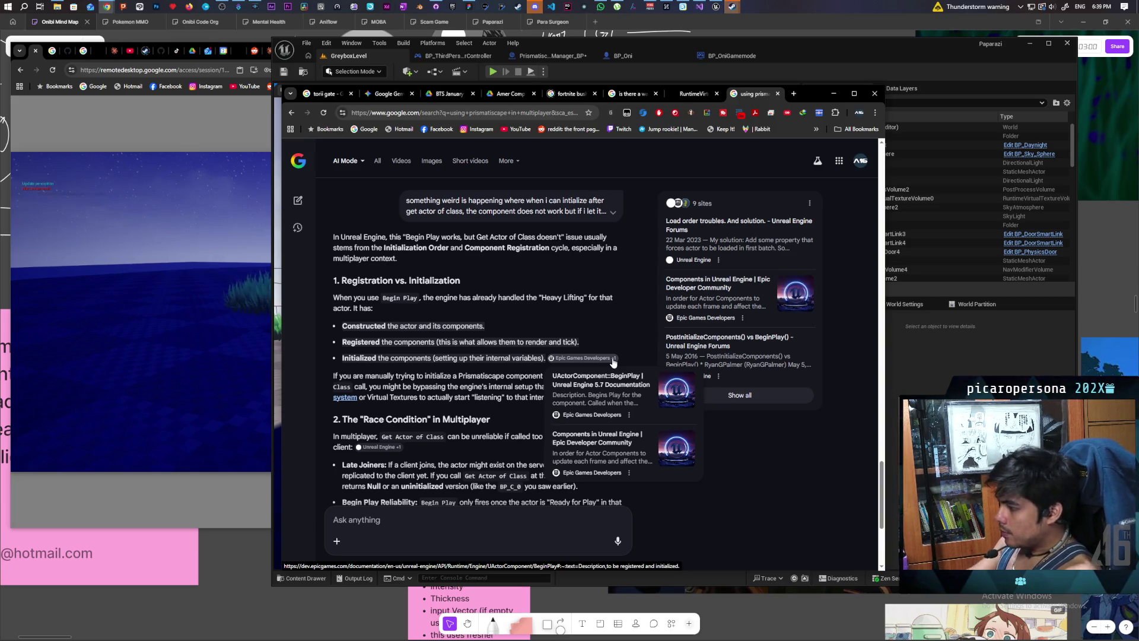
pyautogui.click(405, 522)
# Step: Ask why it fails although the initialize event fires after Begin Play, and read the answer
pyautogui.write('m')
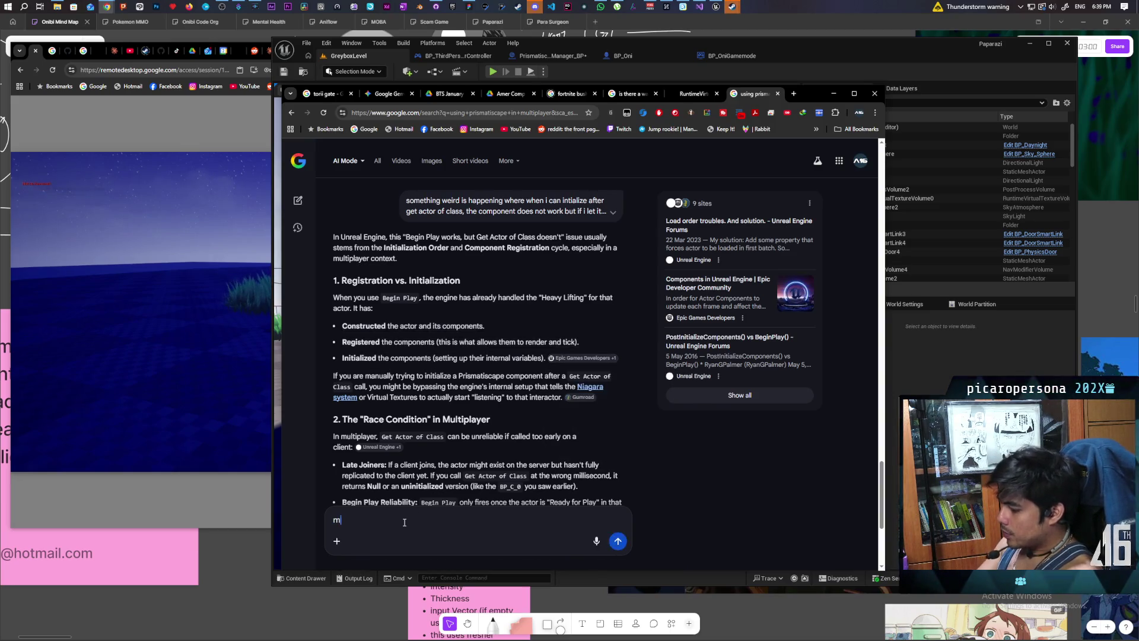
pyautogui.write('y initiali')
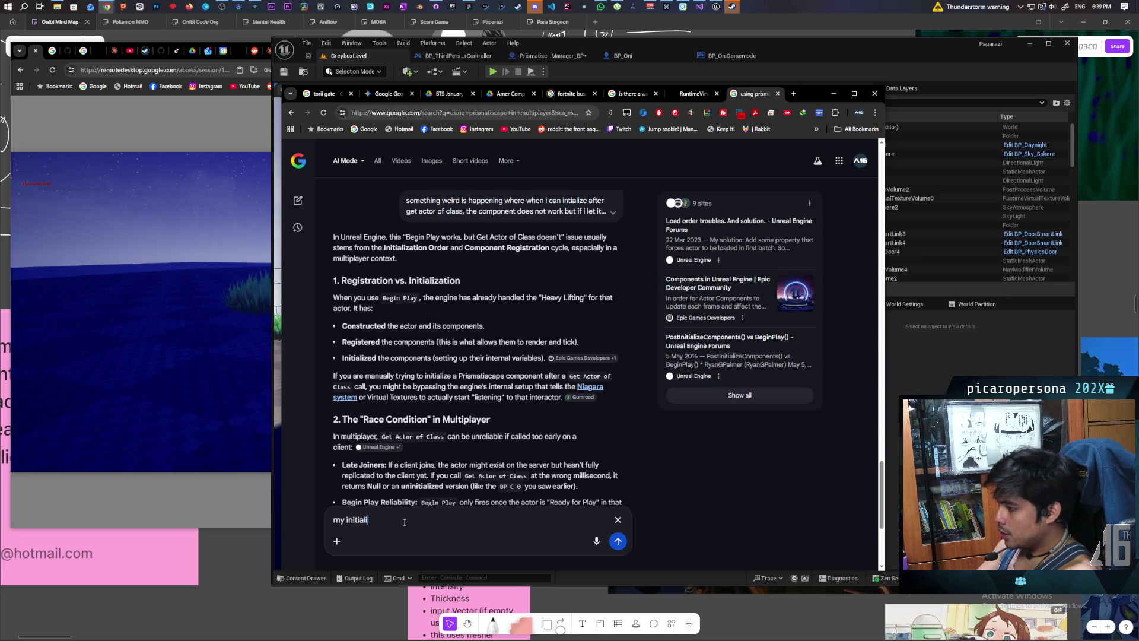
pyautogui.write('ze event should be fi')
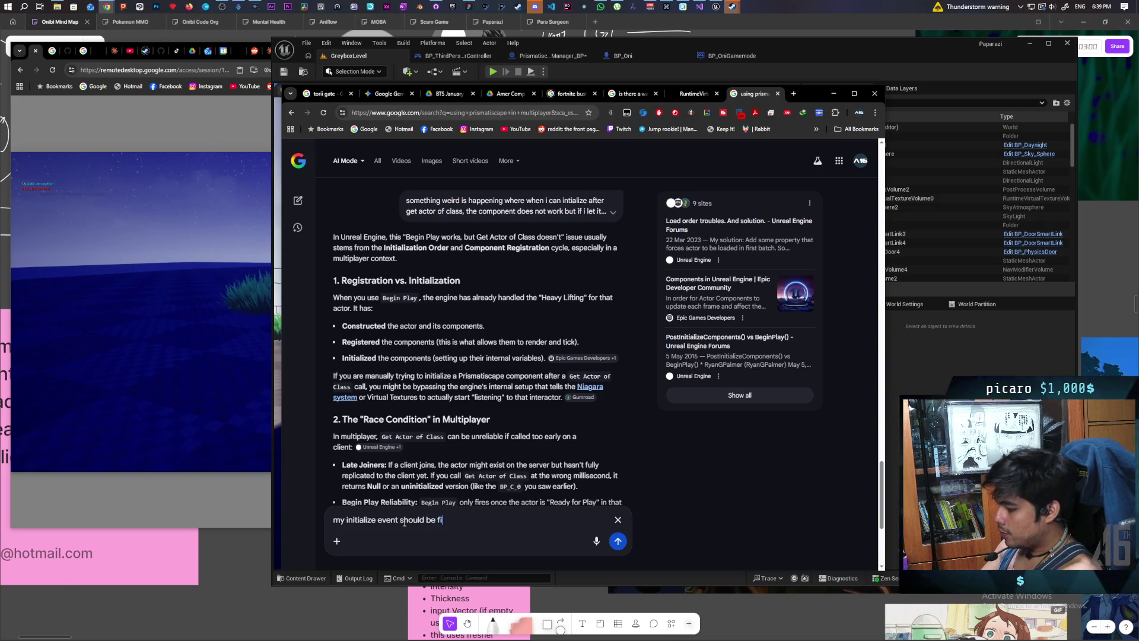
pyautogui.write('ring l')
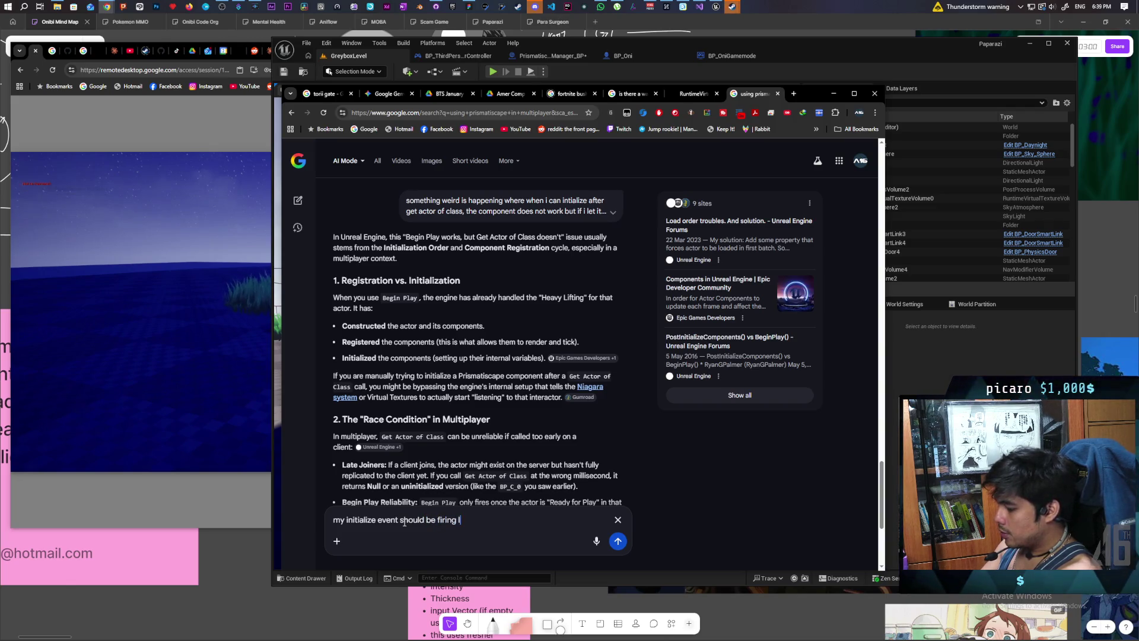
pyautogui.write('ater than ')
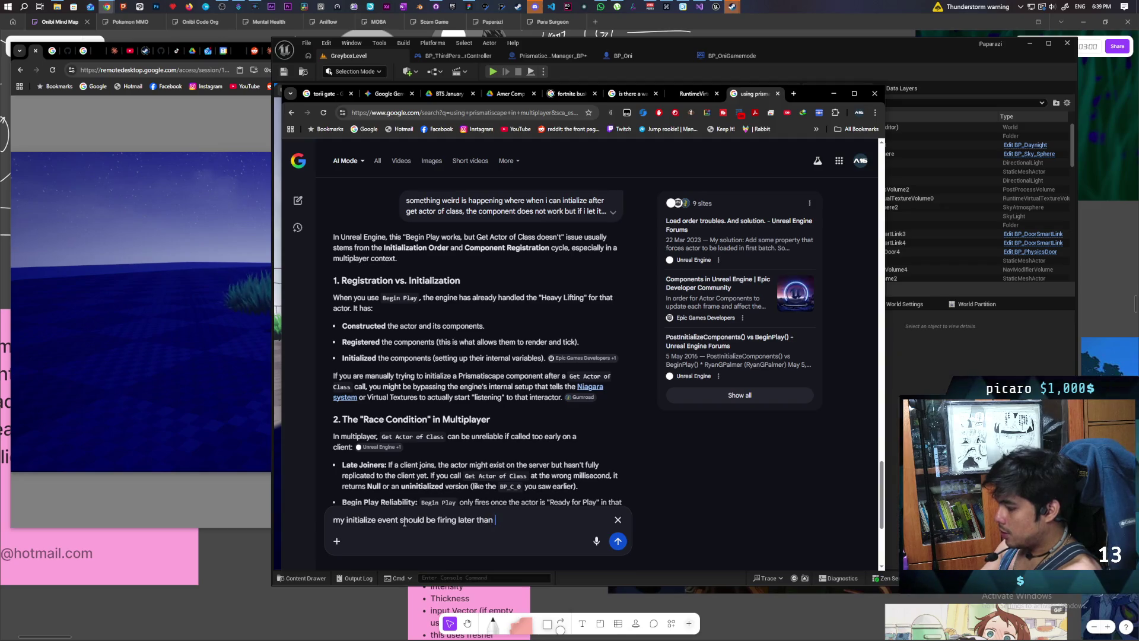
pyautogui.write('begin play ')
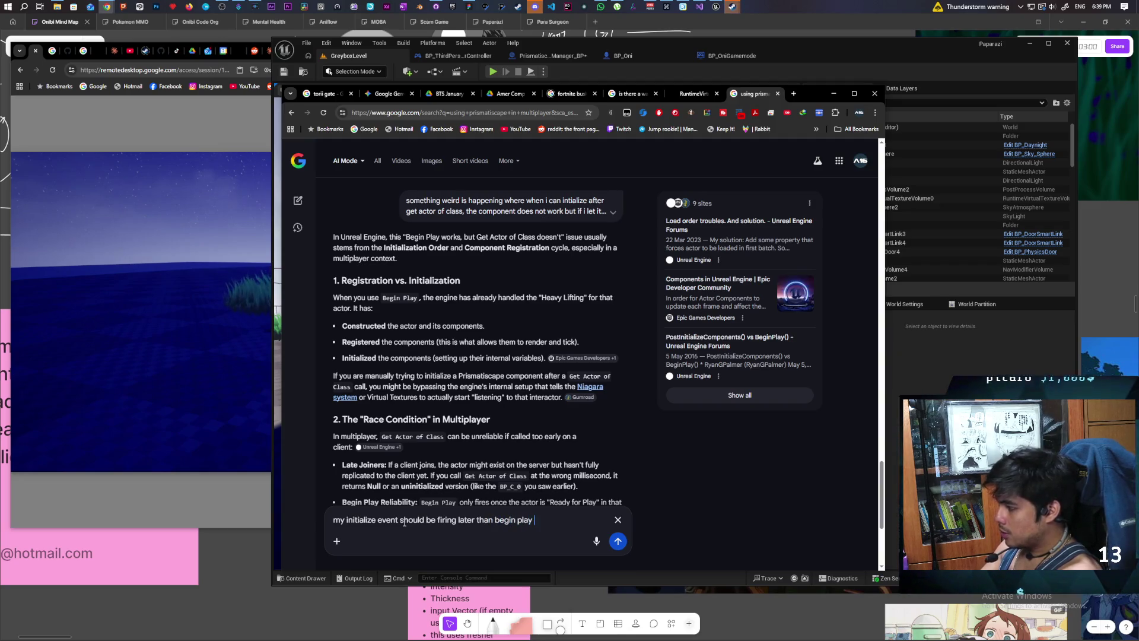
pyautogui.write('so this doesnt make senc')
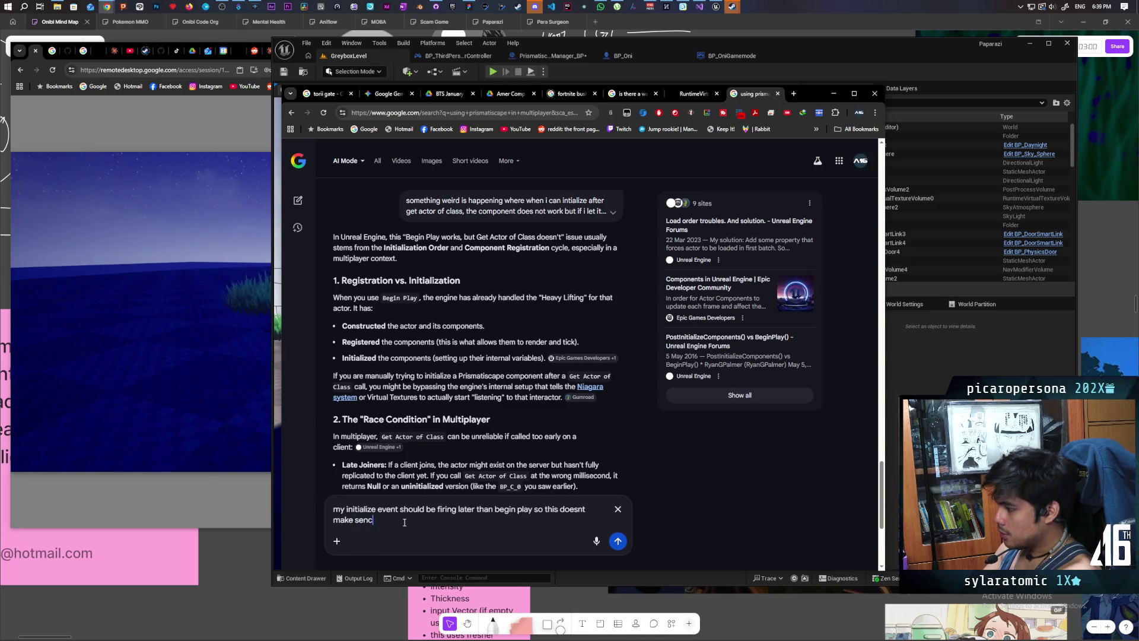
pyautogui.press('BackSpace')
pyautogui.write('senc')
pyautogui.press('Return')
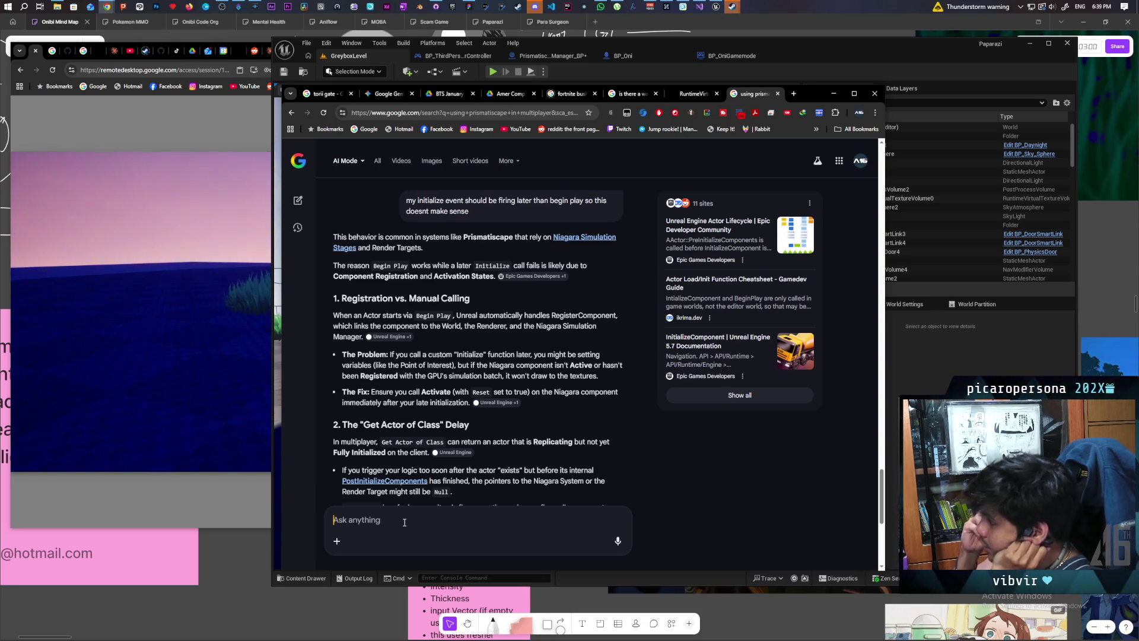
pyautogui.scroll(-2, 528, 350)
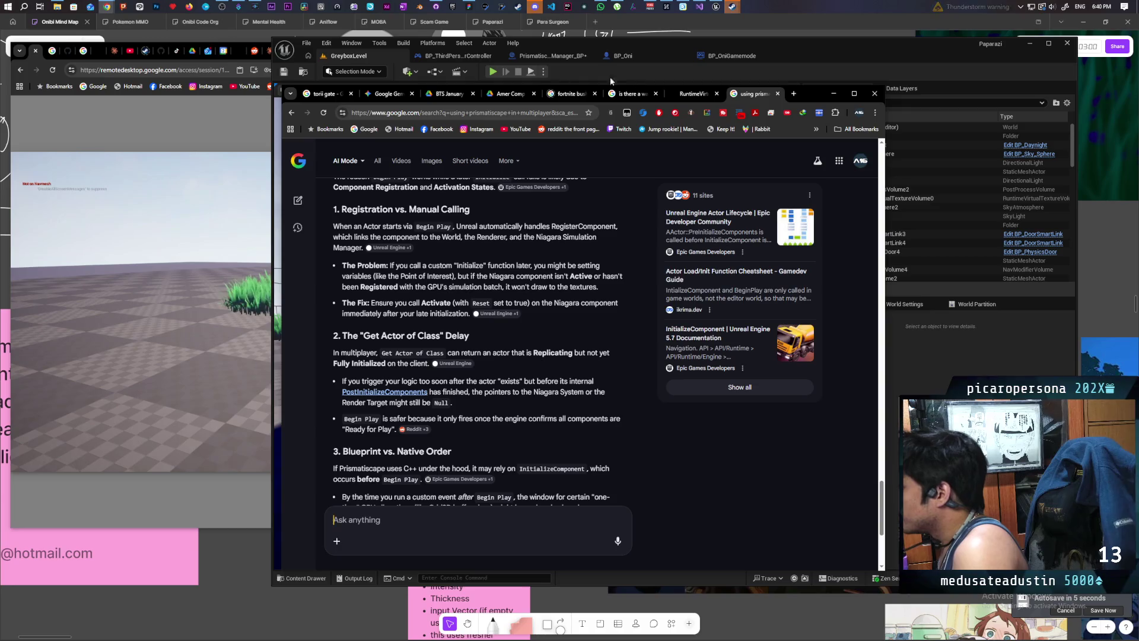
# Step: Return to the Prismatiscape manager graph and bring Init Component To Follow into view
pyautogui.click(543, 55)
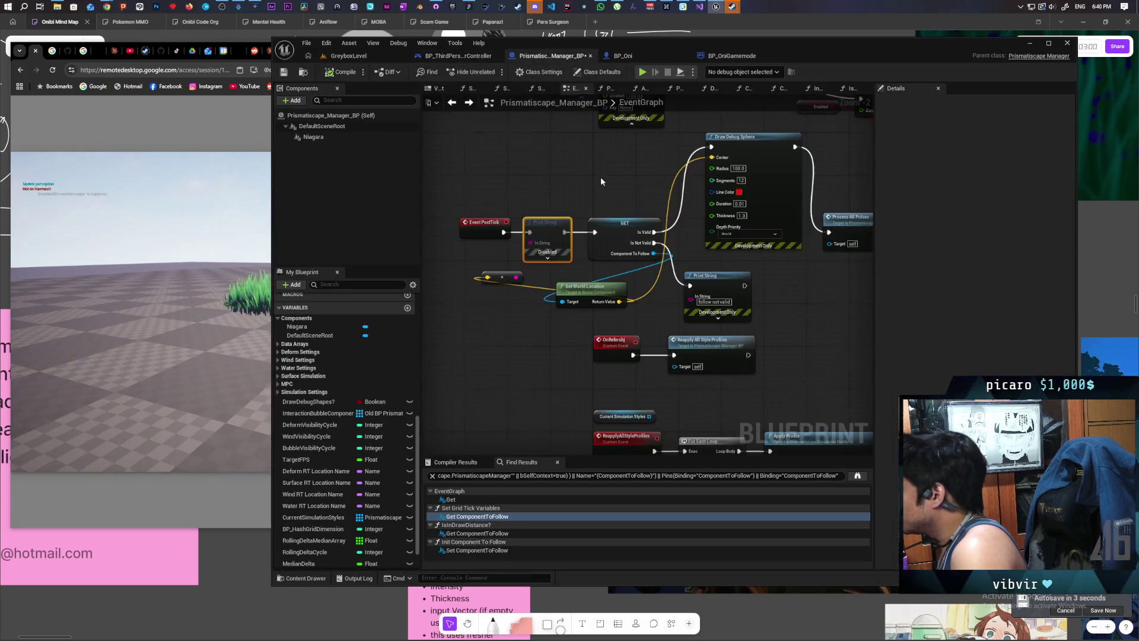
pyautogui.scroll(-3, 600, 177)
pyautogui.scroll(3, 658, 199)
pyautogui.moveTo(657, 199)
pyautogui.mouseDown()
pyautogui.moveTo(659, 242)
pyautogui.moveTo(702, 246)
pyautogui.moveTo(724, 233)
pyautogui.moveTo(759, 248)
pyautogui.moveTo(739, 265)
pyautogui.mouseUp()
pyautogui.click(745, 230)
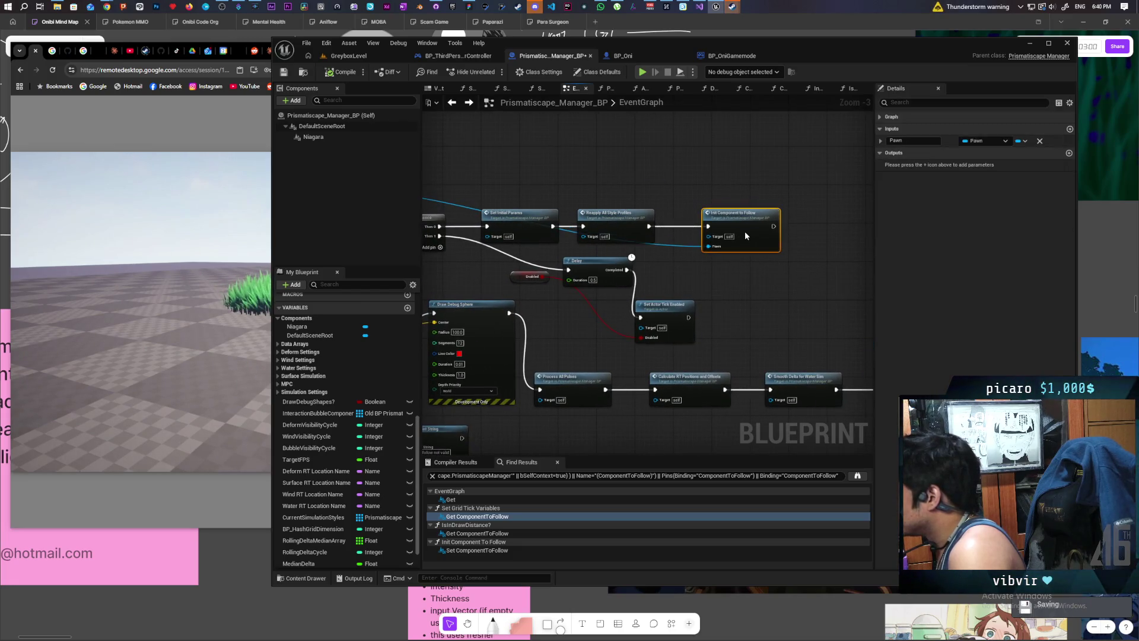
pyautogui.scroll(-1, 678, 265)
pyautogui.scroll(2, 678, 261)
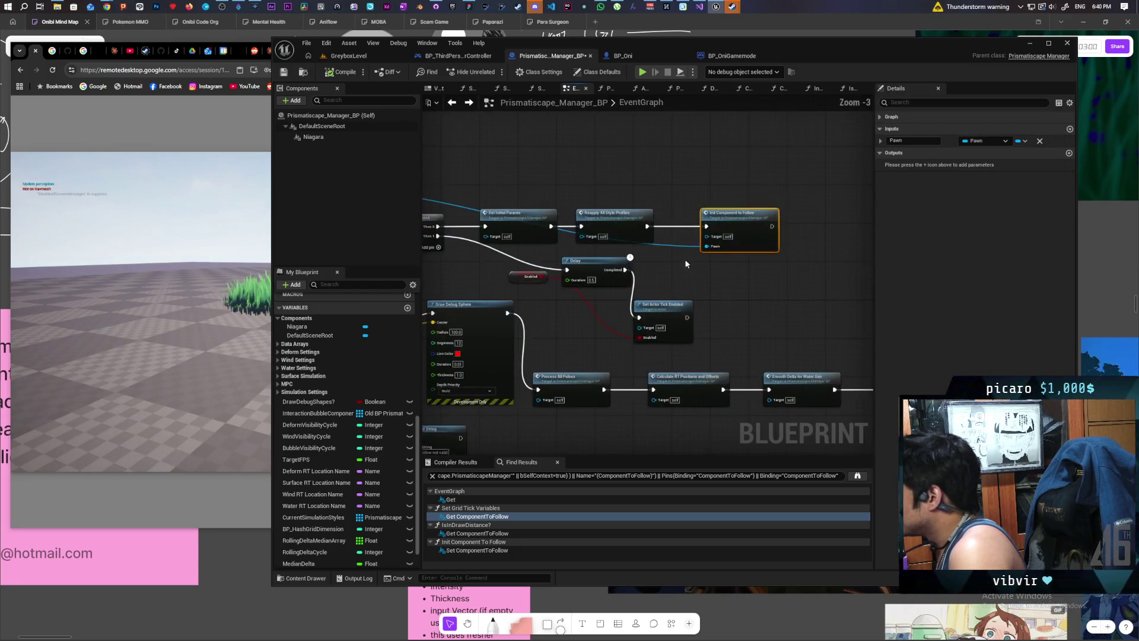
pyautogui.moveTo(684, 259); pyautogui.dragTo(606, 280)
# Step: Add a Niagara component Activate call with Reset ticked, running after Init Component To Follow
pyautogui.moveTo(313, 137)
pyautogui.mouseDown()
pyautogui.moveTo(669, 203)
pyautogui.moveTo(667, 193)
pyautogui.moveTo(687, 235)
pyautogui.mouseUp()
pyautogui.write('activate')
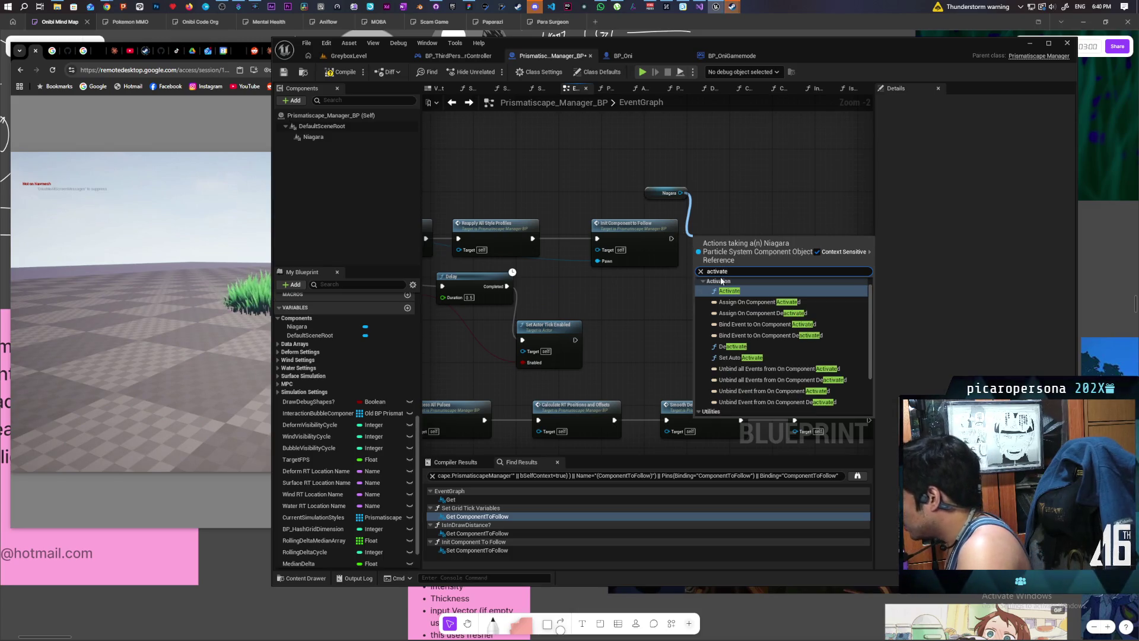
pyautogui.click(727, 291)
pyautogui.click(719, 276)
pyautogui.moveTo(671, 239)
pyautogui.mouseDown()
pyautogui.moveTo(701, 255)
pyautogui.moveTo(723, 233)
pyautogui.mouseUp()
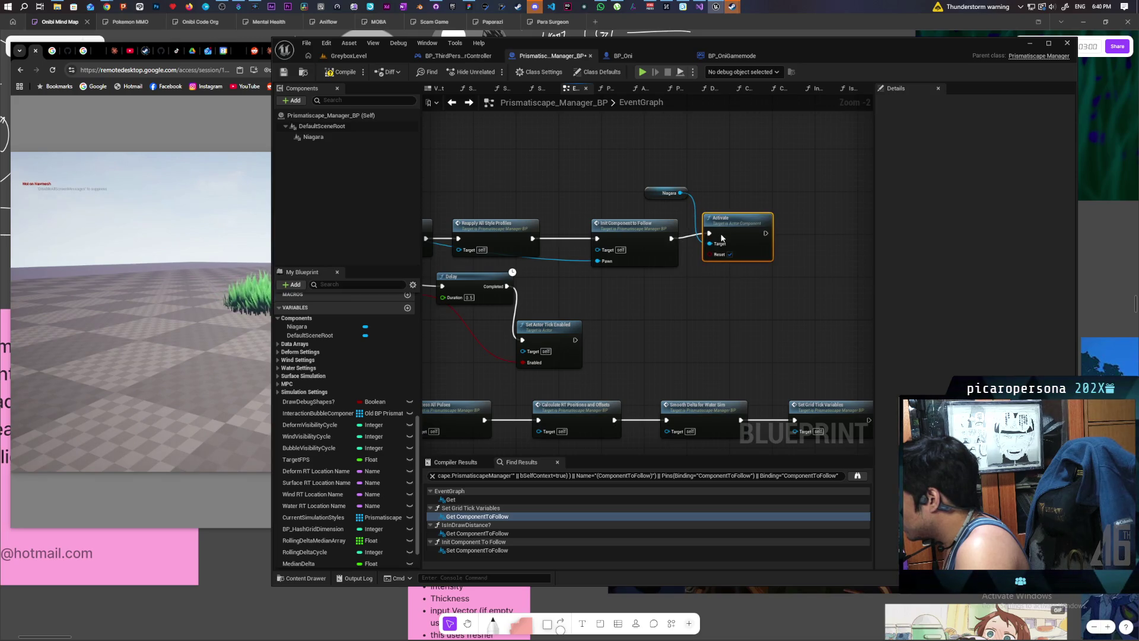
pyautogui.scroll(-3, 650, 293)
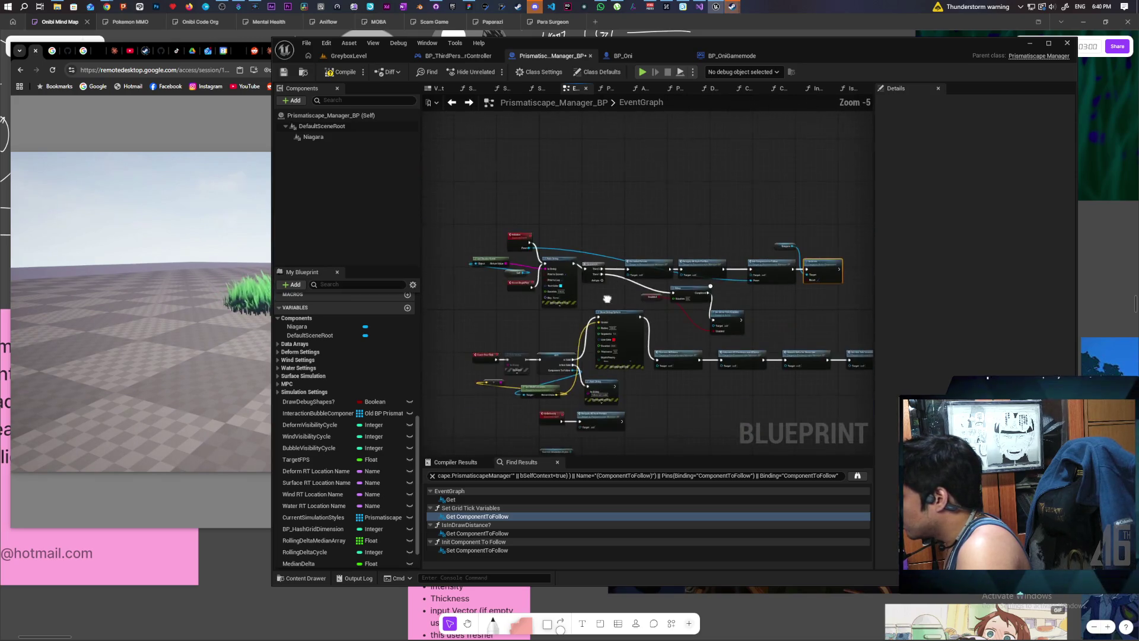
pyautogui.scroll(2, 546, 290)
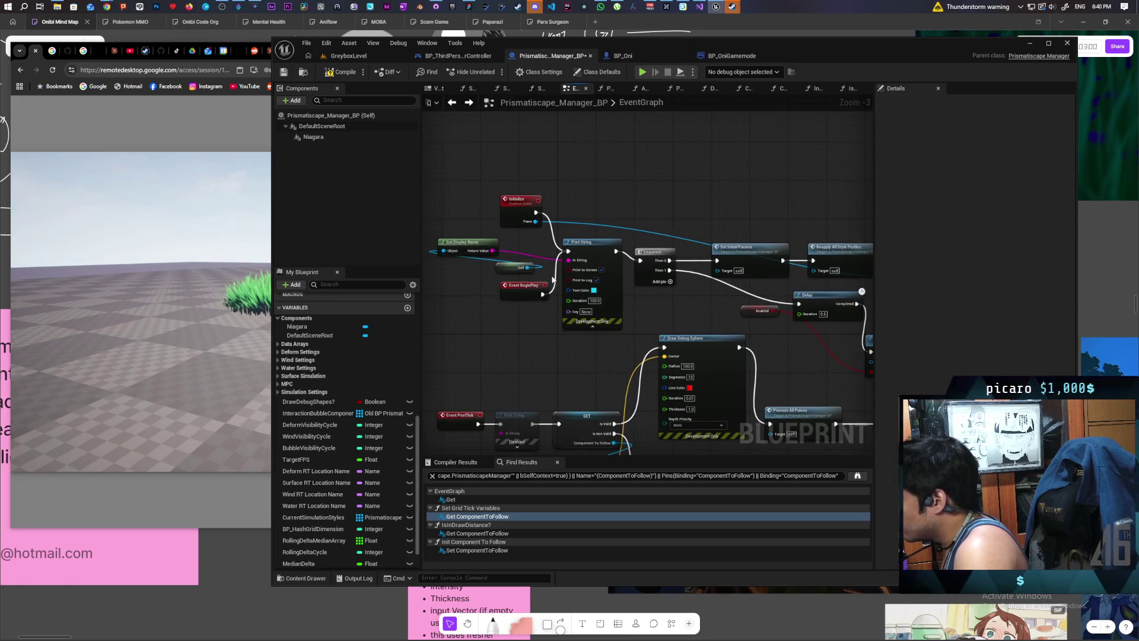
pyautogui.hscroll(5, 593, 261)
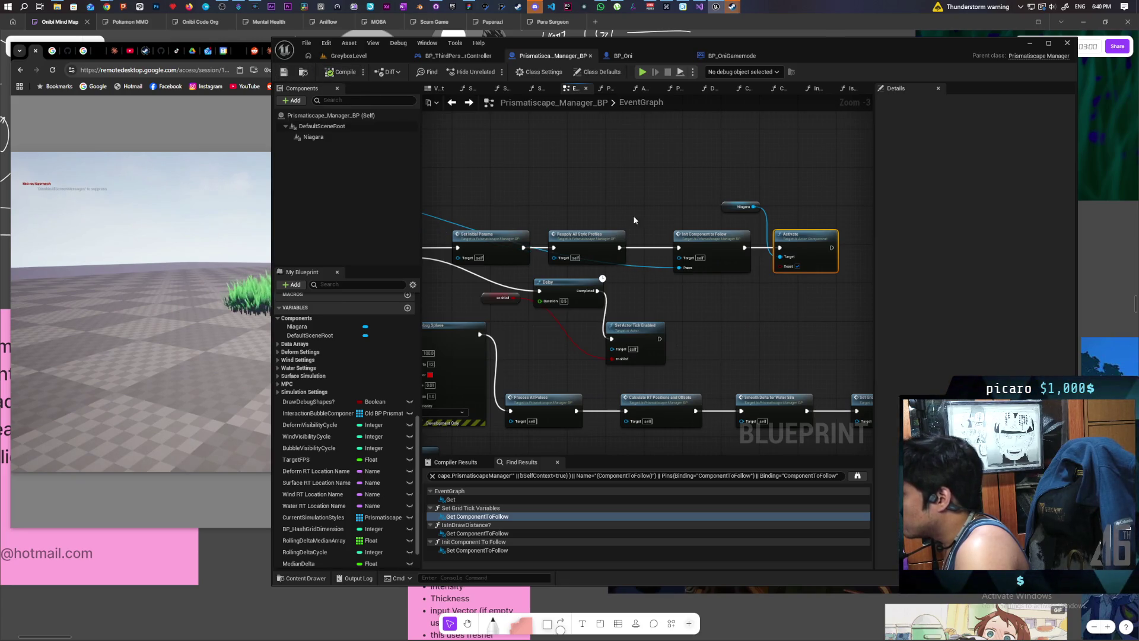
pyautogui.doubleClick(715, 245)
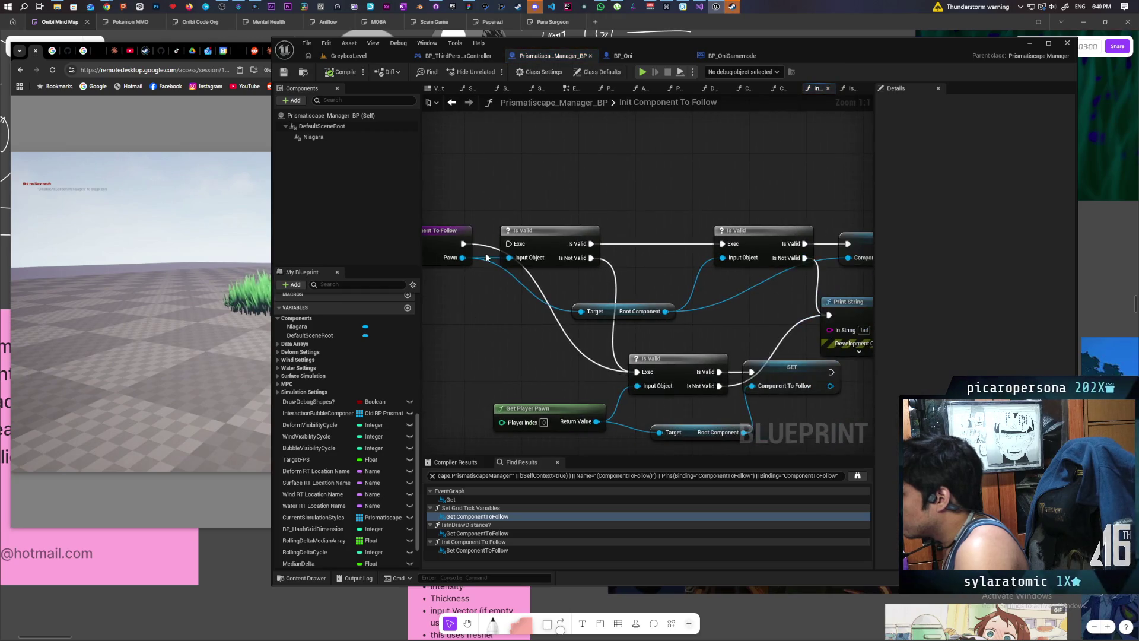
# Step: Wire the function entry straight to the first Is Valid and test walking through the grass
pyautogui.moveTo(464, 243); pyautogui.dragTo(509, 244)
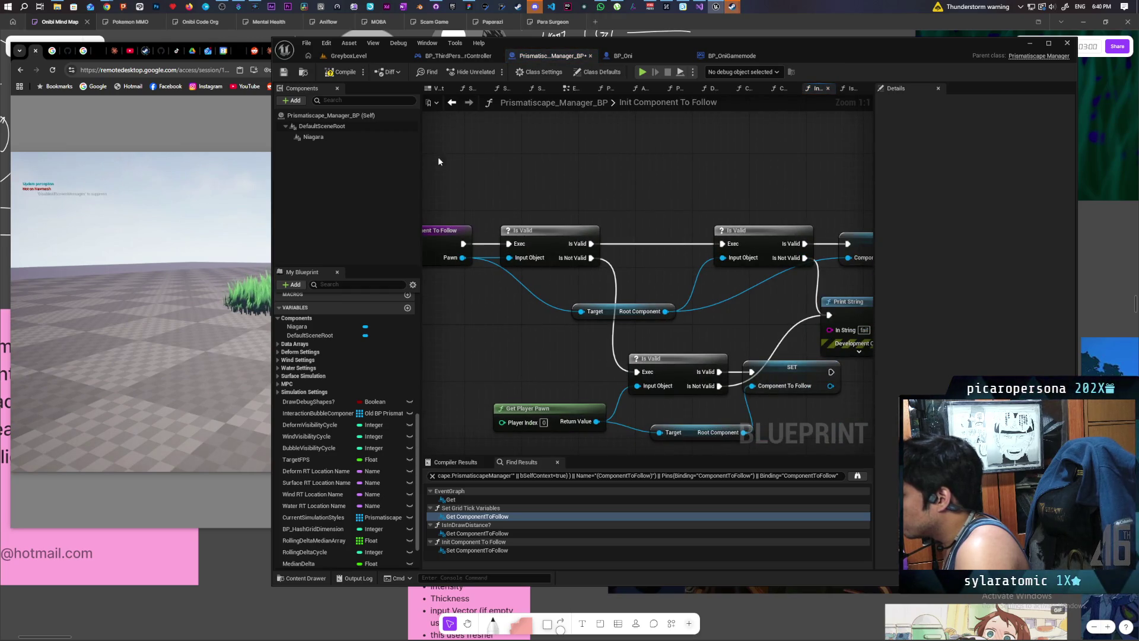
pyautogui.click(367, 52)
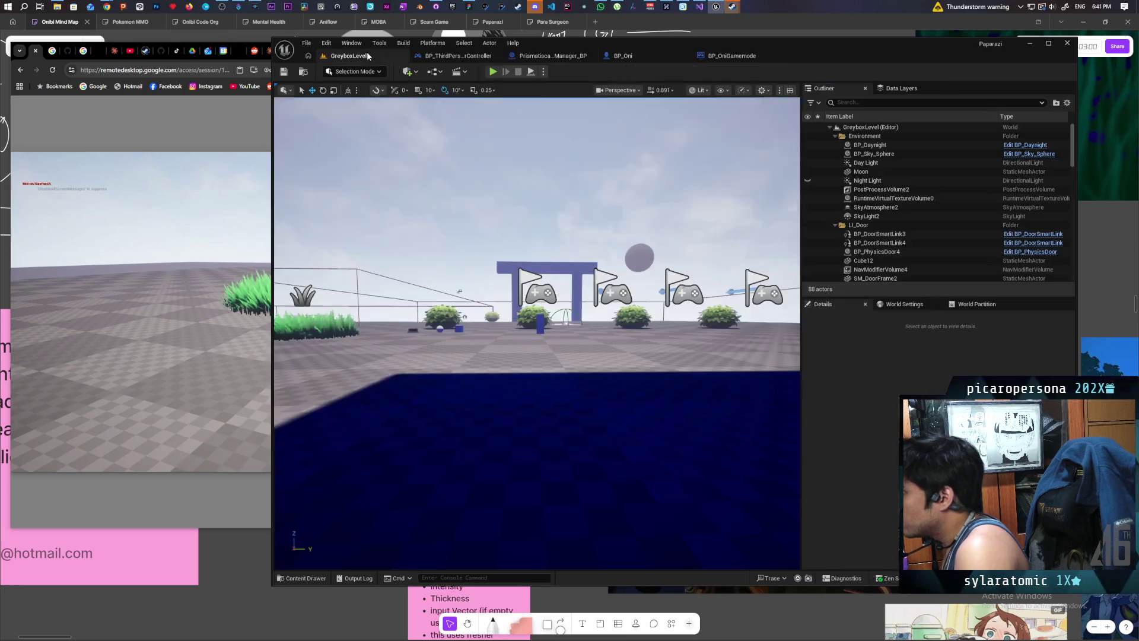
pyautogui.hotkey('alt', 'p')
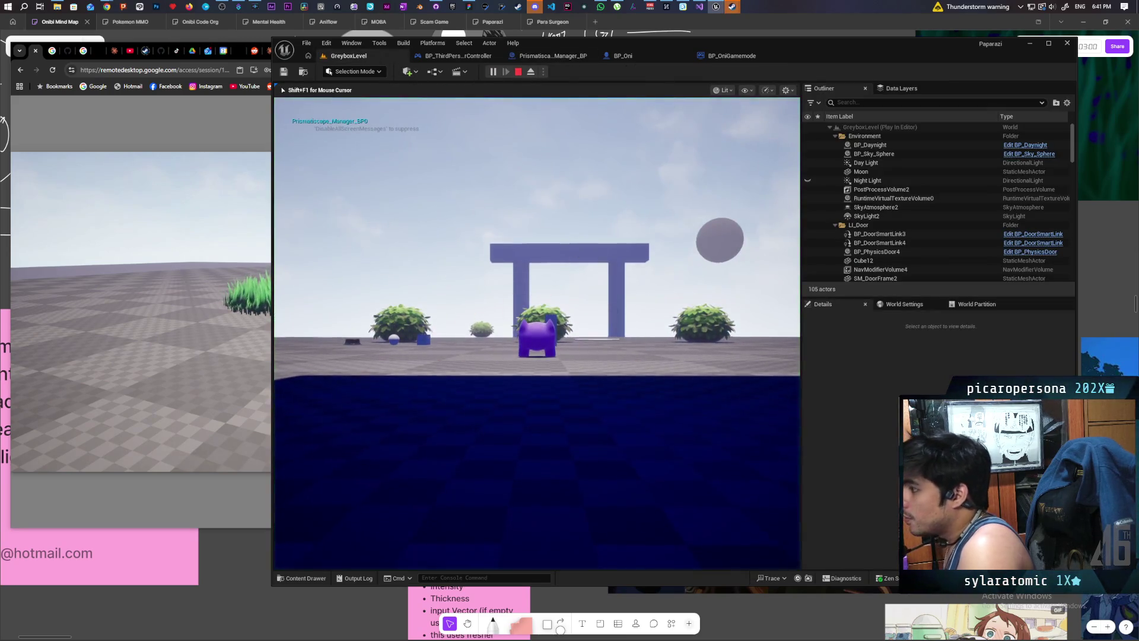
pyautogui.hotkey('alt', 'Tab')
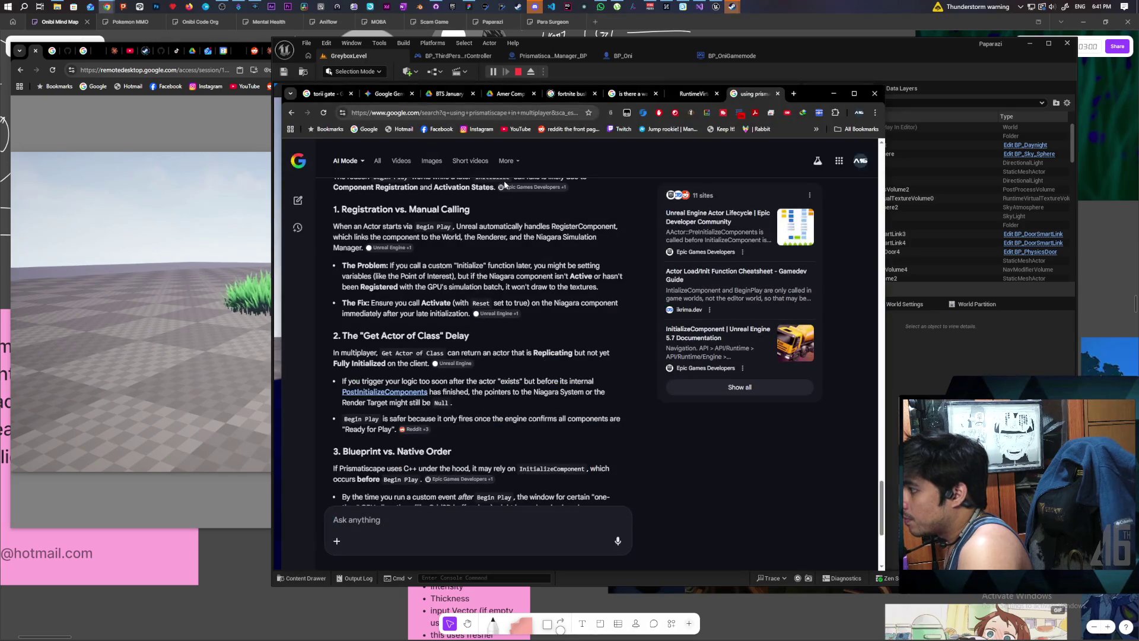
pyautogui.click(803, 45)
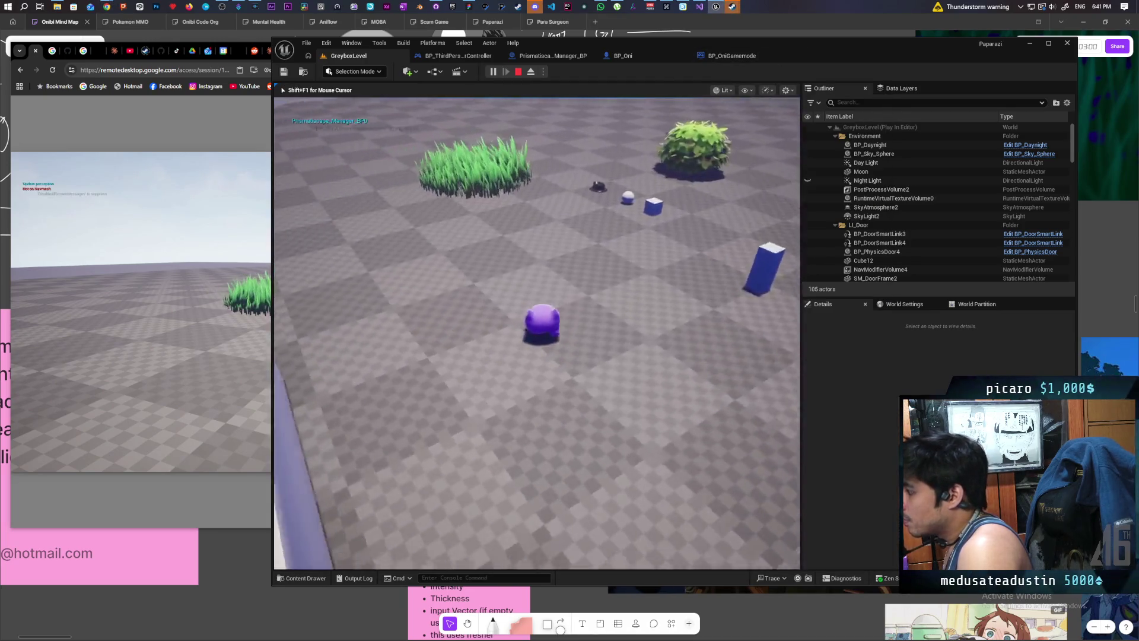
pyautogui.press('w')
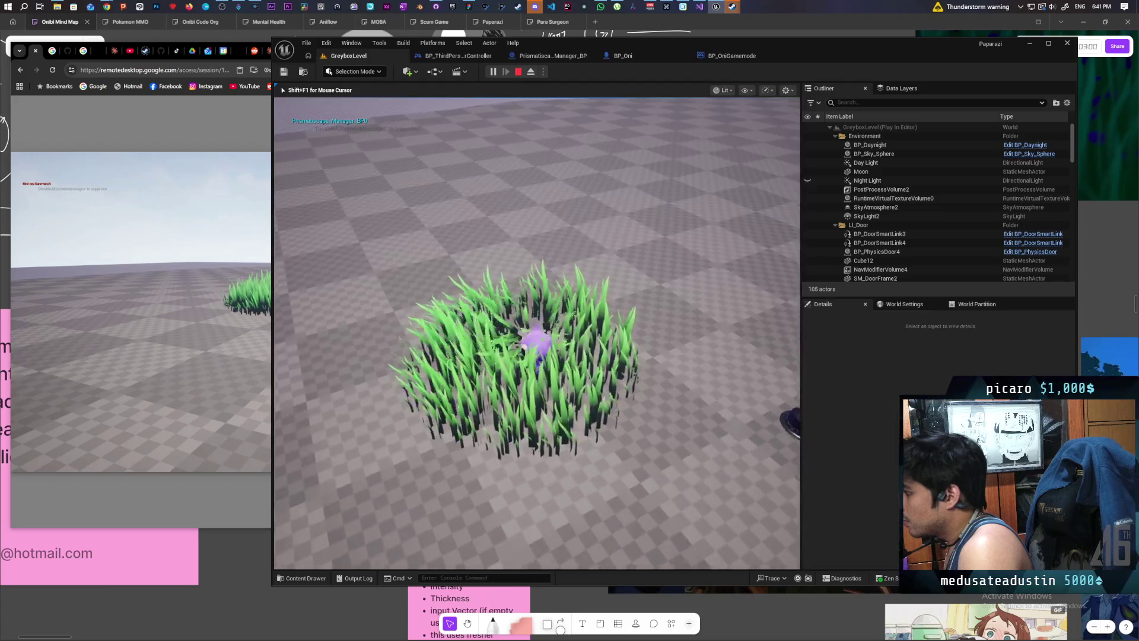
pyautogui.press('s')
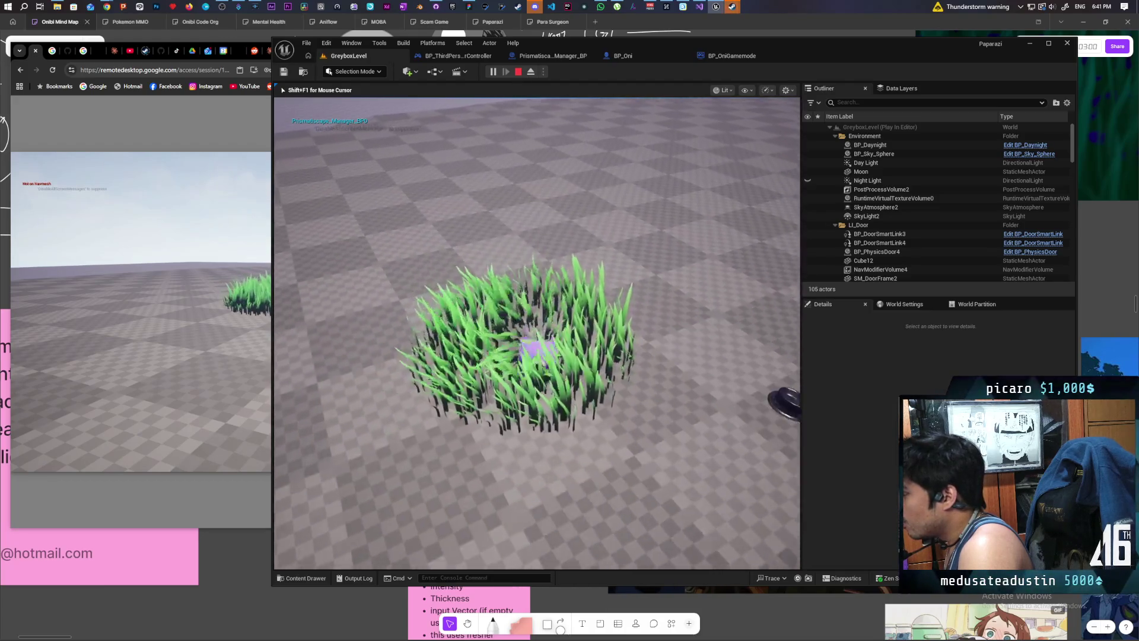
pyautogui.press('w')
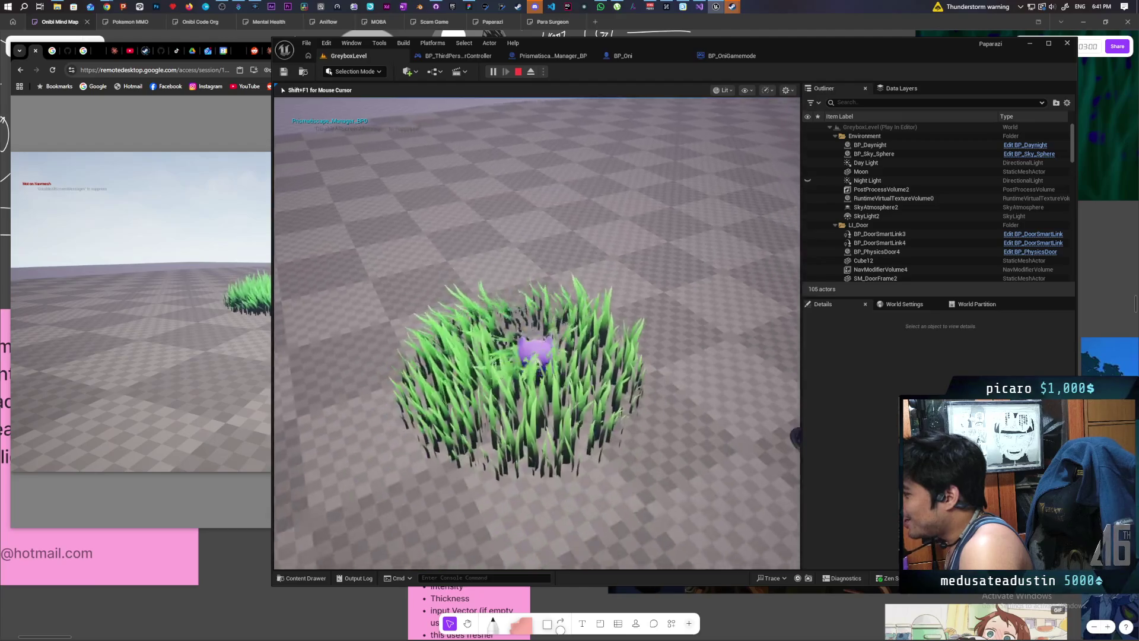
pyautogui.press('Escape')
# Step: Set Net Mode to Play As Listen Server and start a multiplayer play session
pyautogui.click(543, 71)
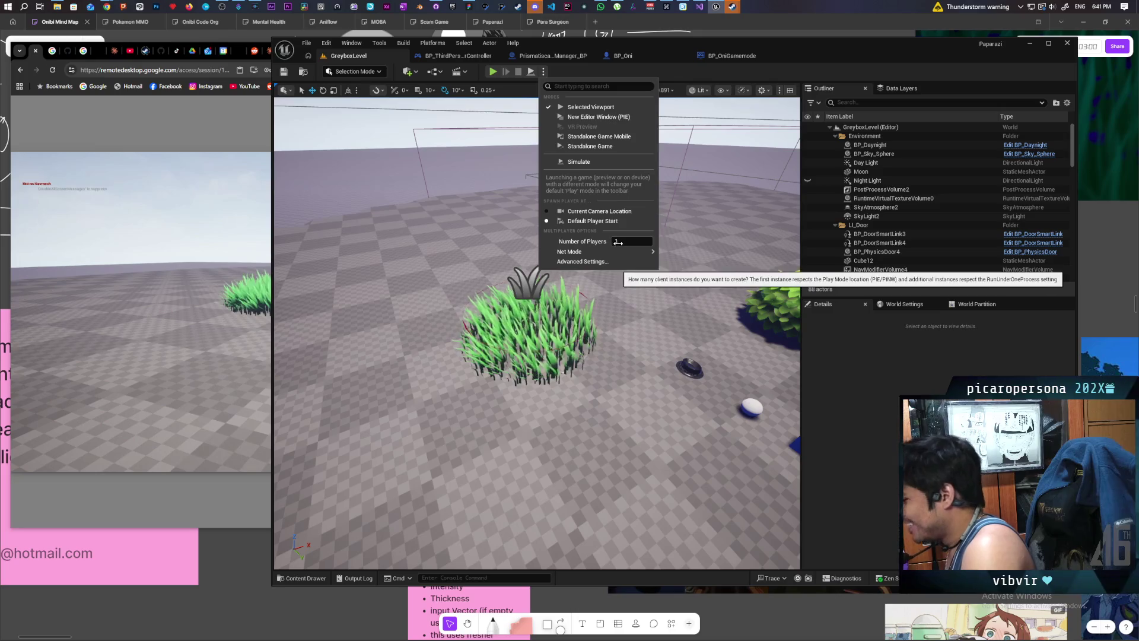
pyautogui.moveTo(633, 257)
pyautogui.click(680, 266)
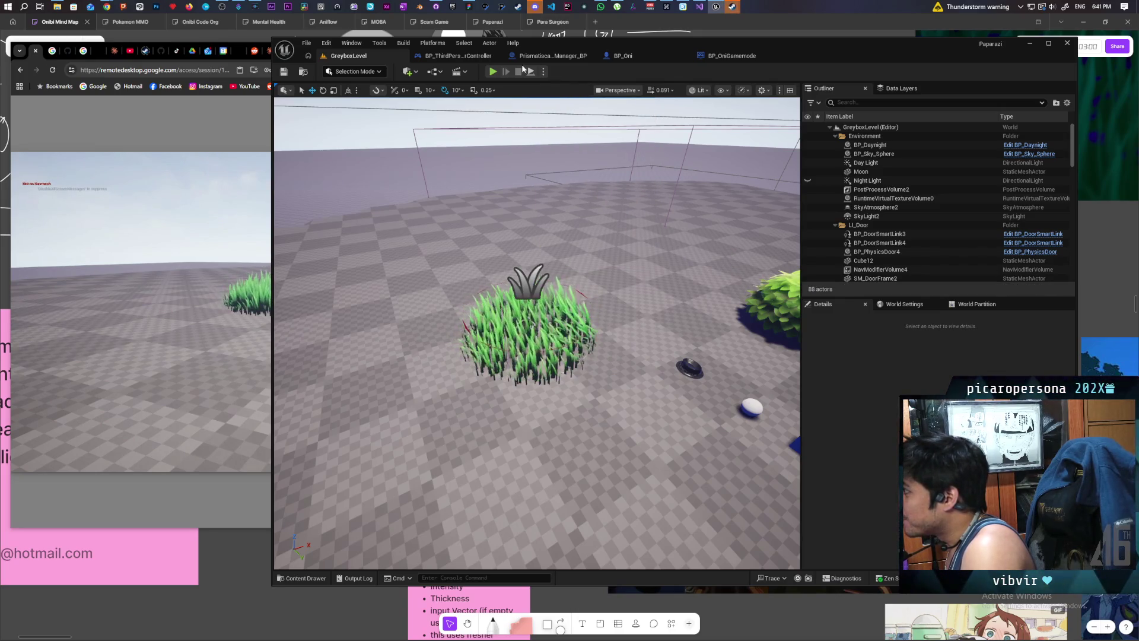
pyautogui.click(492, 72)
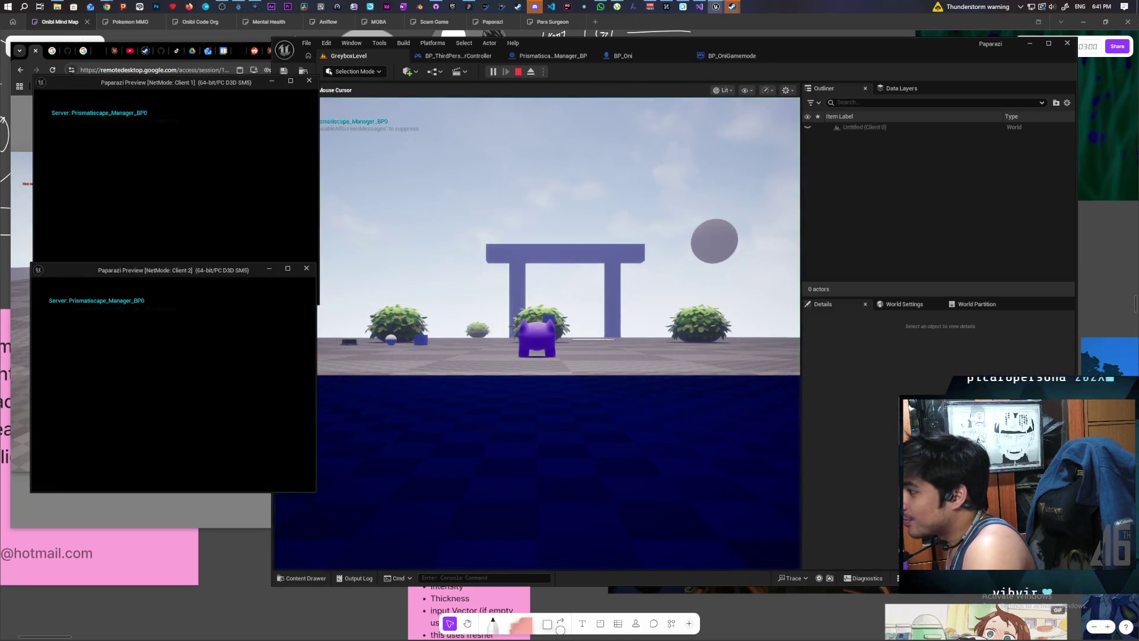
pyautogui.click(319, 283)
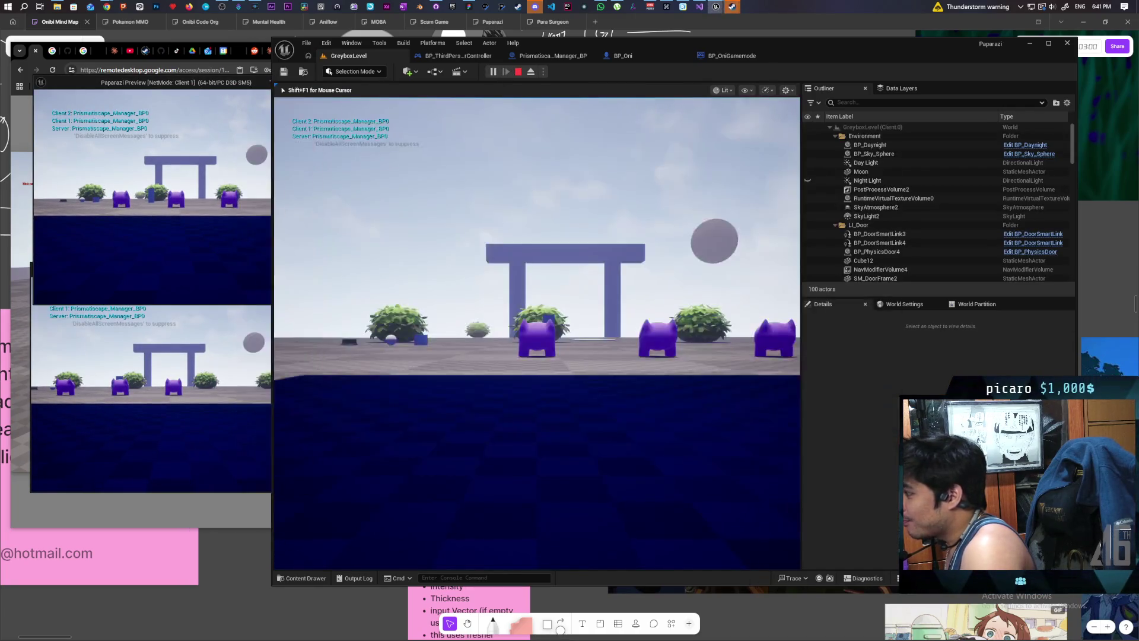
pyautogui.press('w')
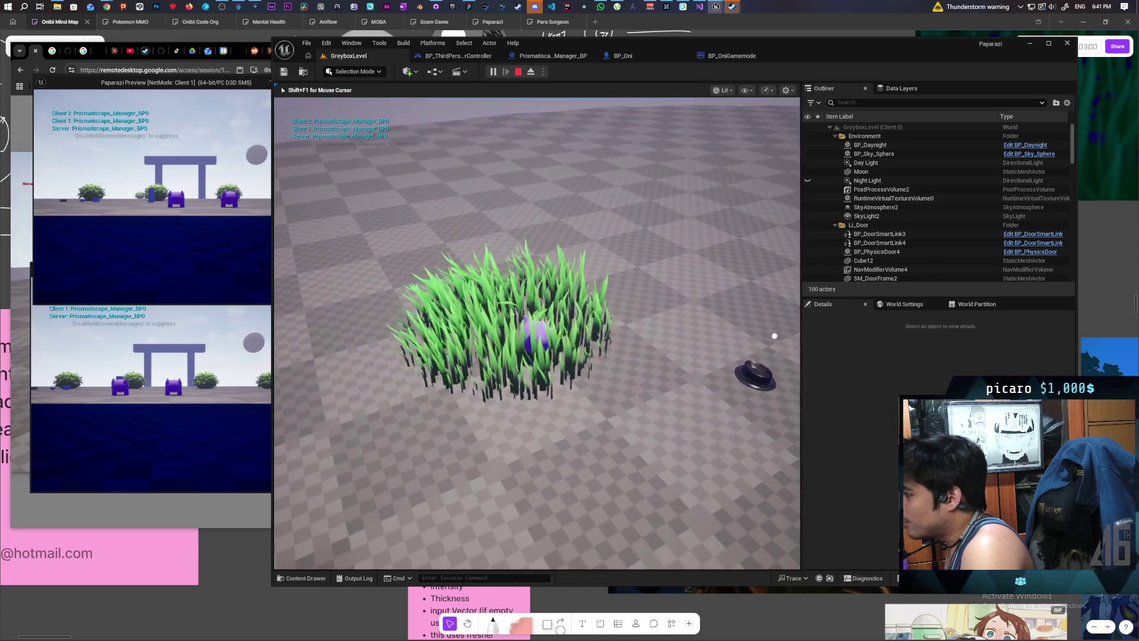
pyautogui.hotkey('alt', 'Tab')
pyautogui.press('w')
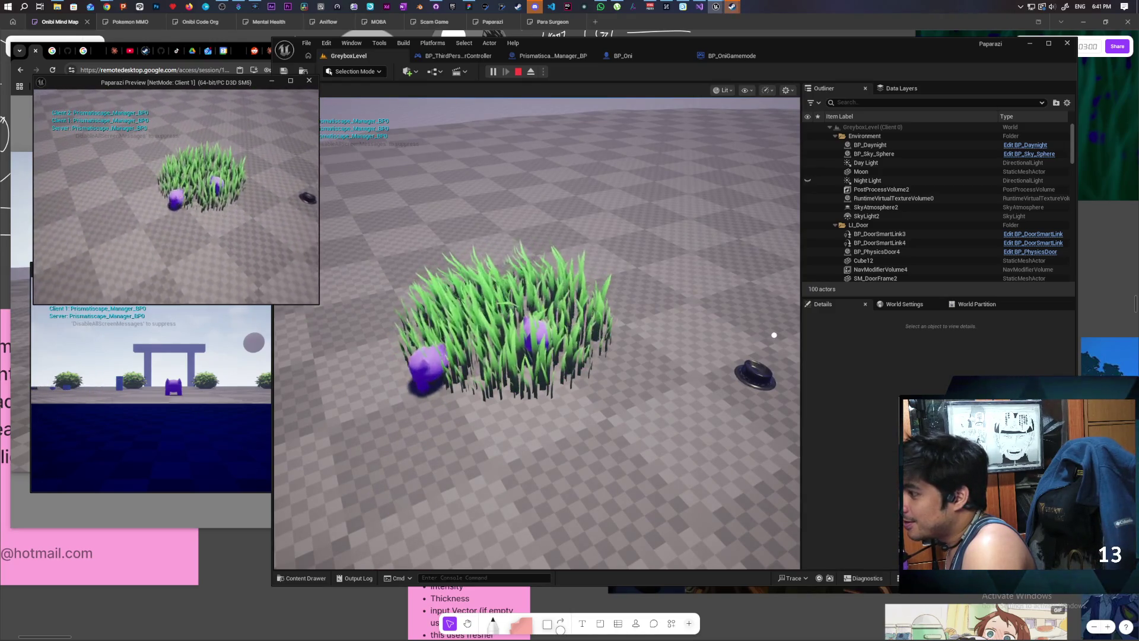
pyautogui.hotkey('alt', 'Tab')
pyautogui.press('w')
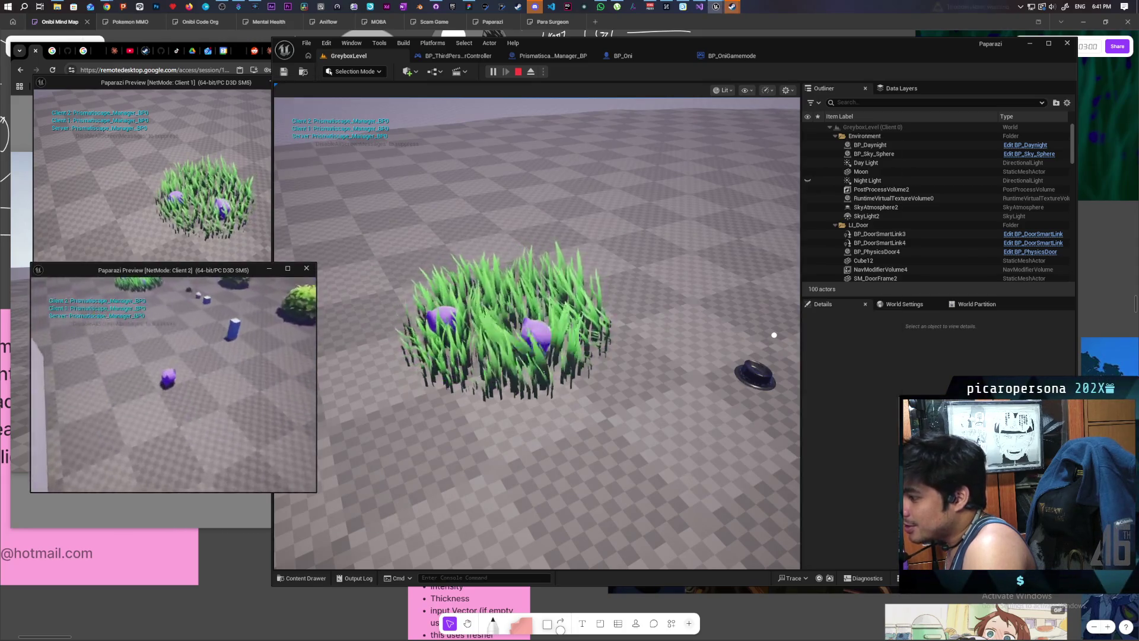
pyautogui.press('w')
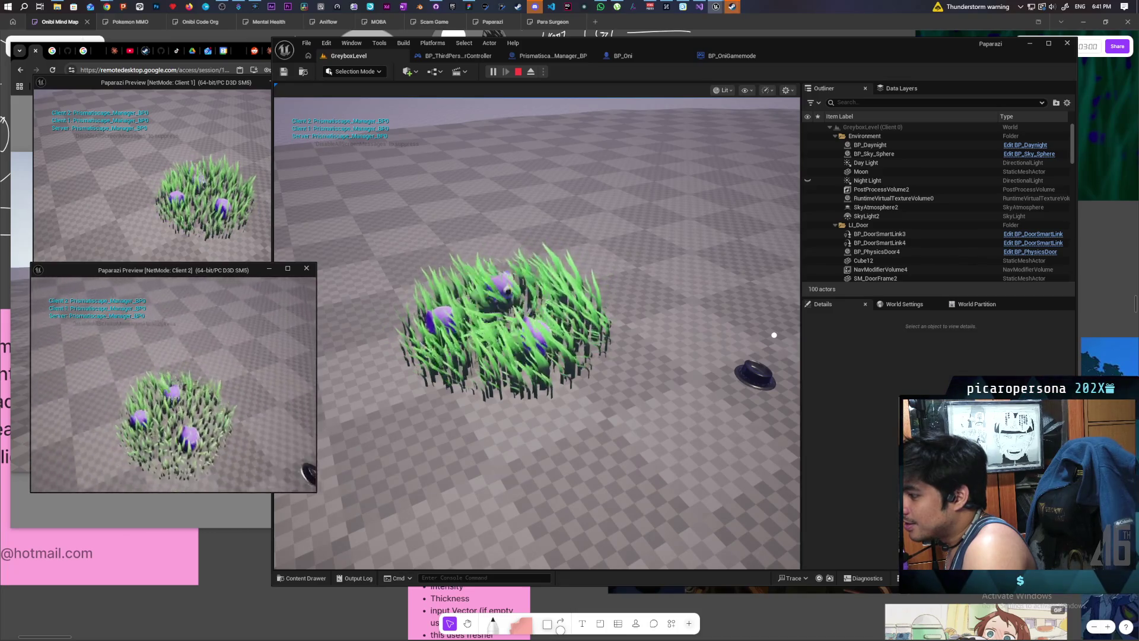
pyautogui.press('Escape')
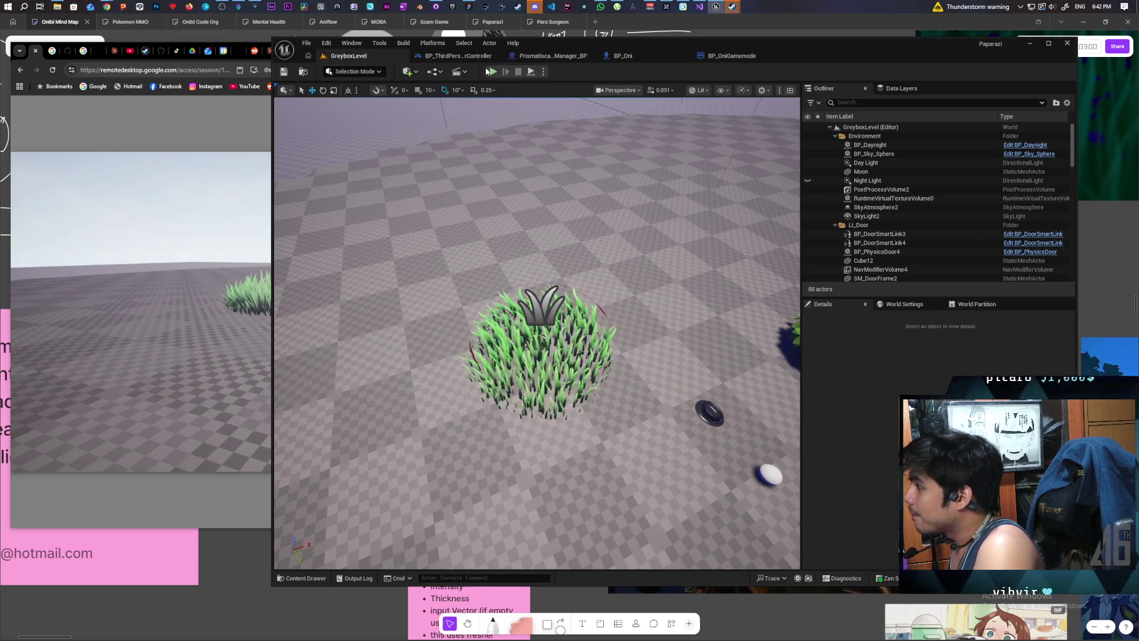
# Step: Leave the remote game session via its pause menu and return to the Unreal editor
pyautogui.click(158, 291)
pyautogui.press('Escape')
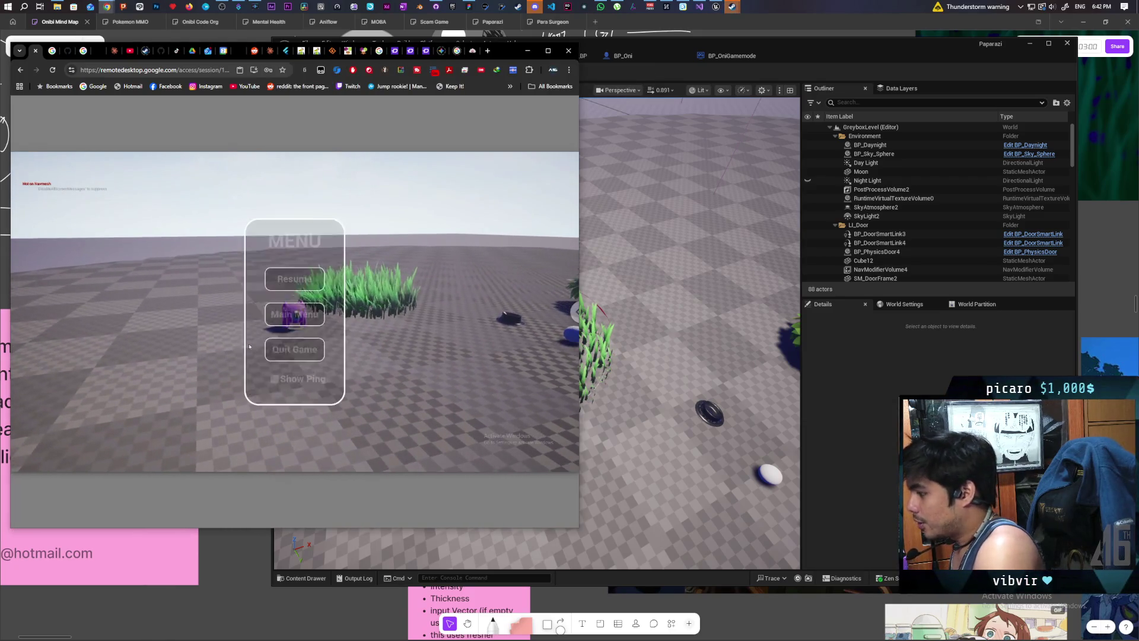
pyautogui.press('Return')
pyautogui.hotkey('alt', 'Tab')
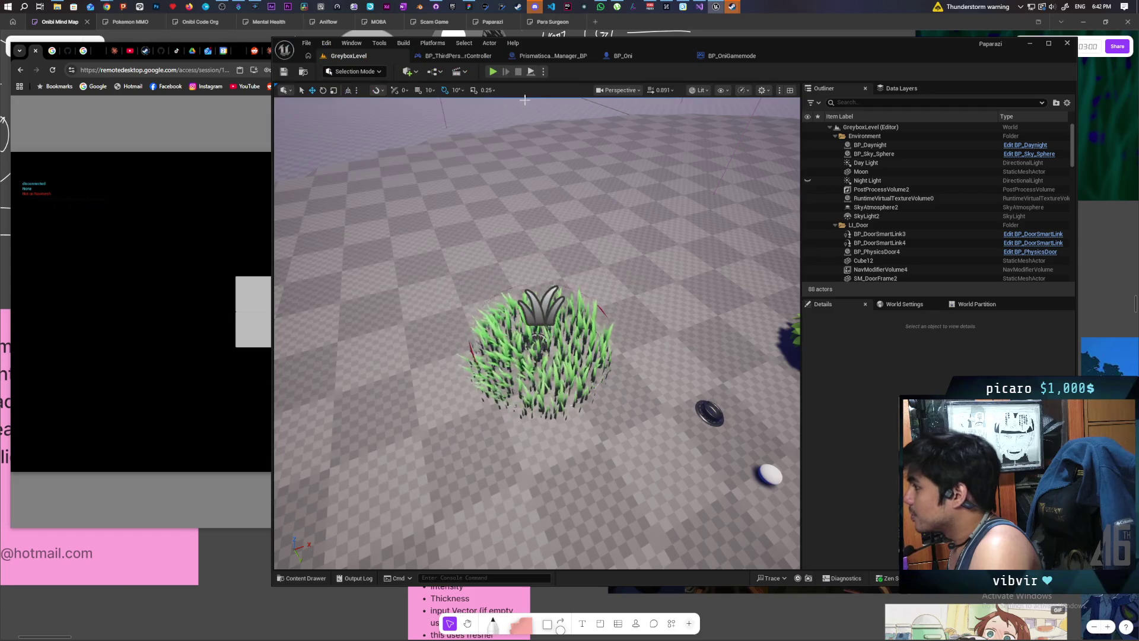
# Step: Change the play-in-editor network mode options and close the game's log window
pyautogui.click(543, 72)
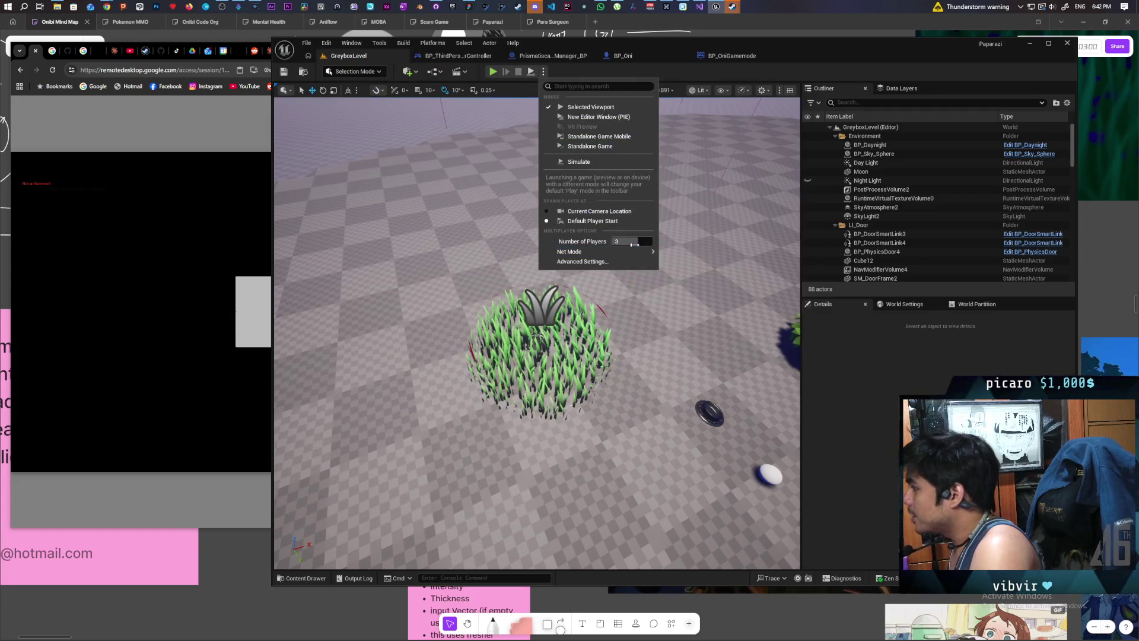
pyautogui.moveTo(594, 252)
pyautogui.click(684, 259)
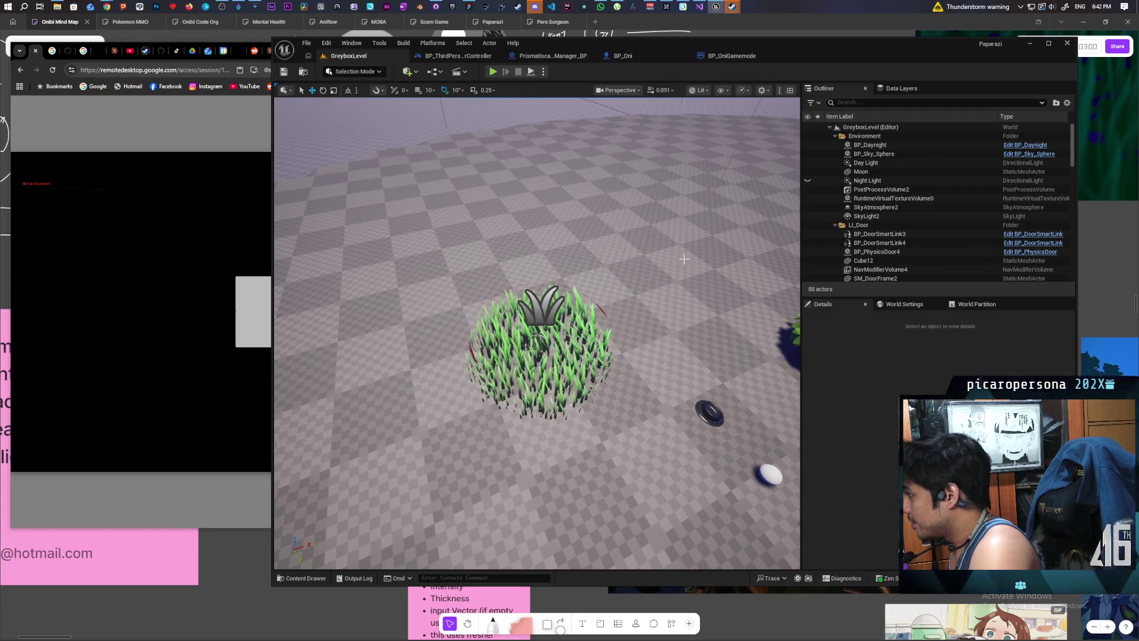
pyautogui.click(542, 72)
pyautogui.click(601, 151)
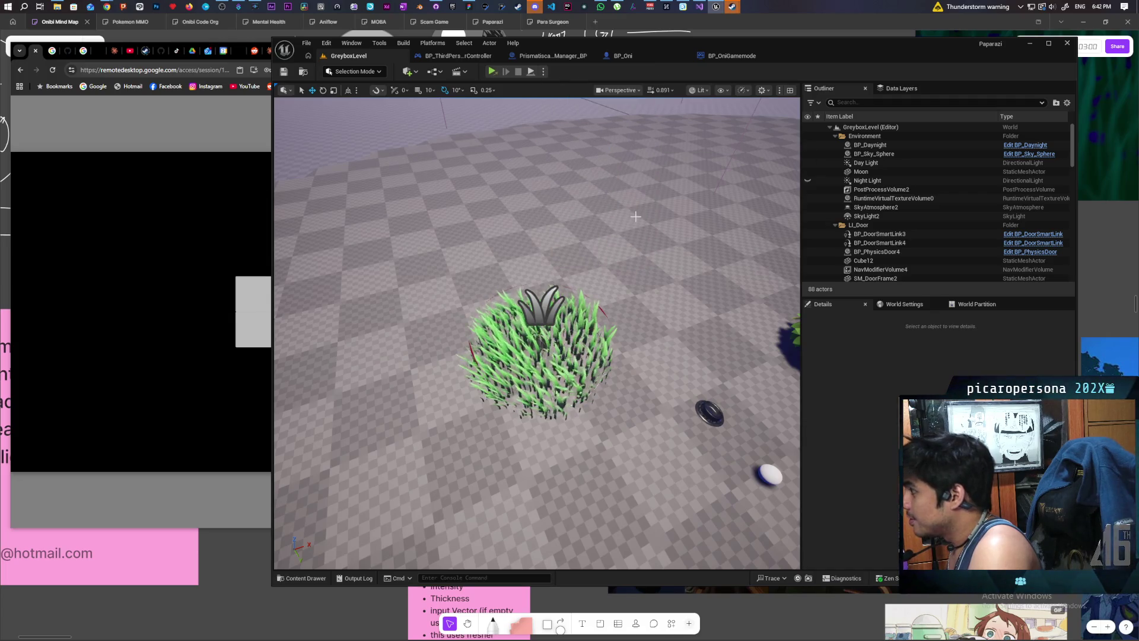
pyautogui.click(630, 79)
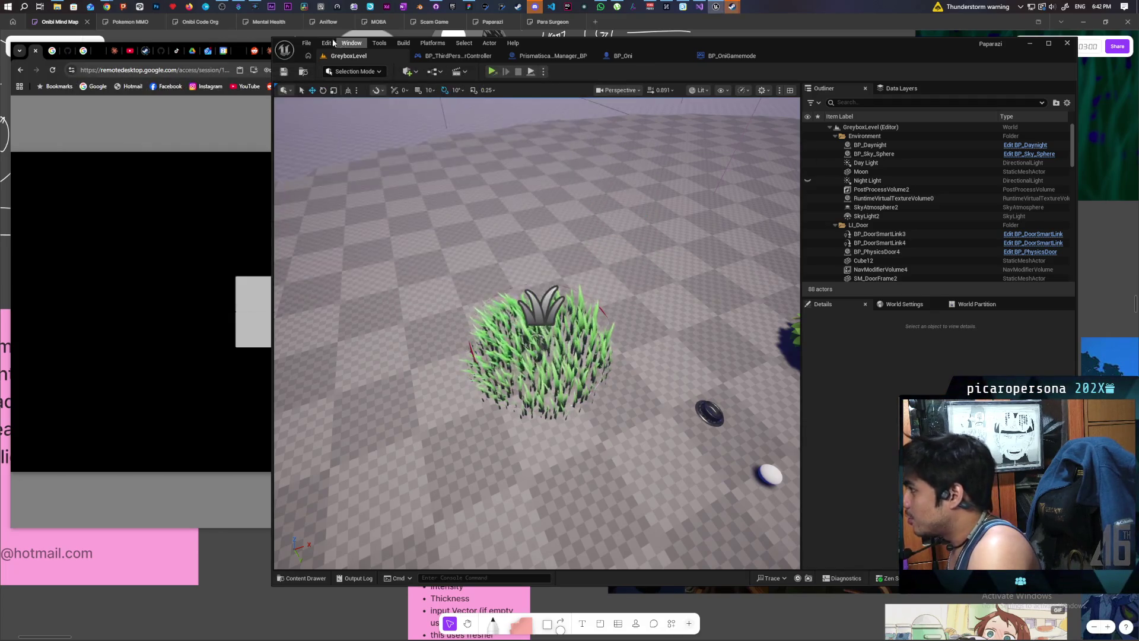
pyautogui.click(306, 42)
# Step: Open Startup_Map, host remotely, accept the invite locally, ready up, and start the game
pyautogui.moveTo(408, 97)
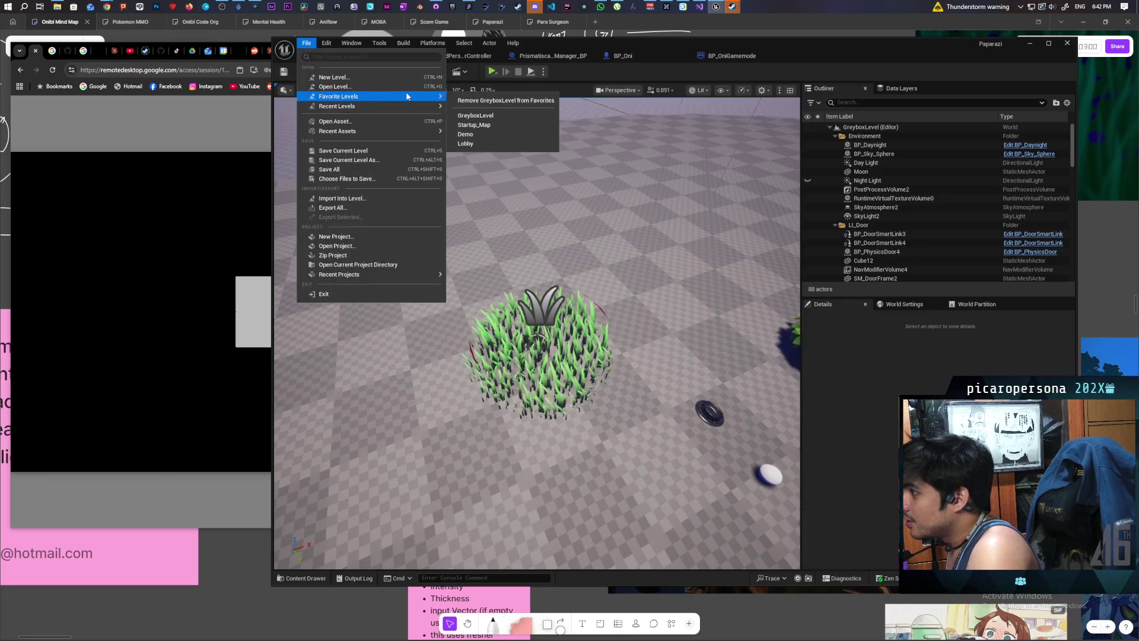
pyautogui.click(497, 126)
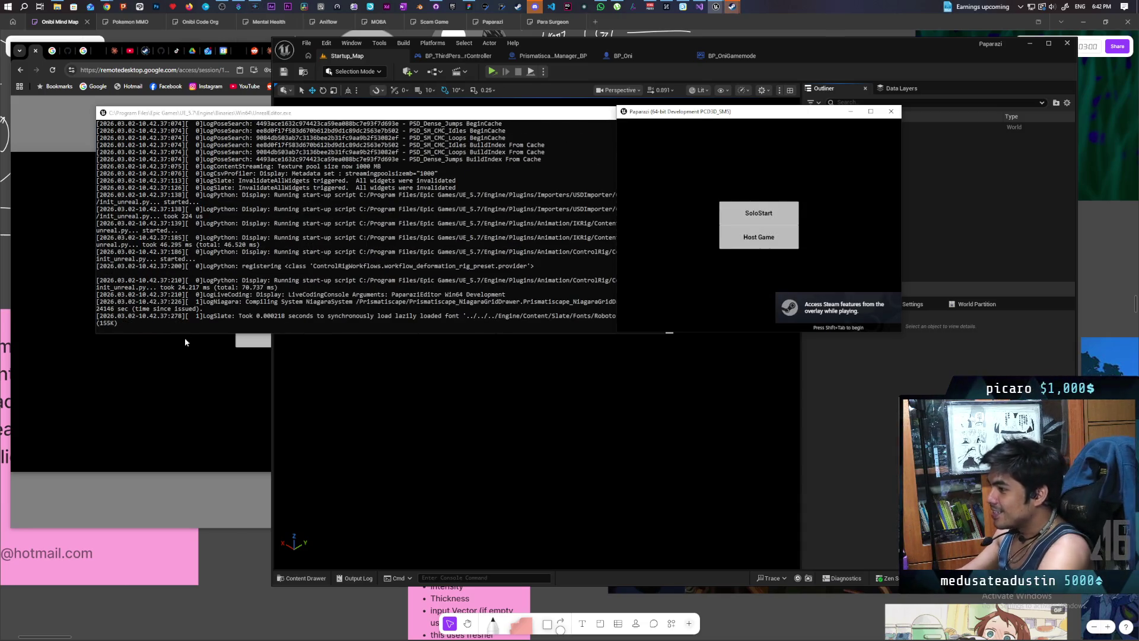
pyautogui.click(191, 389)
pyautogui.click(294, 329)
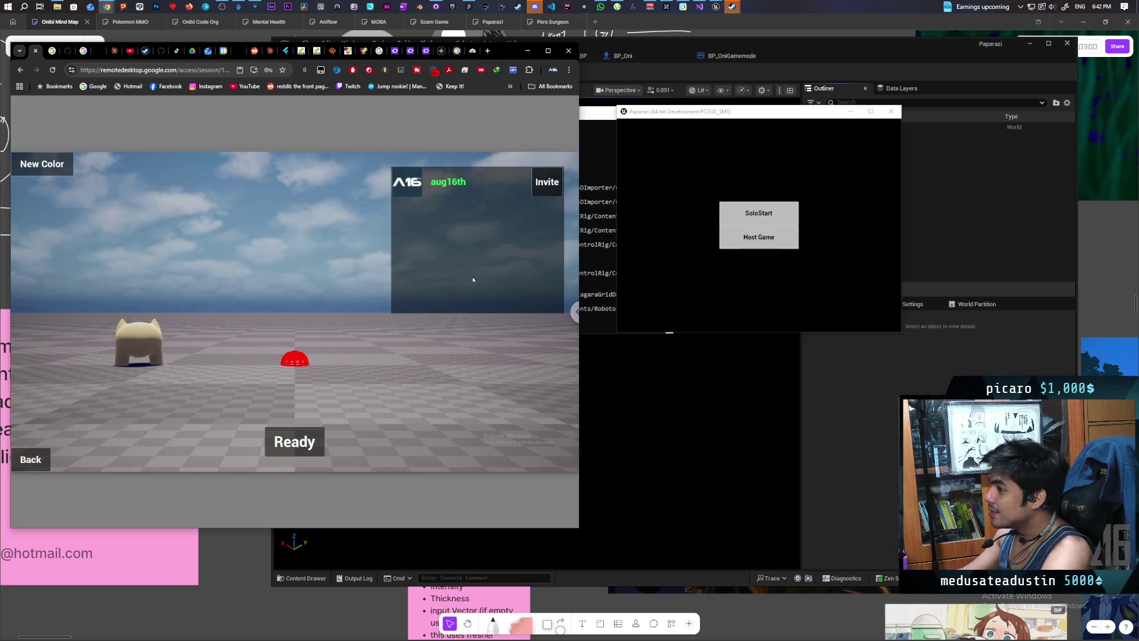
pyautogui.click(547, 189)
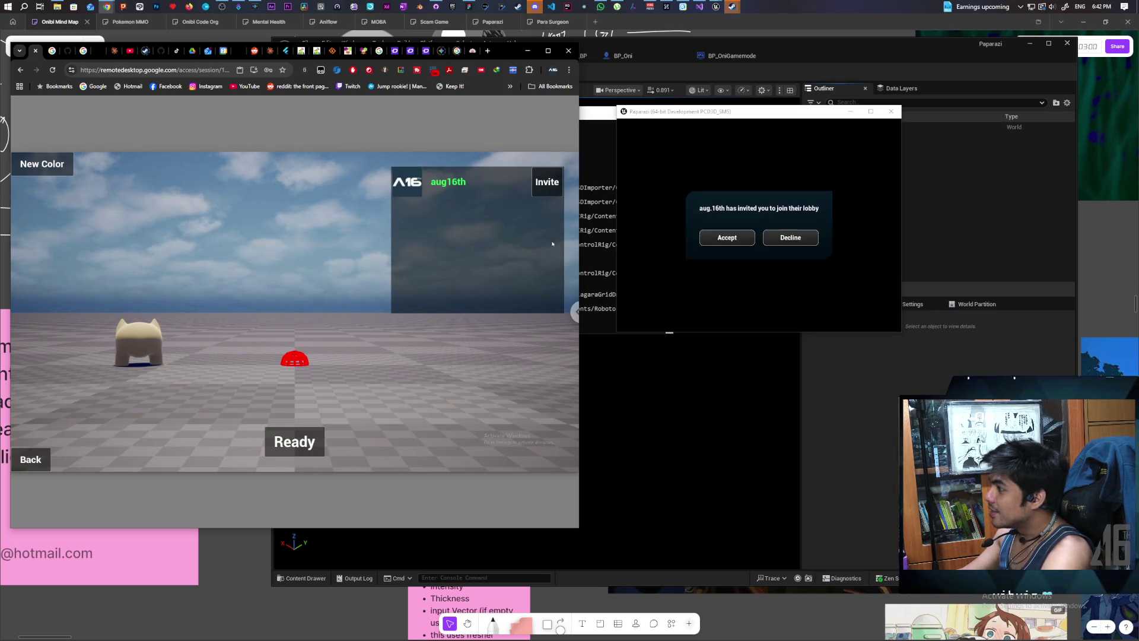
pyautogui.click(723, 239)
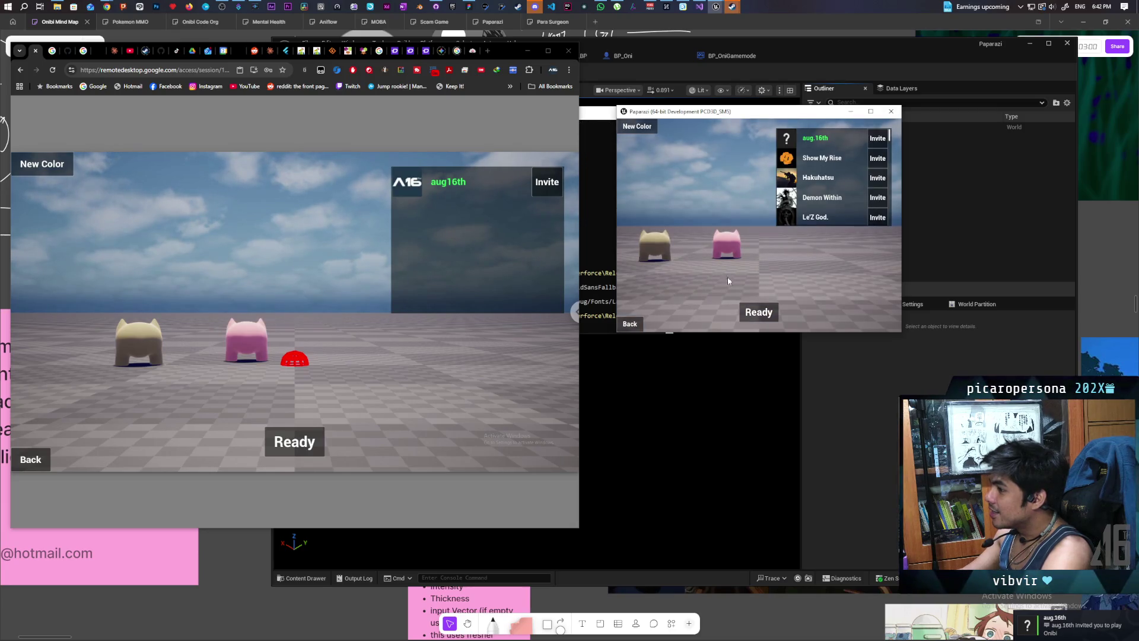
pyautogui.click(312, 440)
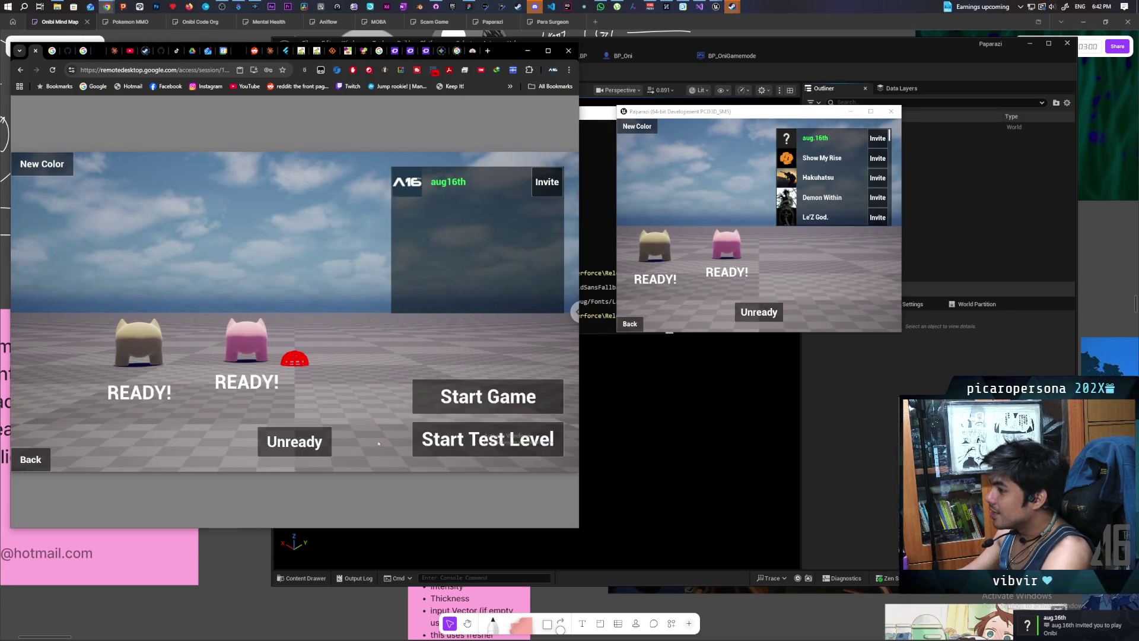
pyautogui.click(490, 402)
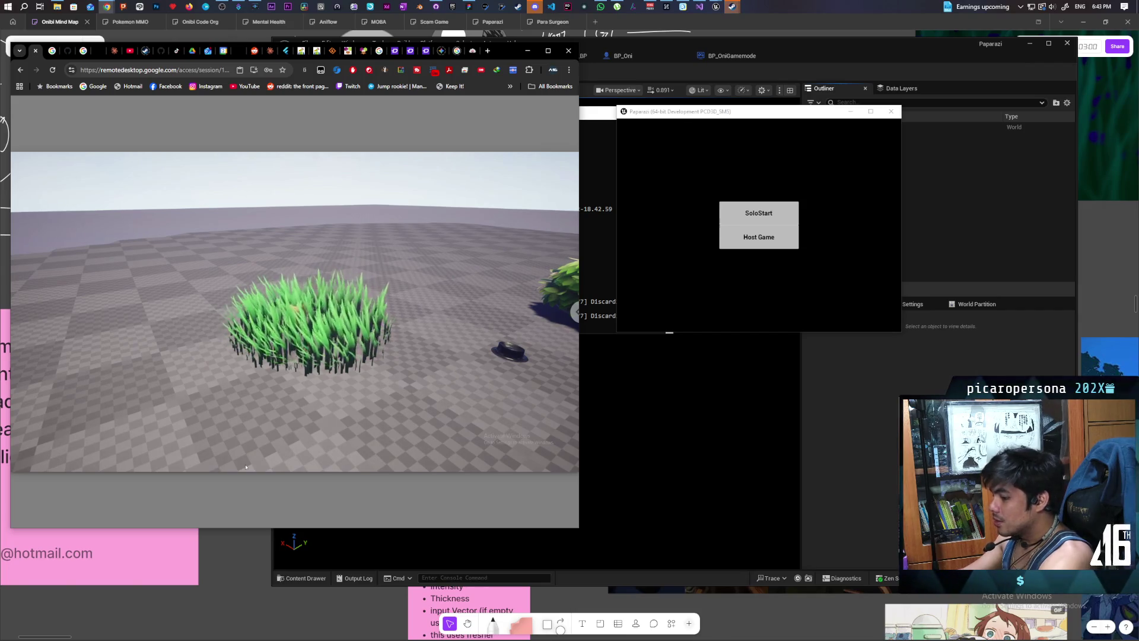
# Step: Close the local standalone game and return to the editor's BP_OniGamemode and Prismatiscape_Manager_BP tabs
pyautogui.click(592, 313)
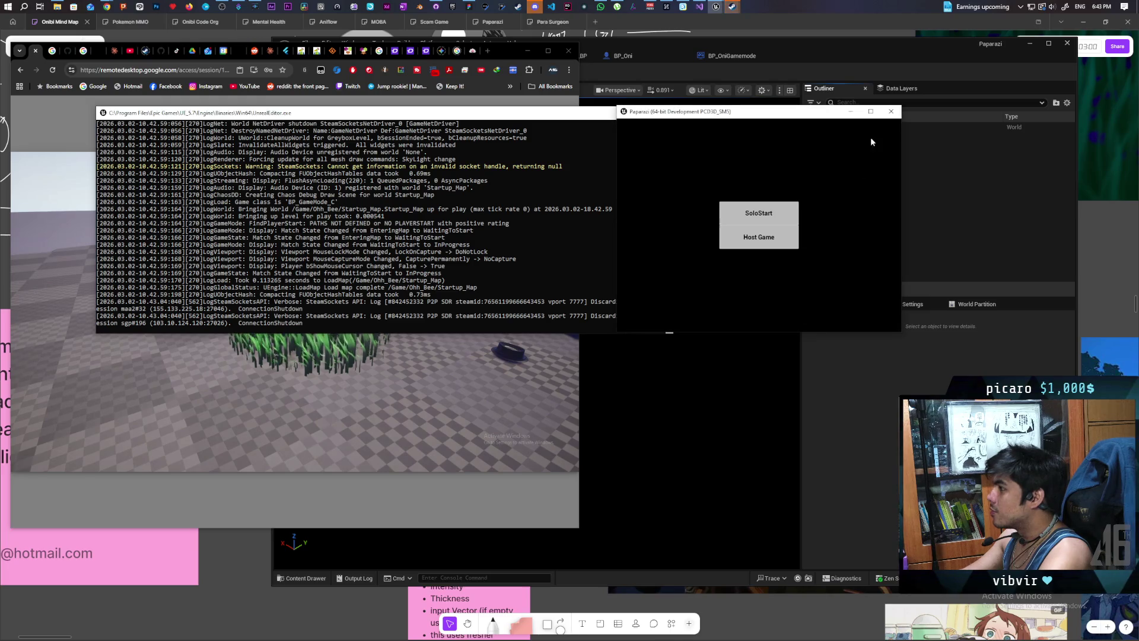
pyautogui.click(891, 111)
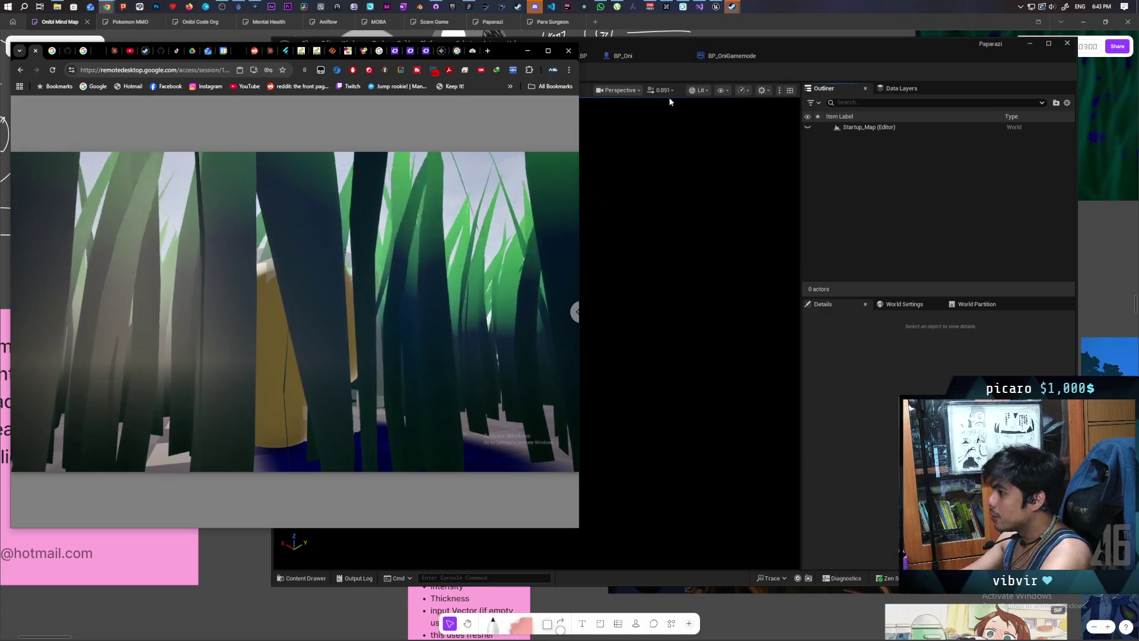
pyautogui.click(664, 70)
pyautogui.click(689, 56)
pyautogui.click(549, 55)
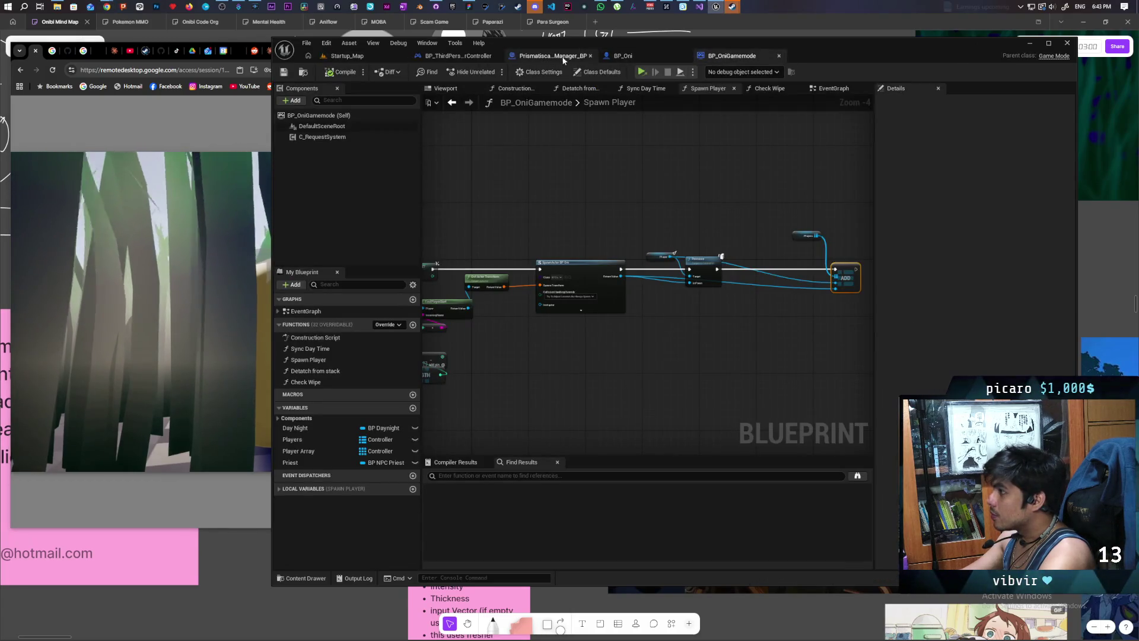
# Step: In Prismatiscape_Manager_BP's EventGraph, wire GET's Is Valid output into Process All Pulses
pyautogui.scroll(-4, 539, 331)
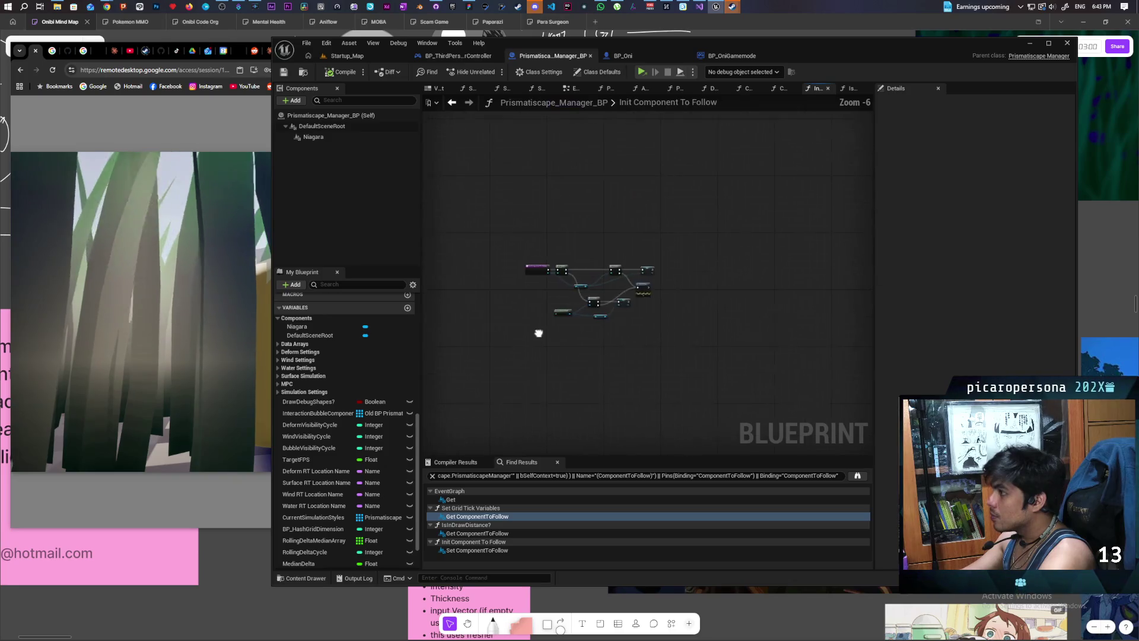
pyautogui.scroll(5, 638, 230)
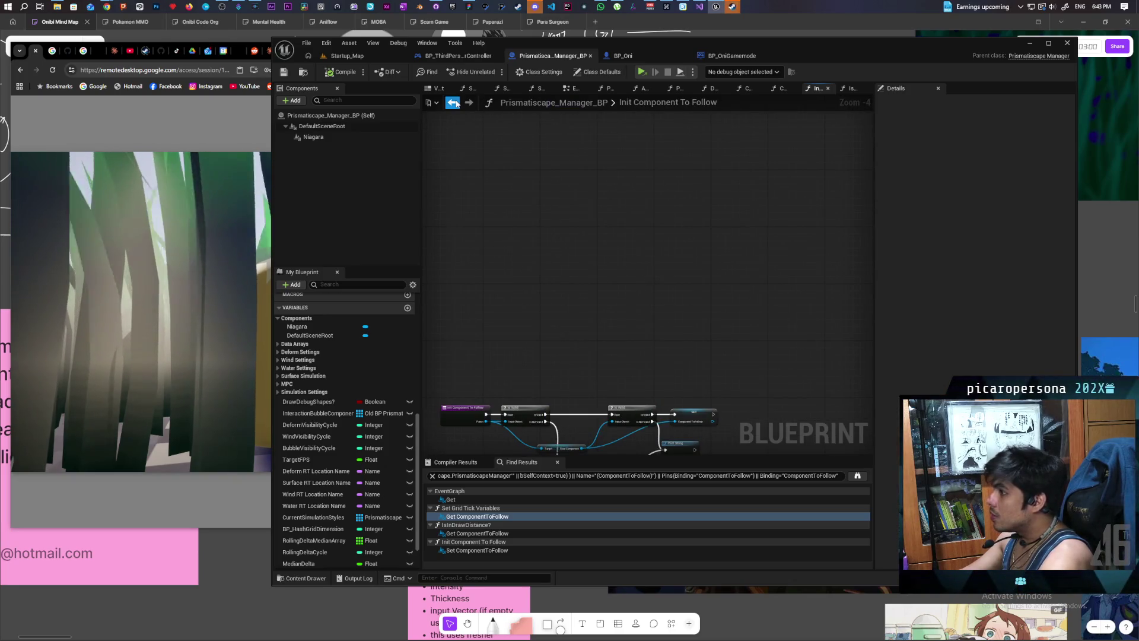
pyautogui.click(572, 88)
pyautogui.scroll(-6, 568, 348)
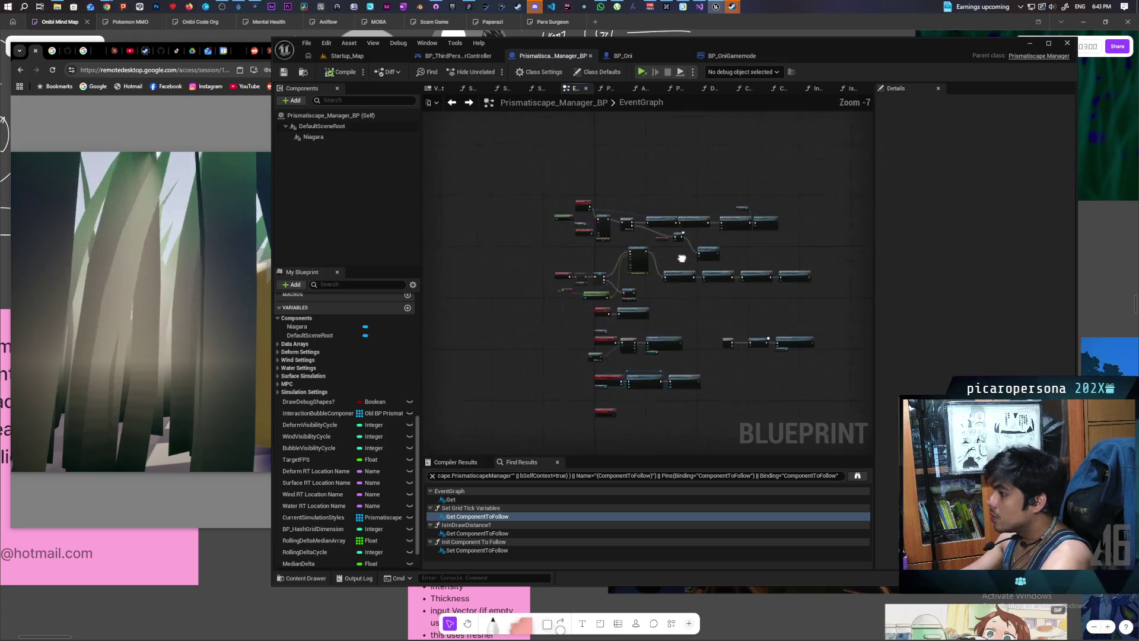
pyautogui.scroll(5, 663, 287)
pyautogui.scroll(2, 696, 311)
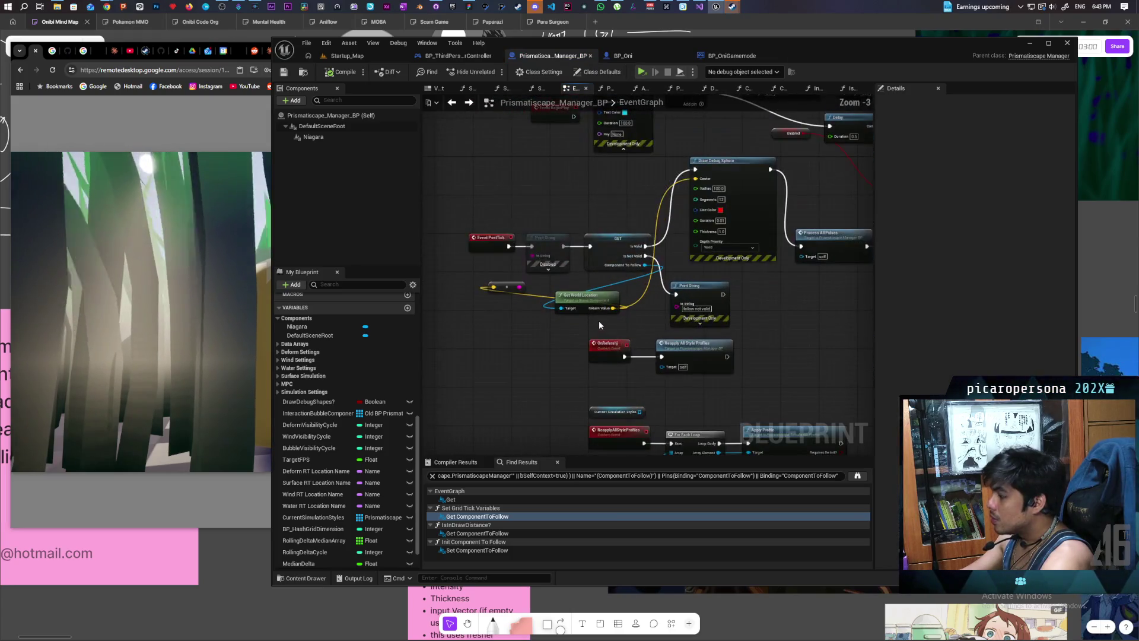
pyautogui.scroll(3, 674, 255)
pyautogui.moveTo(674, 255)
pyautogui.mouseDown()
pyautogui.moveTo(590, 313)
pyautogui.moveTo(814, 295)
pyautogui.mouseUp()
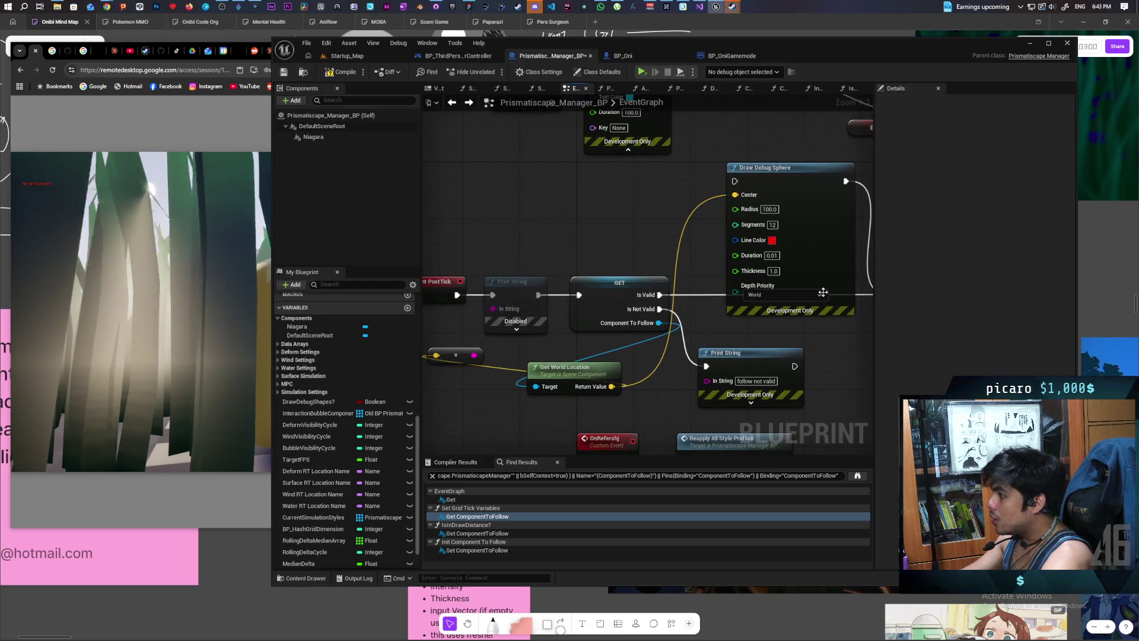
pyautogui.click(819, 252)
# Step: Compile the Blueprint and return to the Startup_Map level
pyautogui.moveTo(498, 298); pyautogui.dragTo(587, 283)
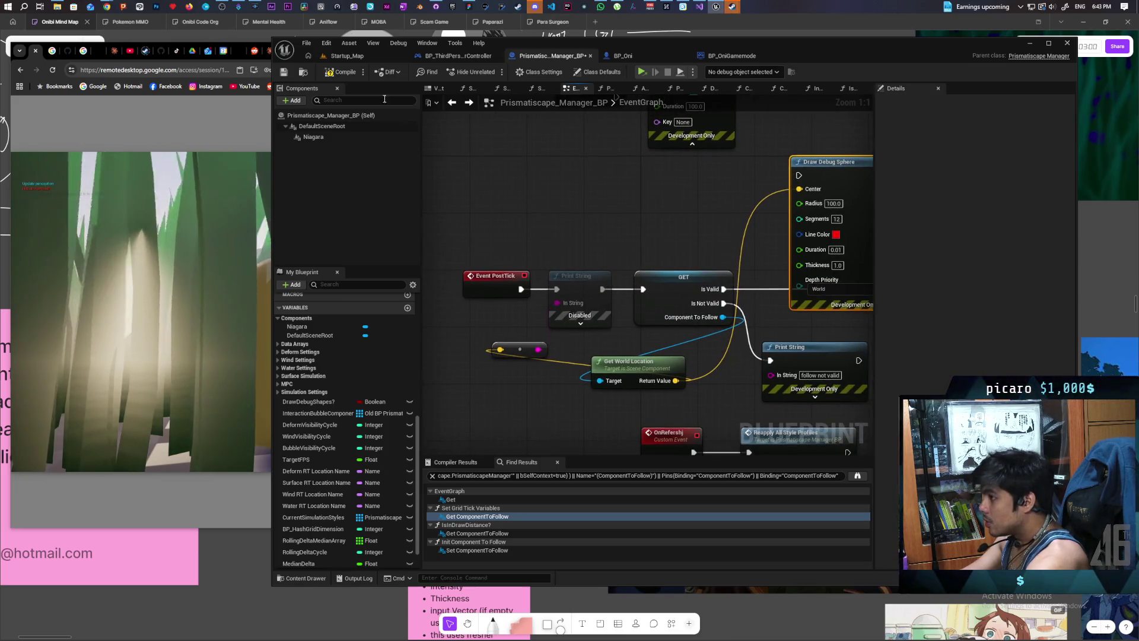
pyautogui.click(340, 73)
pyautogui.click(361, 57)
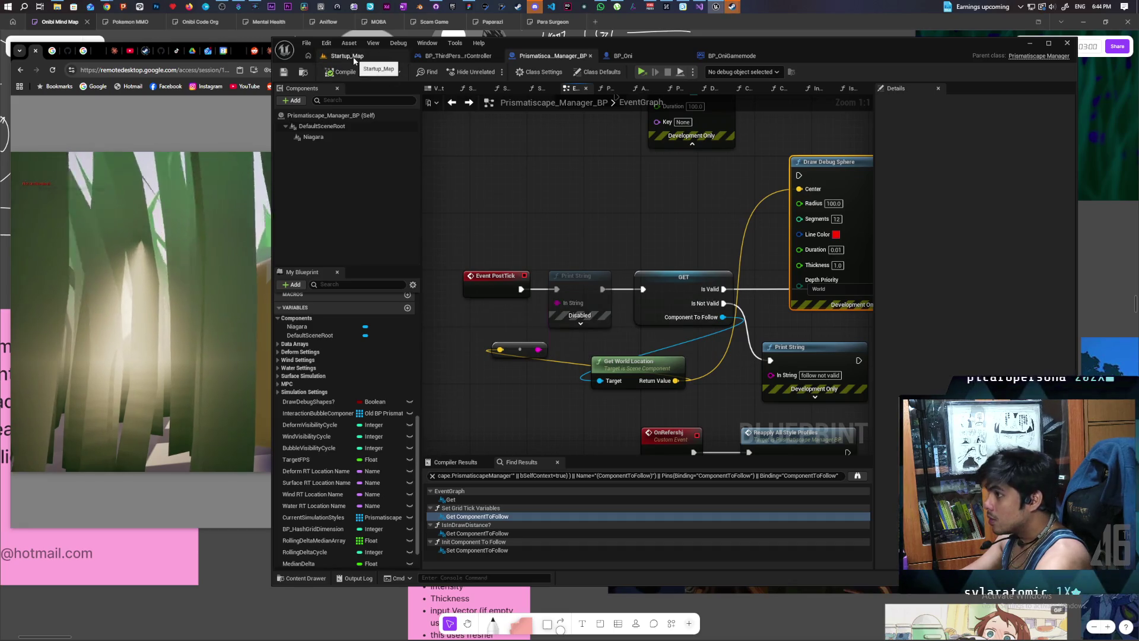
# Step: Package the project for Windows into the selected output folder, then pause the remote game
pyautogui.click(432, 43)
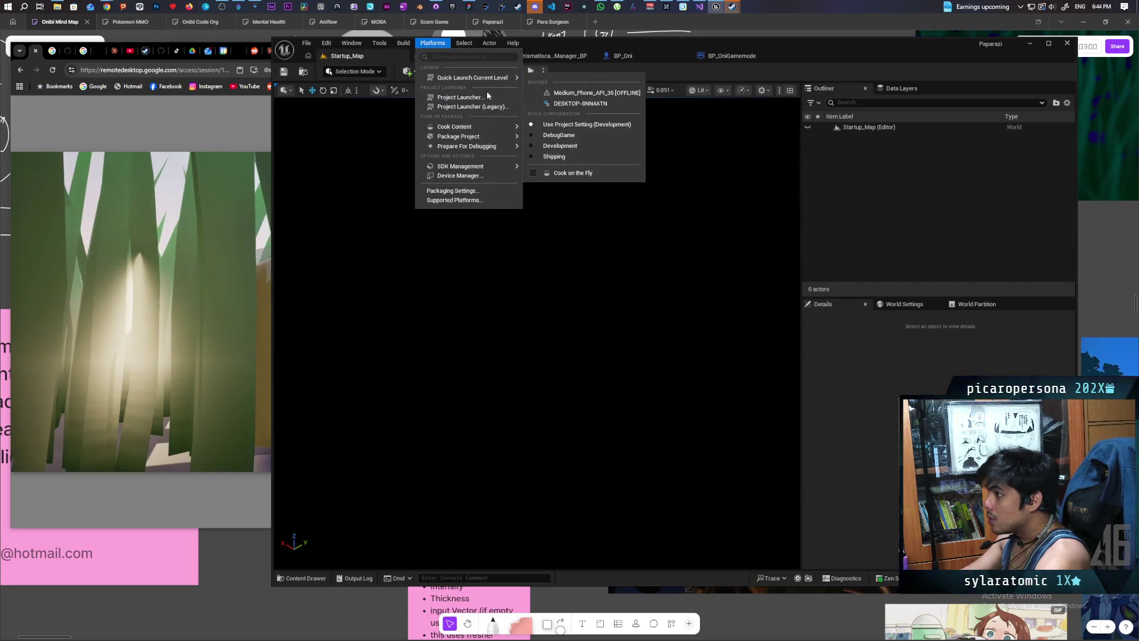
pyautogui.moveTo(484, 138)
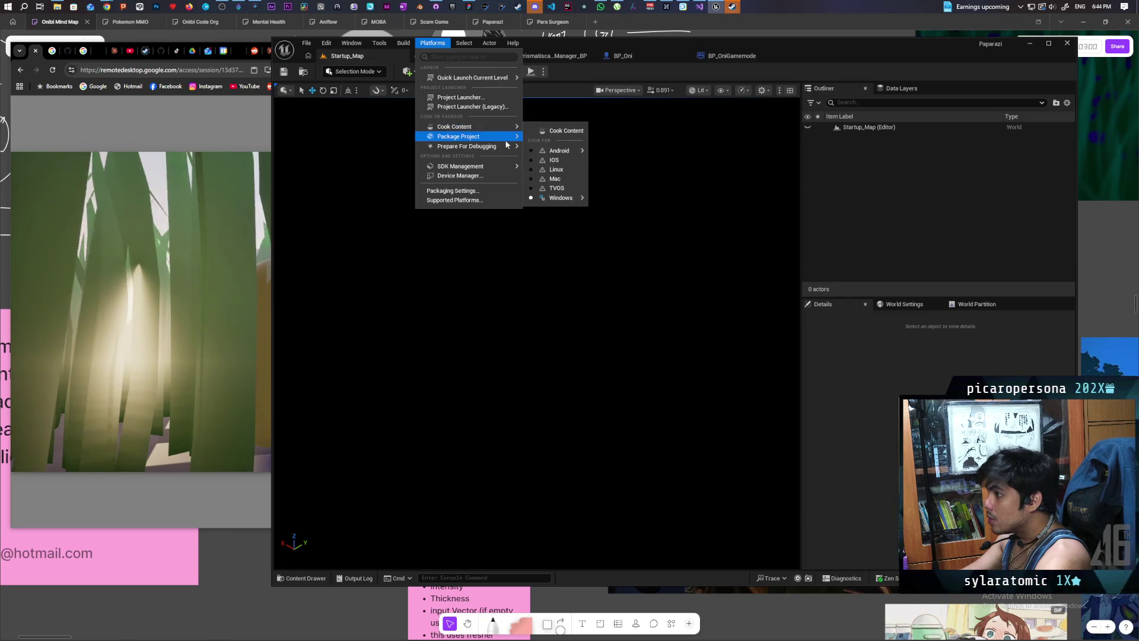
pyautogui.click(555, 153)
pyautogui.click(725, 341)
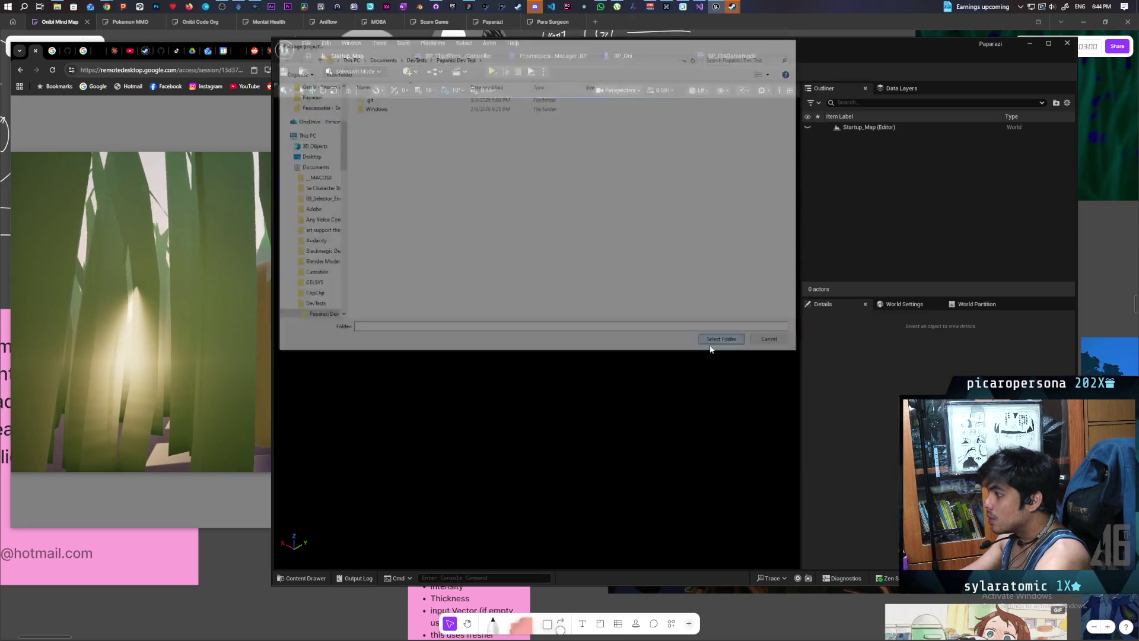
pyautogui.click(125, 330)
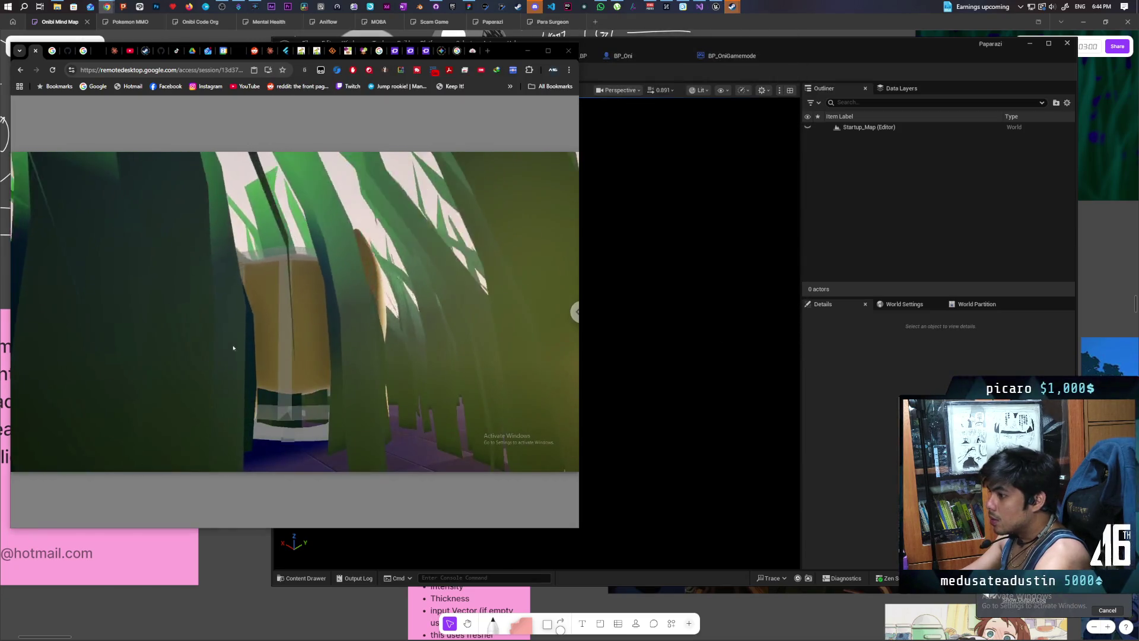
pyautogui.press('Escape')
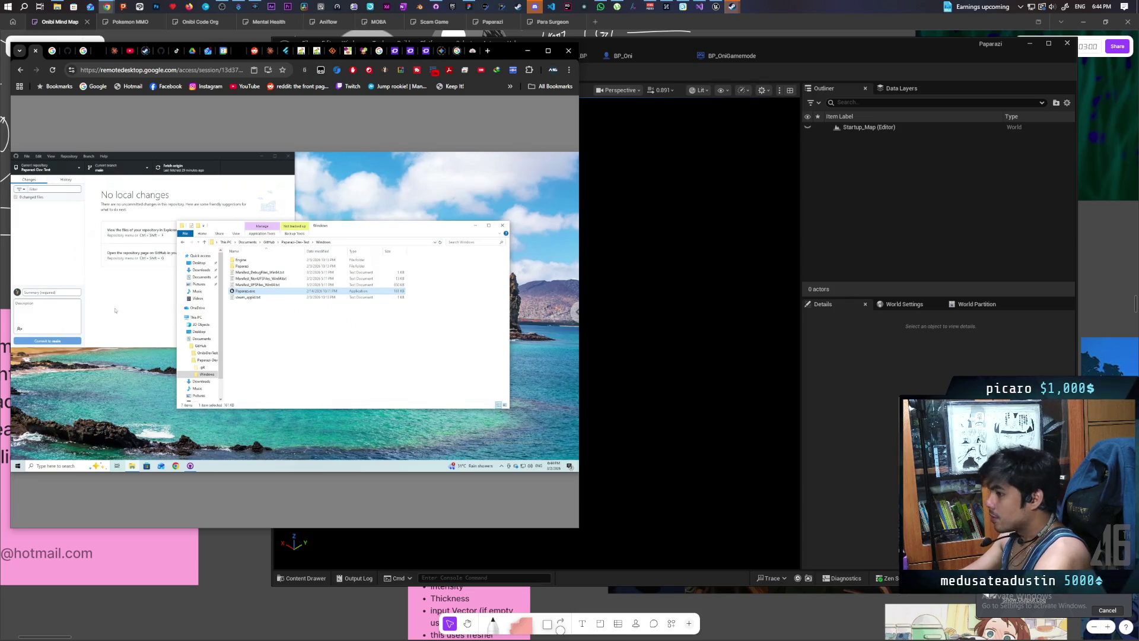
# Step: Bring the remote machine's GitHub Desktop forward, then switch to the local GitHub Desktop
pyautogui.click(140, 301)
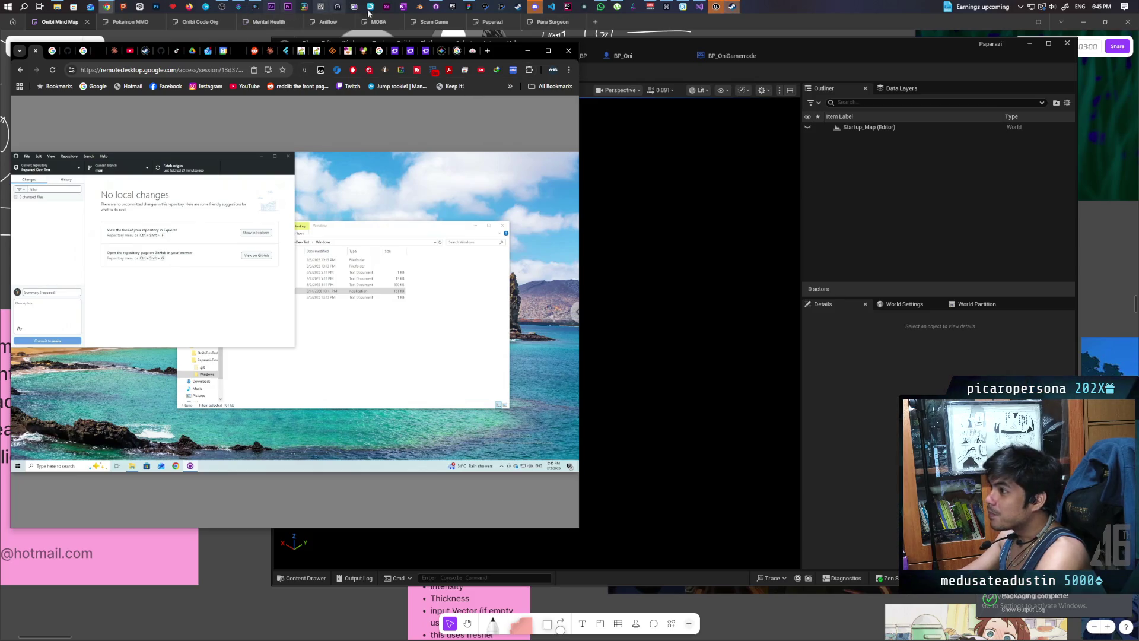
pyautogui.click(436, 7)
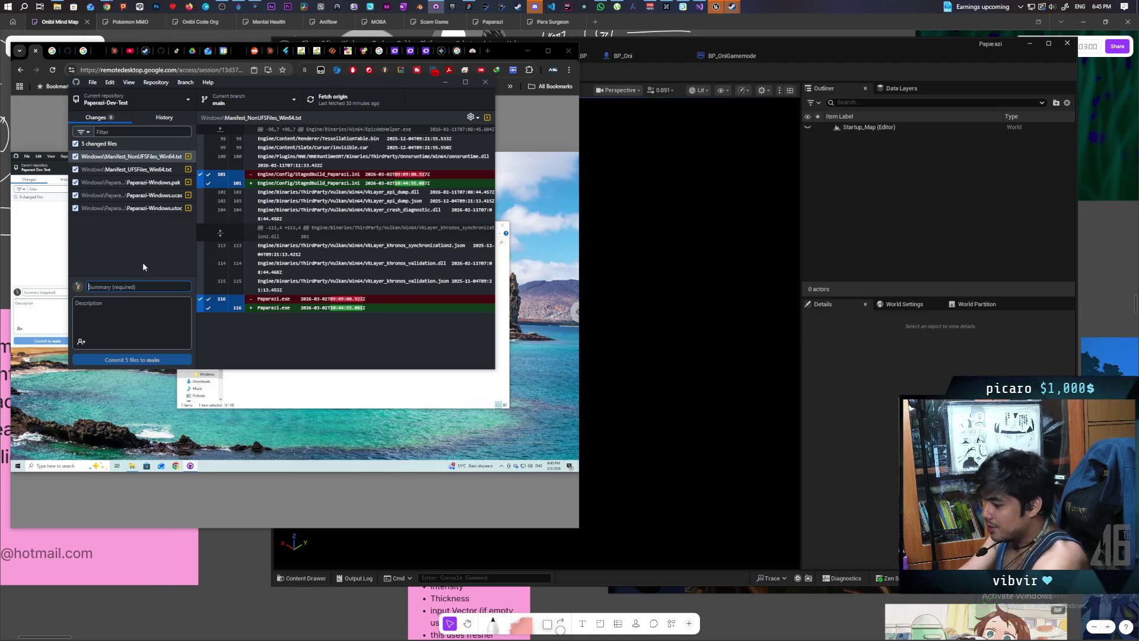
# Step: Start entering the commit summary 'tried fixing' for the 5 changed build files
pyautogui.write('ti')
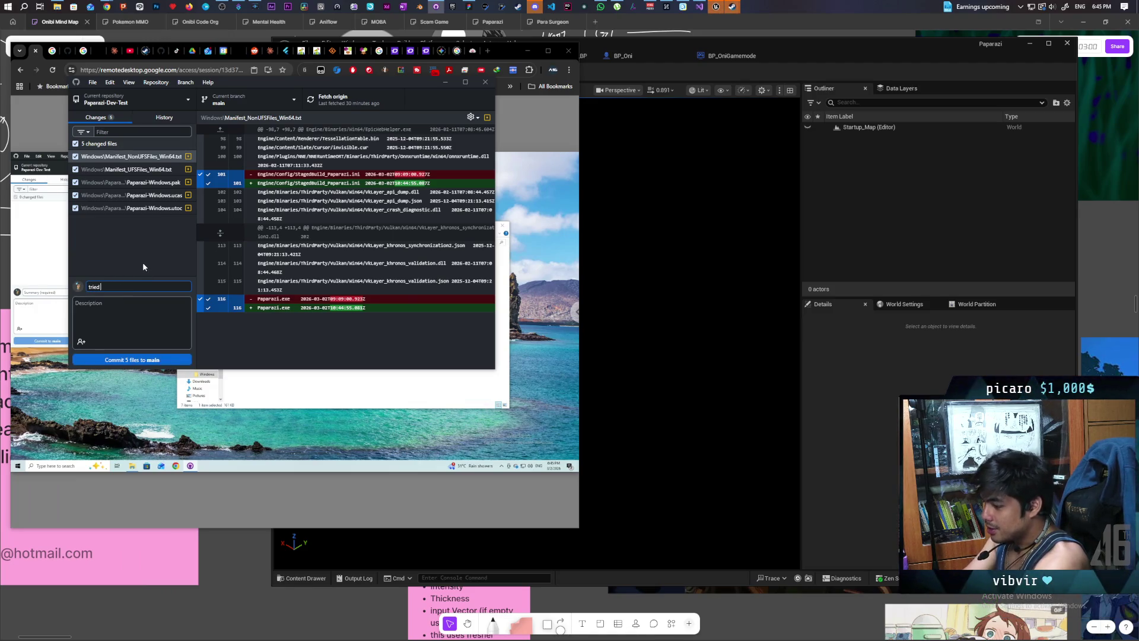